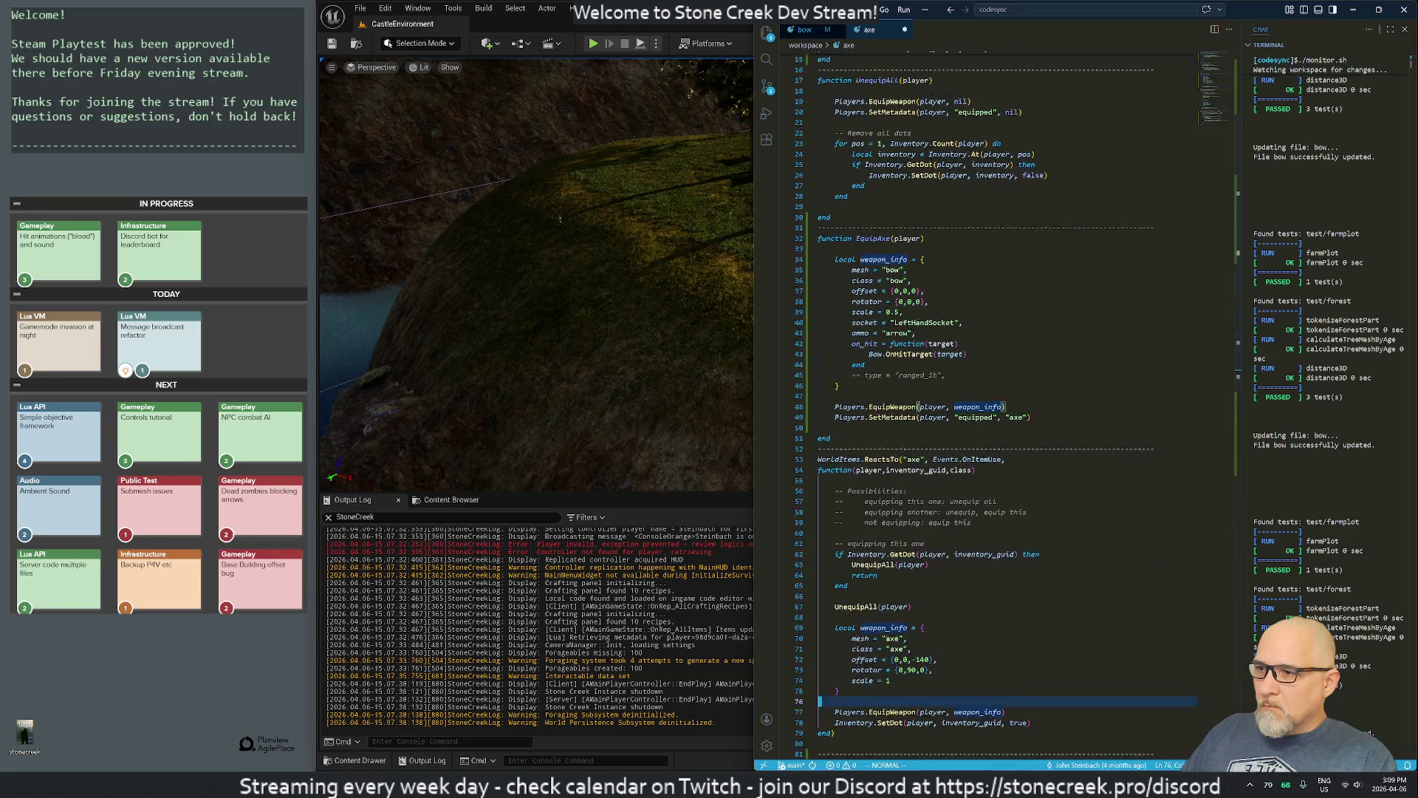
Step: Insert an EquipAxe(player) call in the handler above the axe weapon_info block
{"action": "key", "text": "k"}
{"action": "key", "text": "k"}
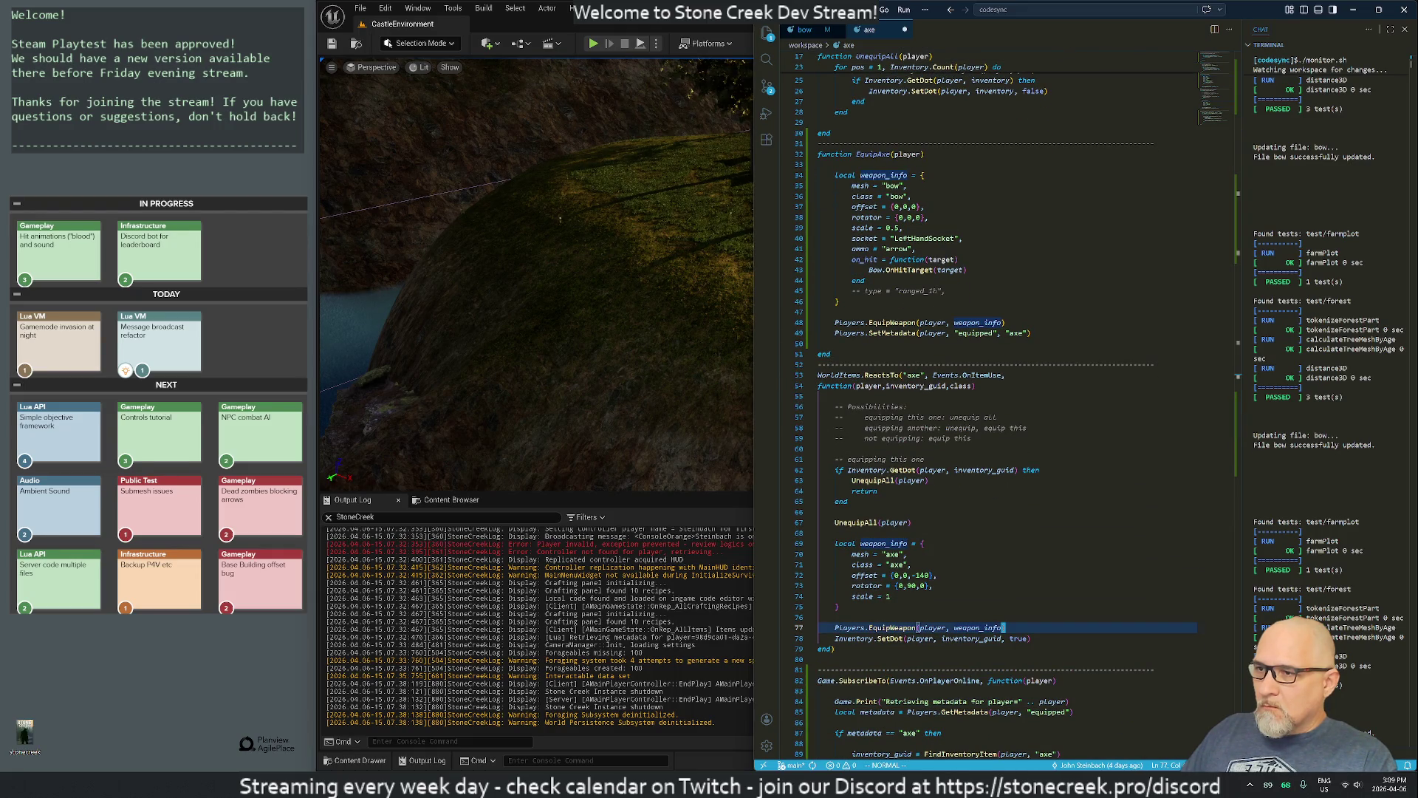
{"action": "key", "text": "k"}
{"action": "key", "text": "k"}
{"action": "key", "text": "k"}
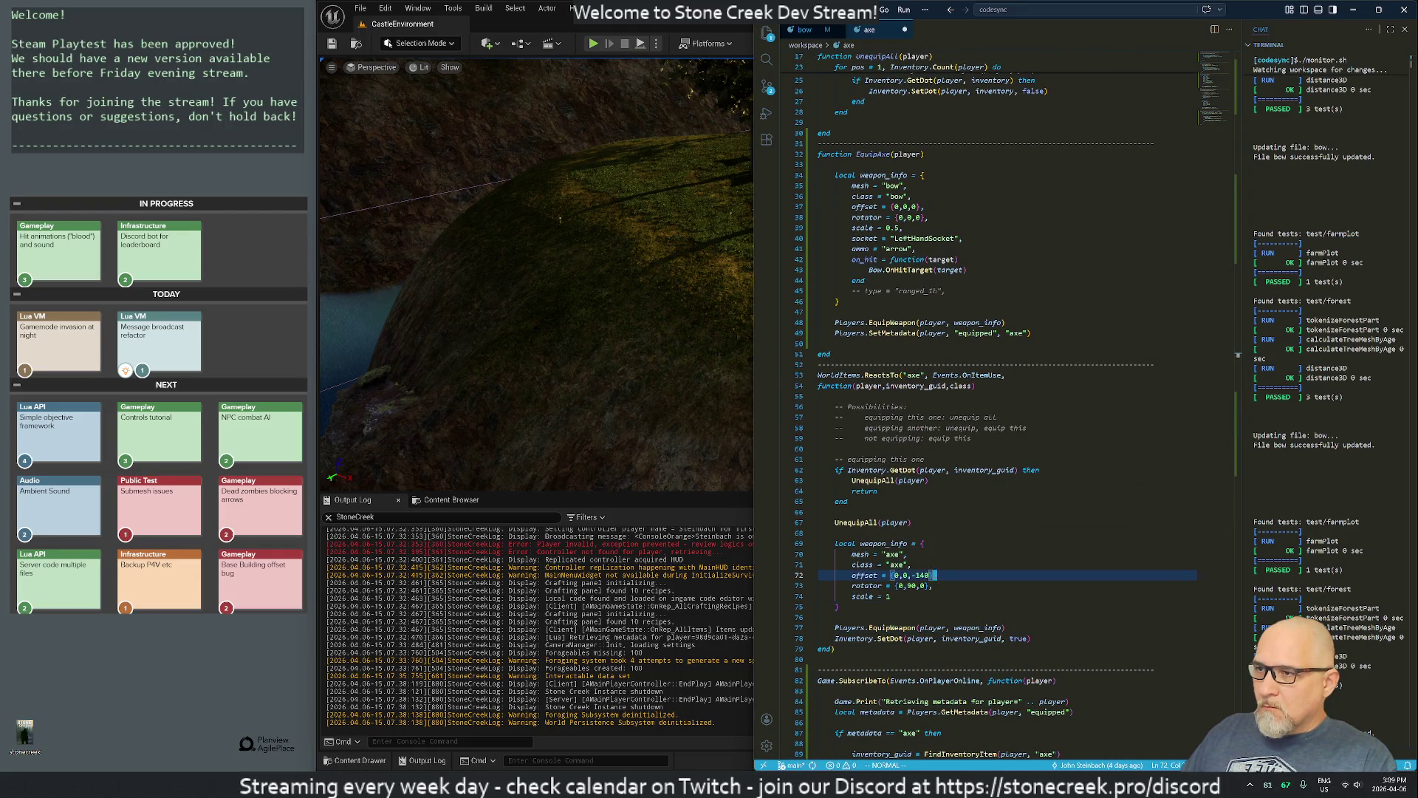
{"action": "type", "text": "OE"}
{"action": "type", "text": "p"}
{"action": "type", "text": "(player)"}
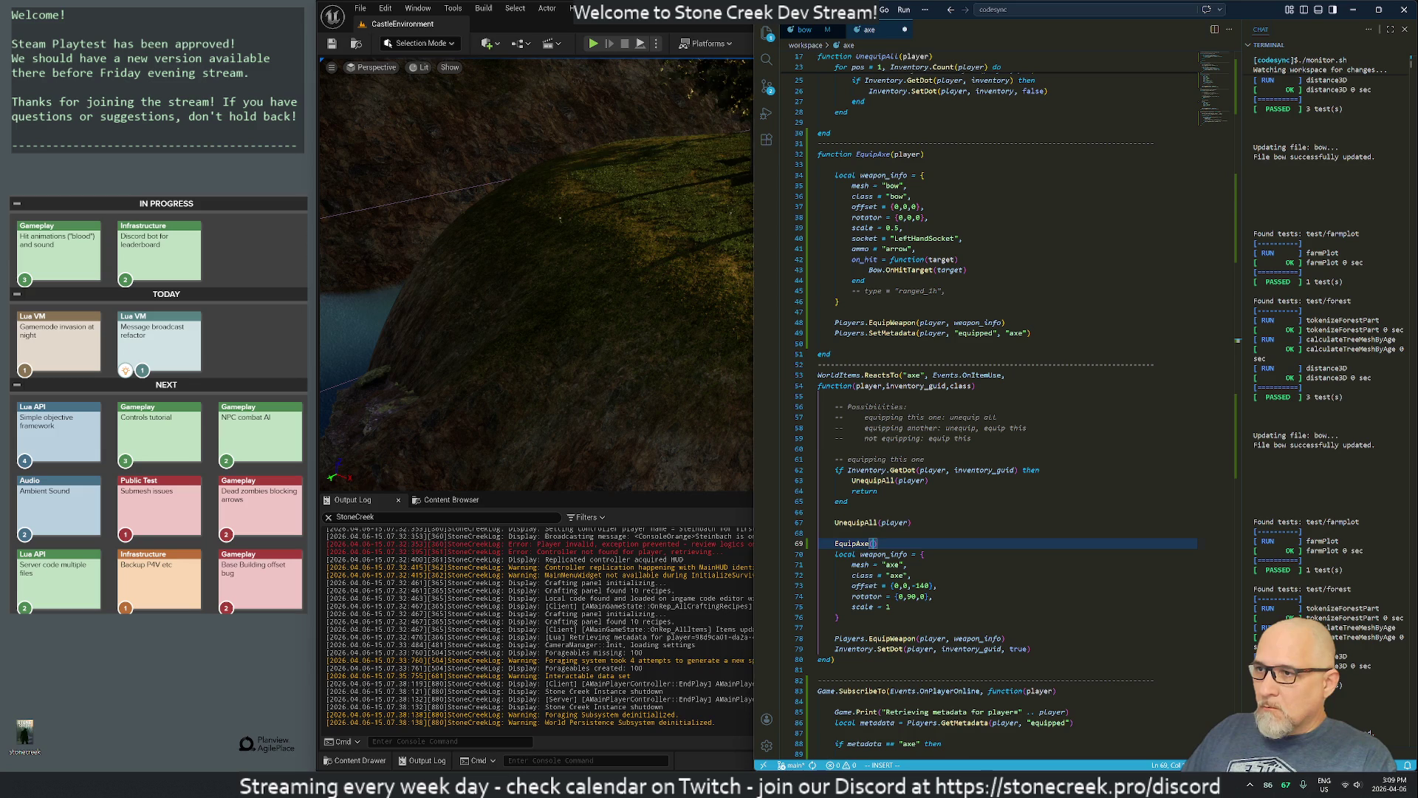
{"action": "key", "text": "Return"}
{"action": "key", "text": "Escape"}
Step: Move the axe weapon_info block and EquipWeapon call into the EquipAxe function
{"action": "key", "text": "j"}
{"action": "key", "text": "shift+v"}
{"action": "key", "text": "j"}
{"action": "key", "text": "j"}
{"action": "key", "text": "j"}
{"action": "key", "text": "j"}
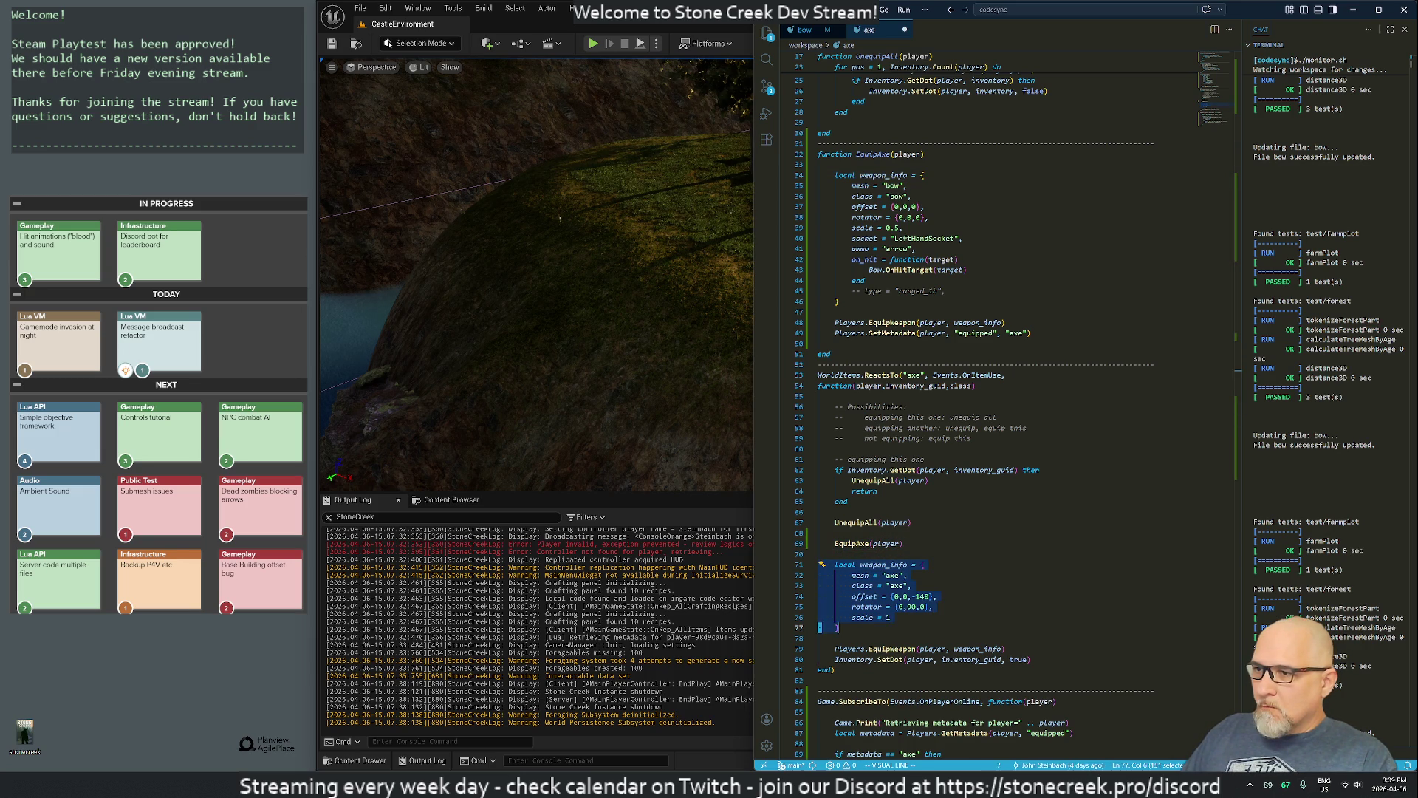
{"action": "key", "text": "k"}
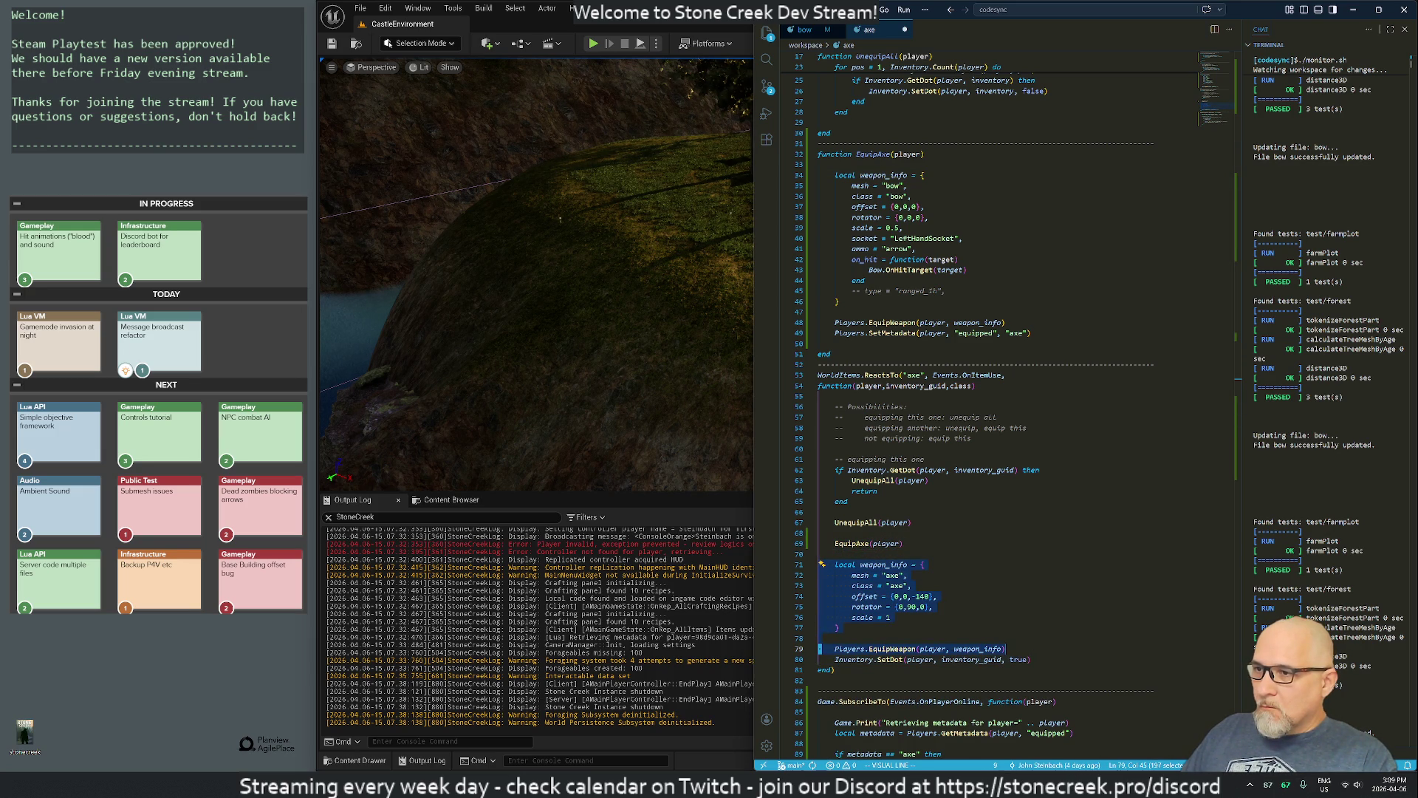
{"action": "key", "text": "d"}
{"action": "key", "text": "k"}
{"action": "key", "text": "k"}
{"action": "key", "text": "k"}
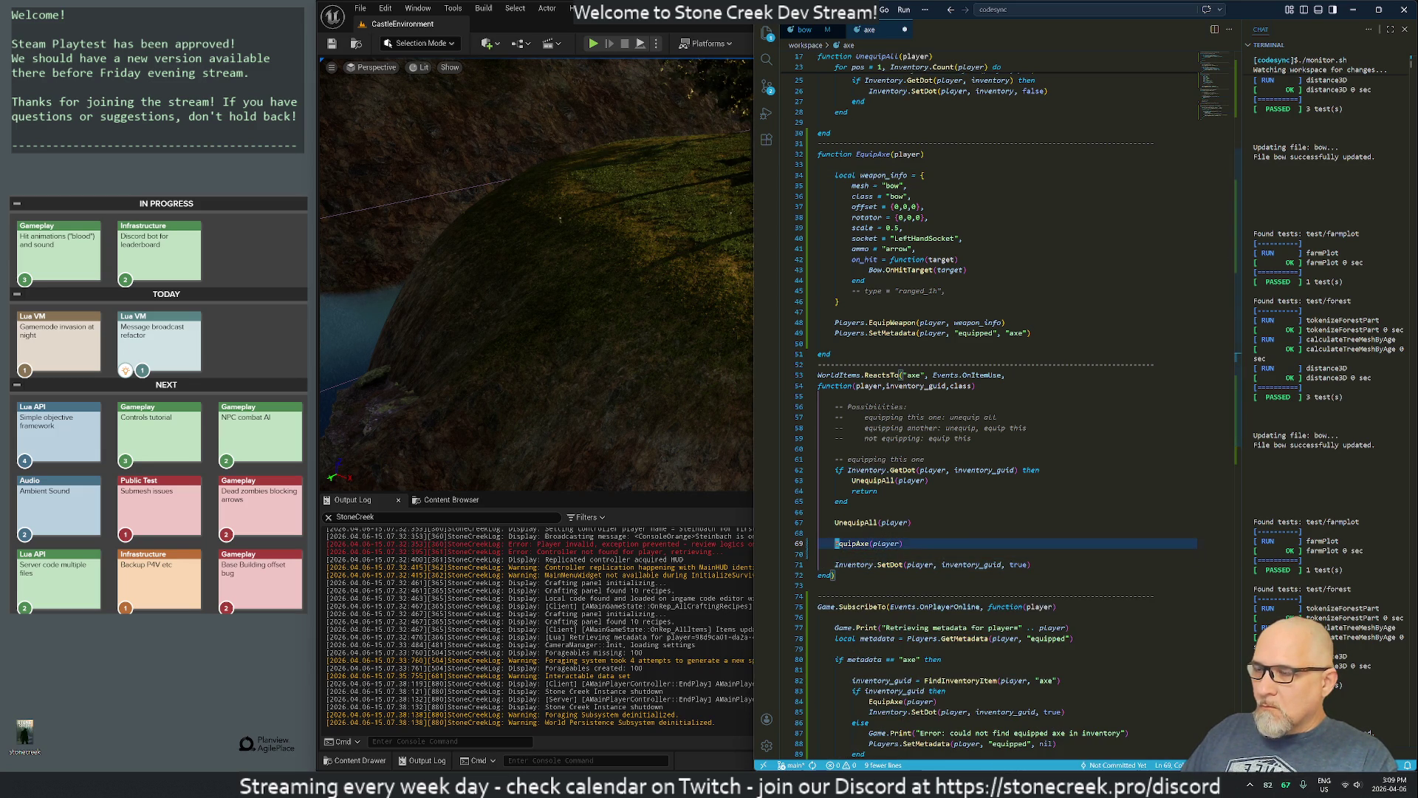
{"action": "key", "text": "k"}
{"action": "key", "text": "k"}
{"action": "key", "text": "k"}
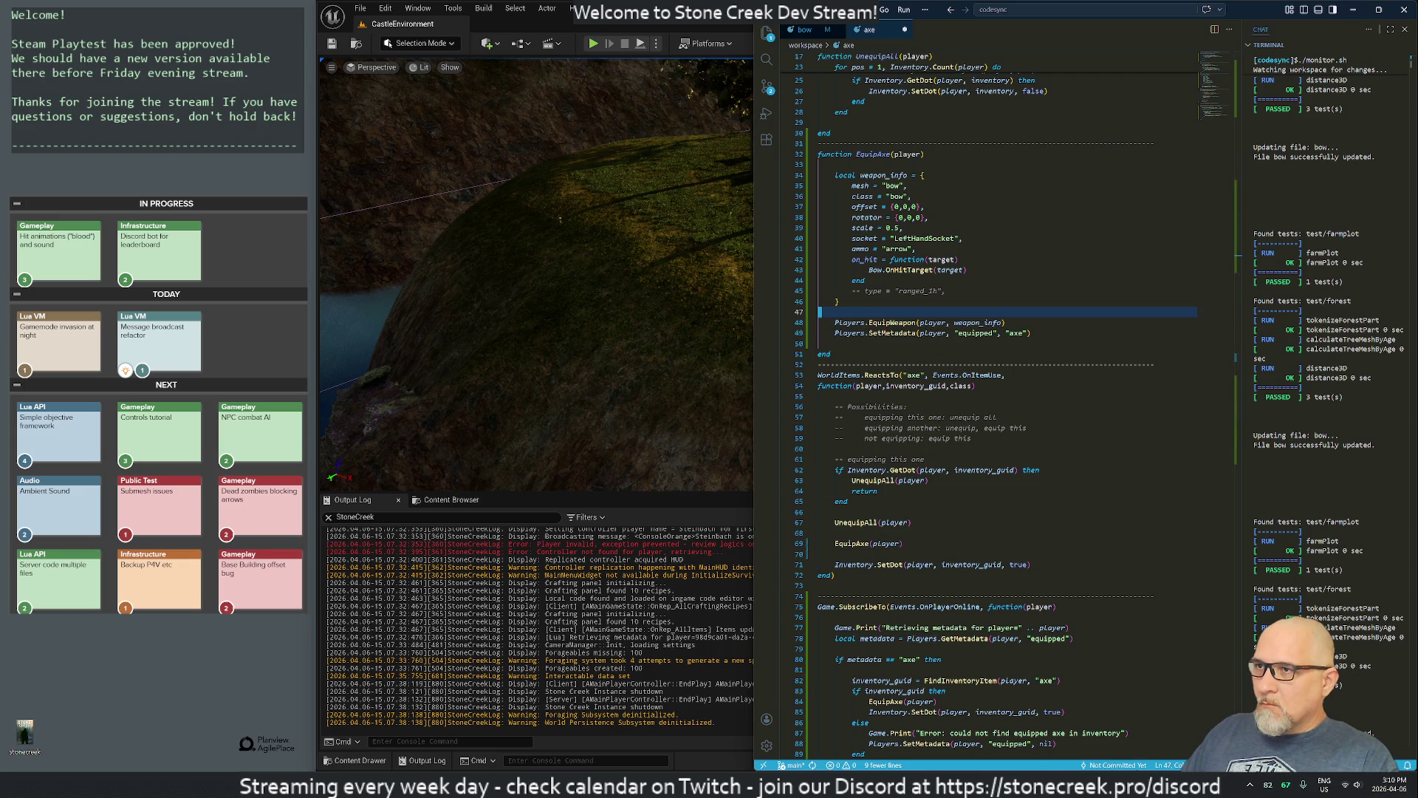
{"action": "key", "text": "k"}
{"action": "key", "text": "k"}
{"action": "key", "text": "P"}
{"action": "key", "text": "j"}
{"action": "key", "text": "j"}
{"action": "key", "text": "j"}
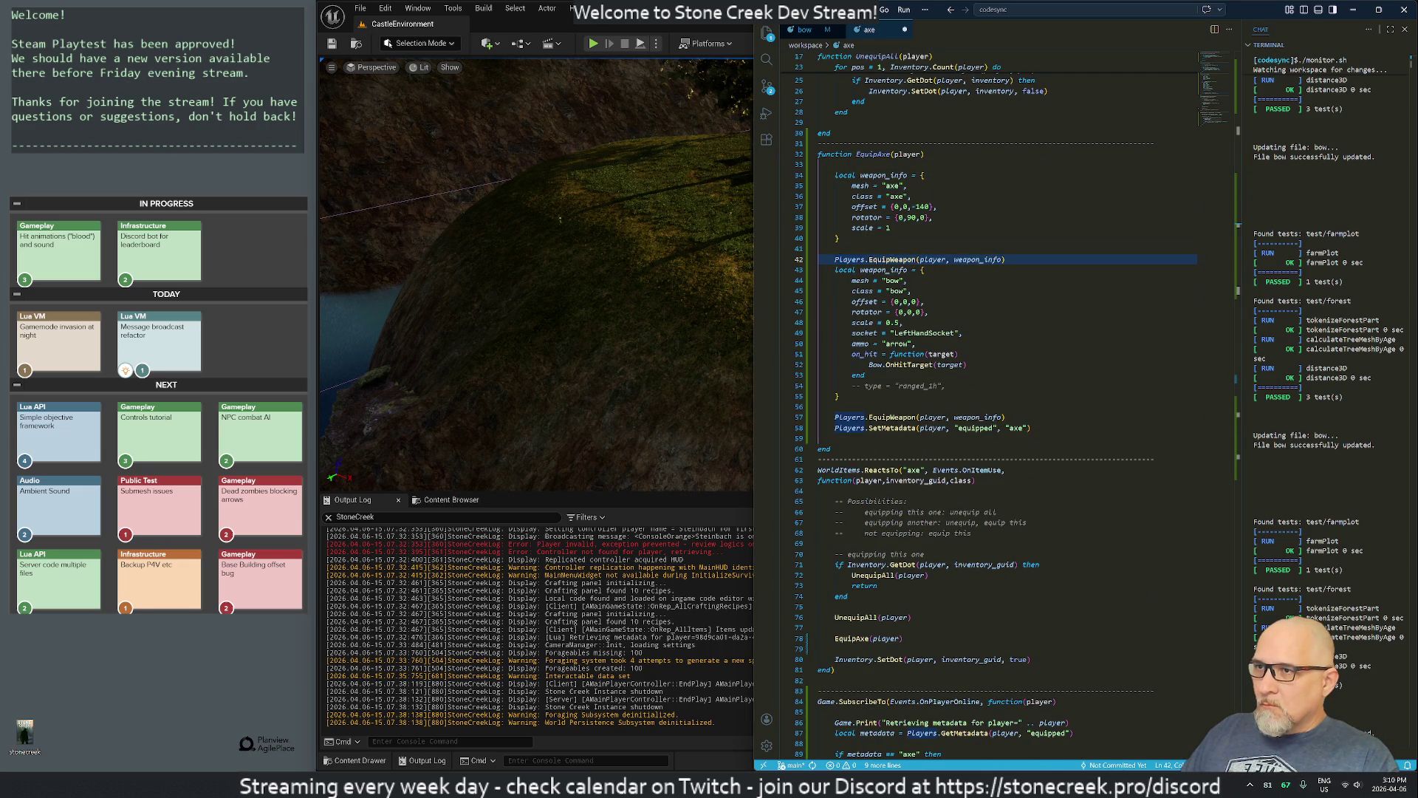
Step: Delete the old bow weapon_info block from EquipAxe and save the axe file
{"action": "key", "text": "V"}
{"action": "key", "text": "j"}
{"action": "key", "text": "j"}
{"action": "key", "text": "j"}
{"action": "key", "text": "j"}
{"action": "key", "text": "j"}
{"action": "key", "text": "j"}
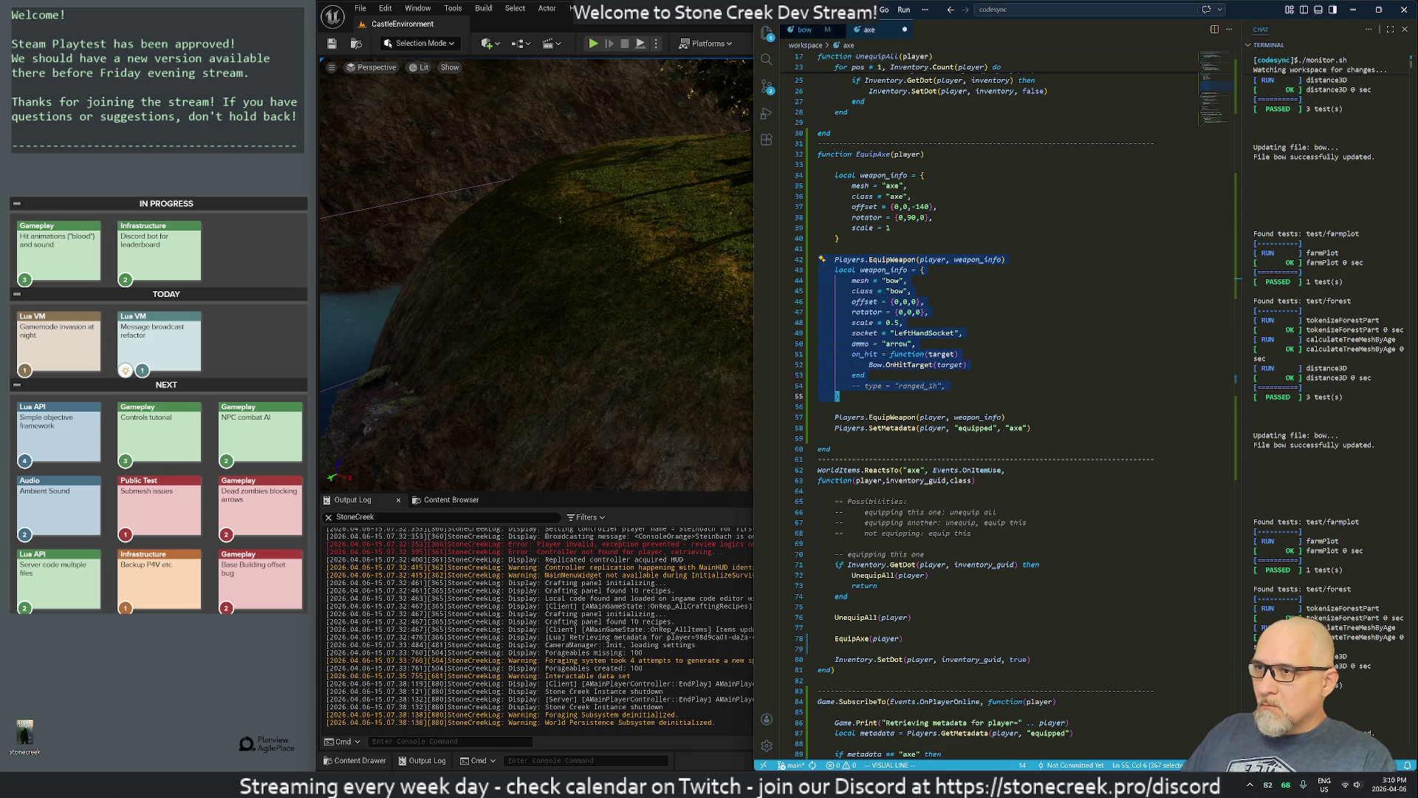
{"action": "key", "text": "d"}
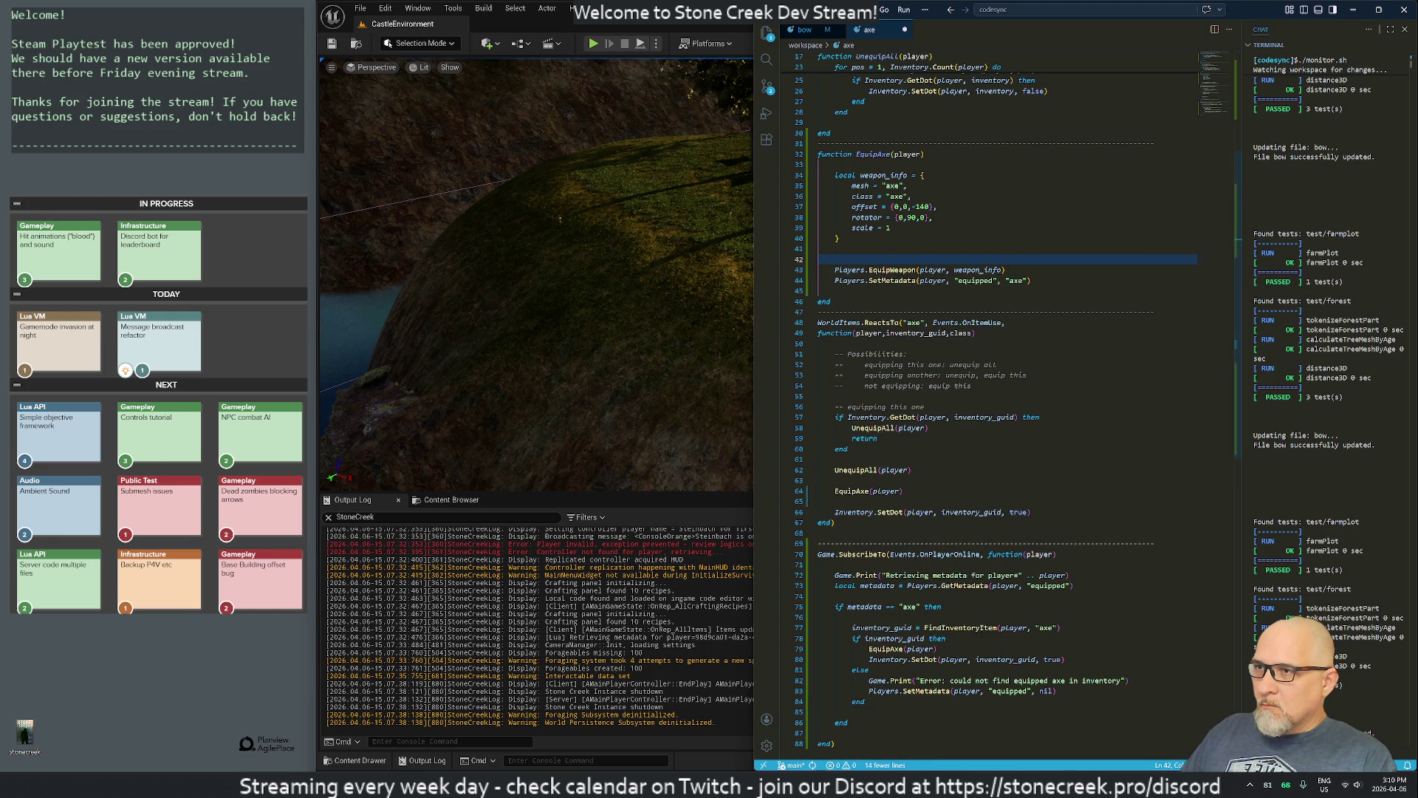
{"action": "key", "text": "d"}
{"action": "key", "text": "d"}
{"action": "key", "text": "j"}
{"action": "key", "text": "j"}
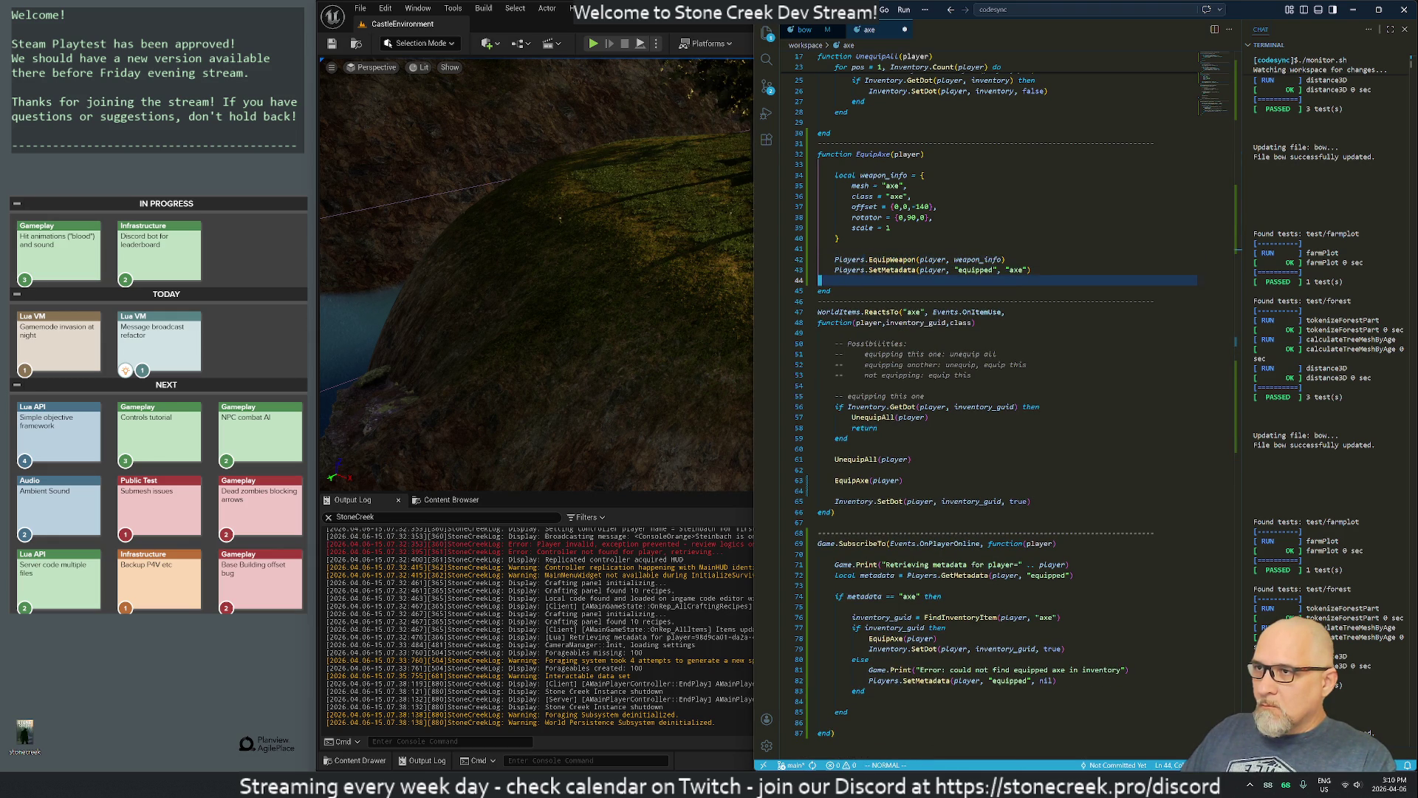
{"action": "type", "text": ":w"}
{"action": "key", "text": "Return"}
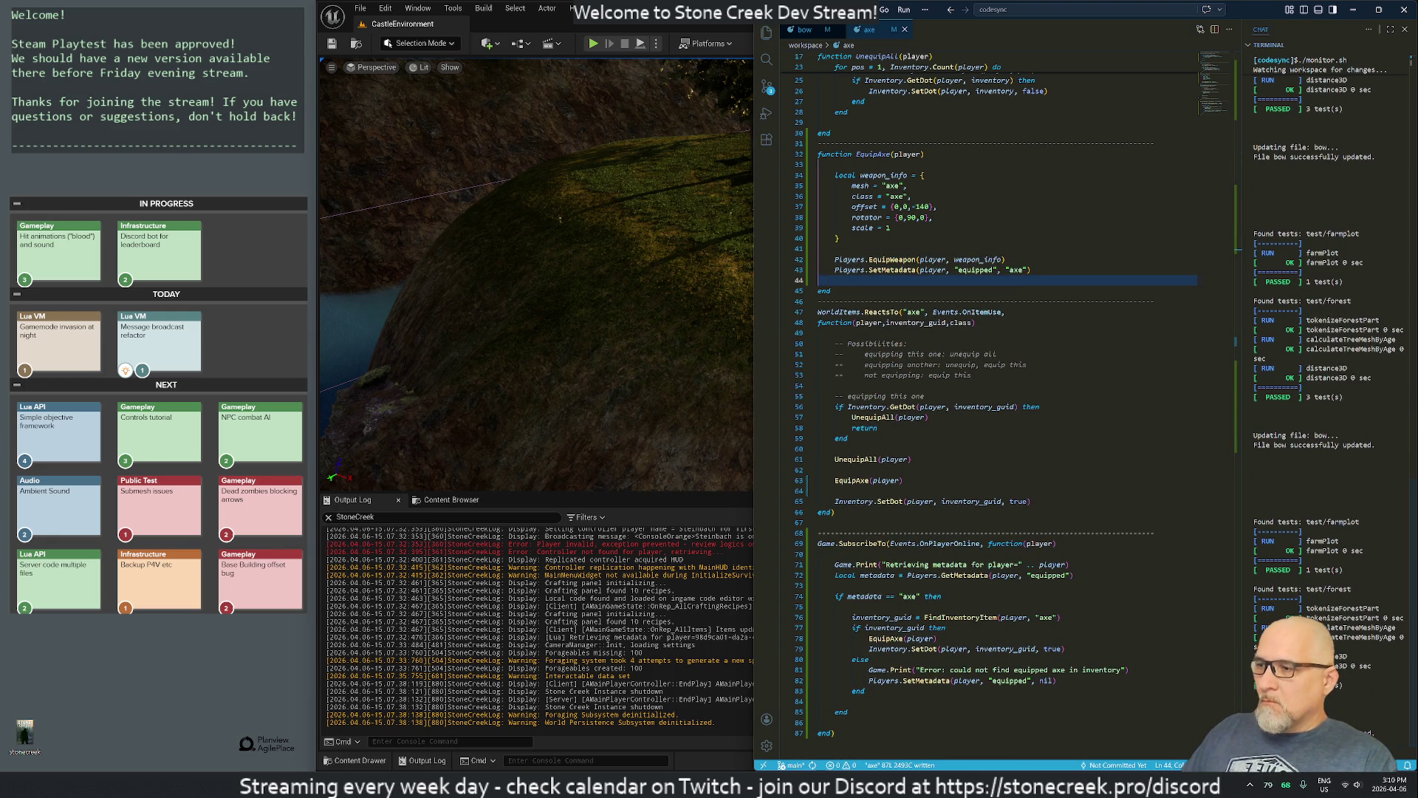
{"action": "left_click", "coordinate": [594, 414]}
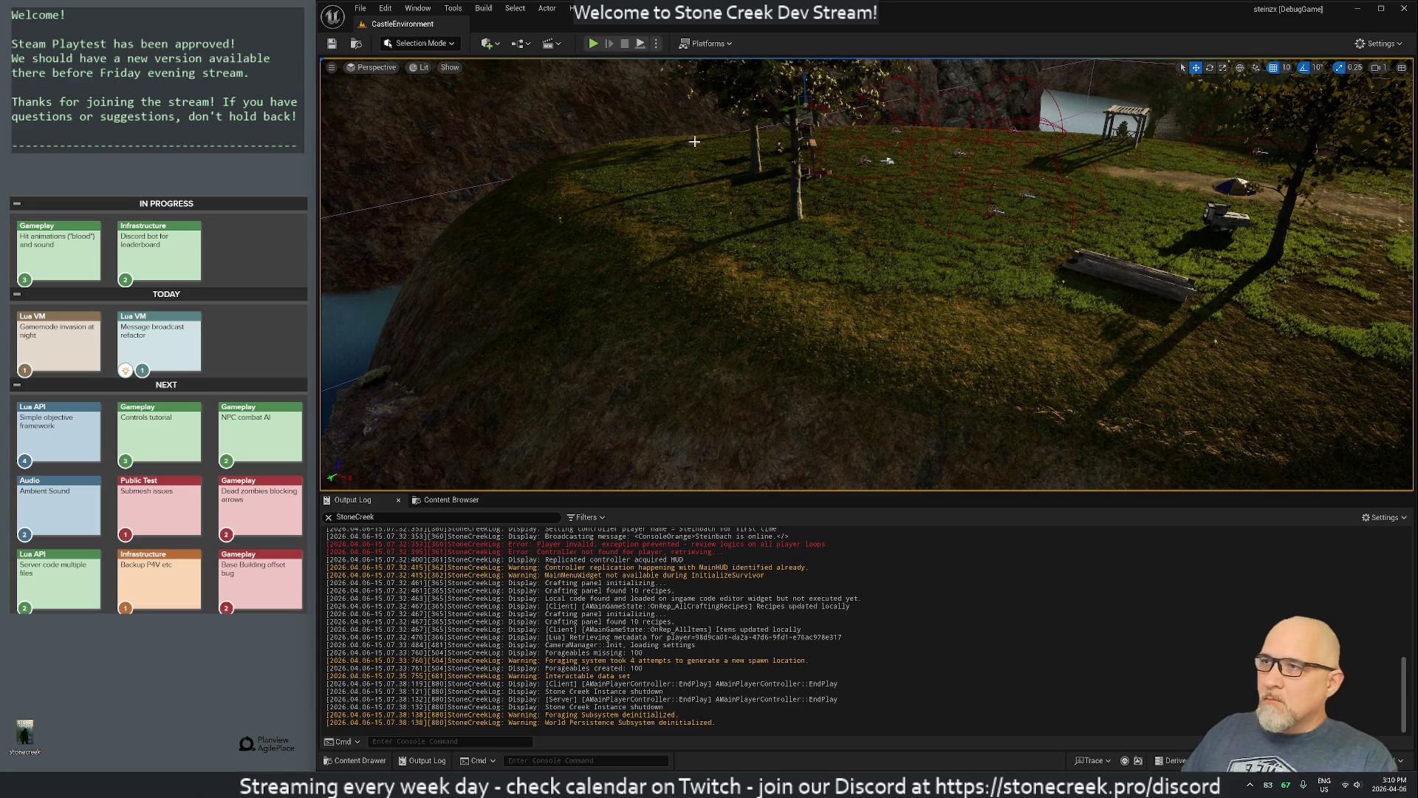
{"action": "key", "text": "alt+p"}
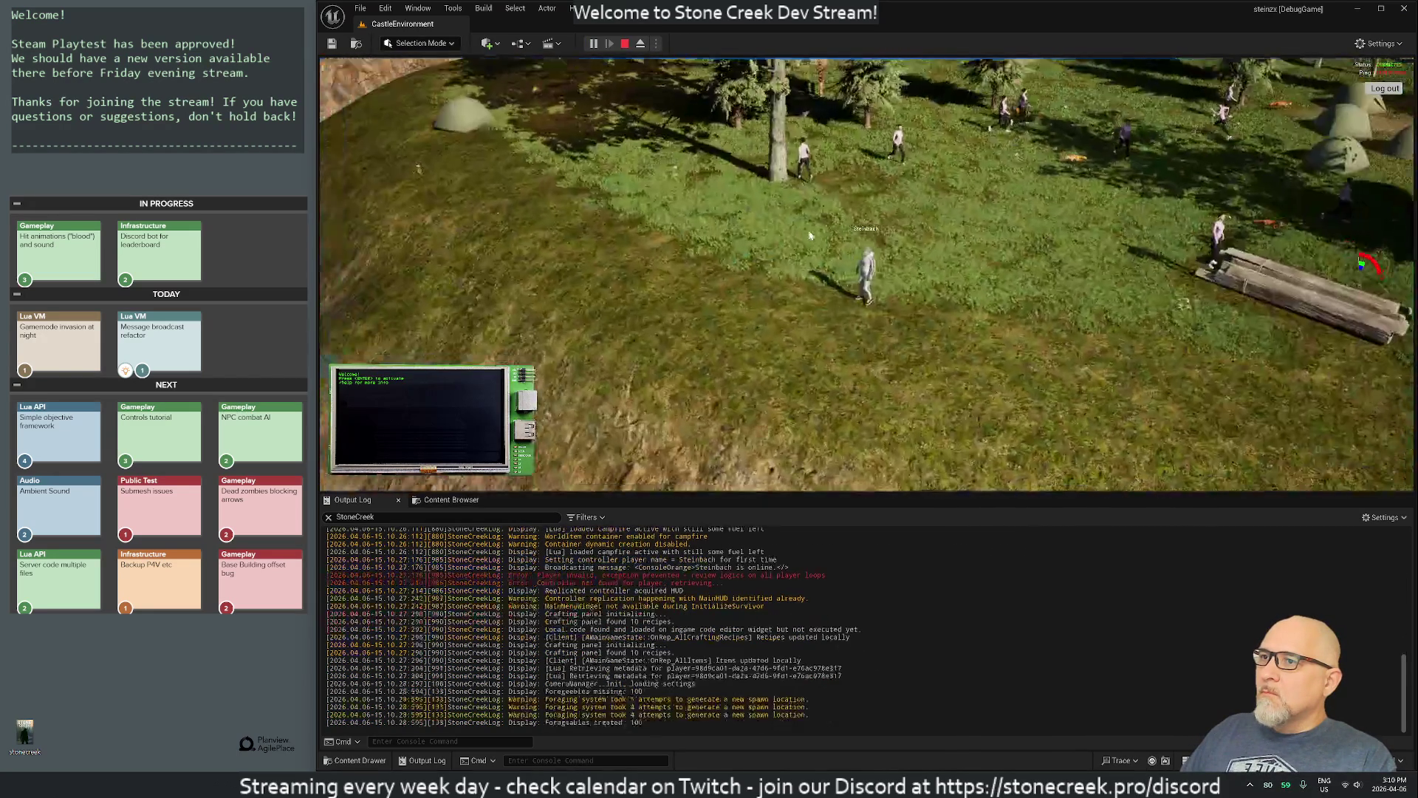
{"action": "key", "text": "i"}
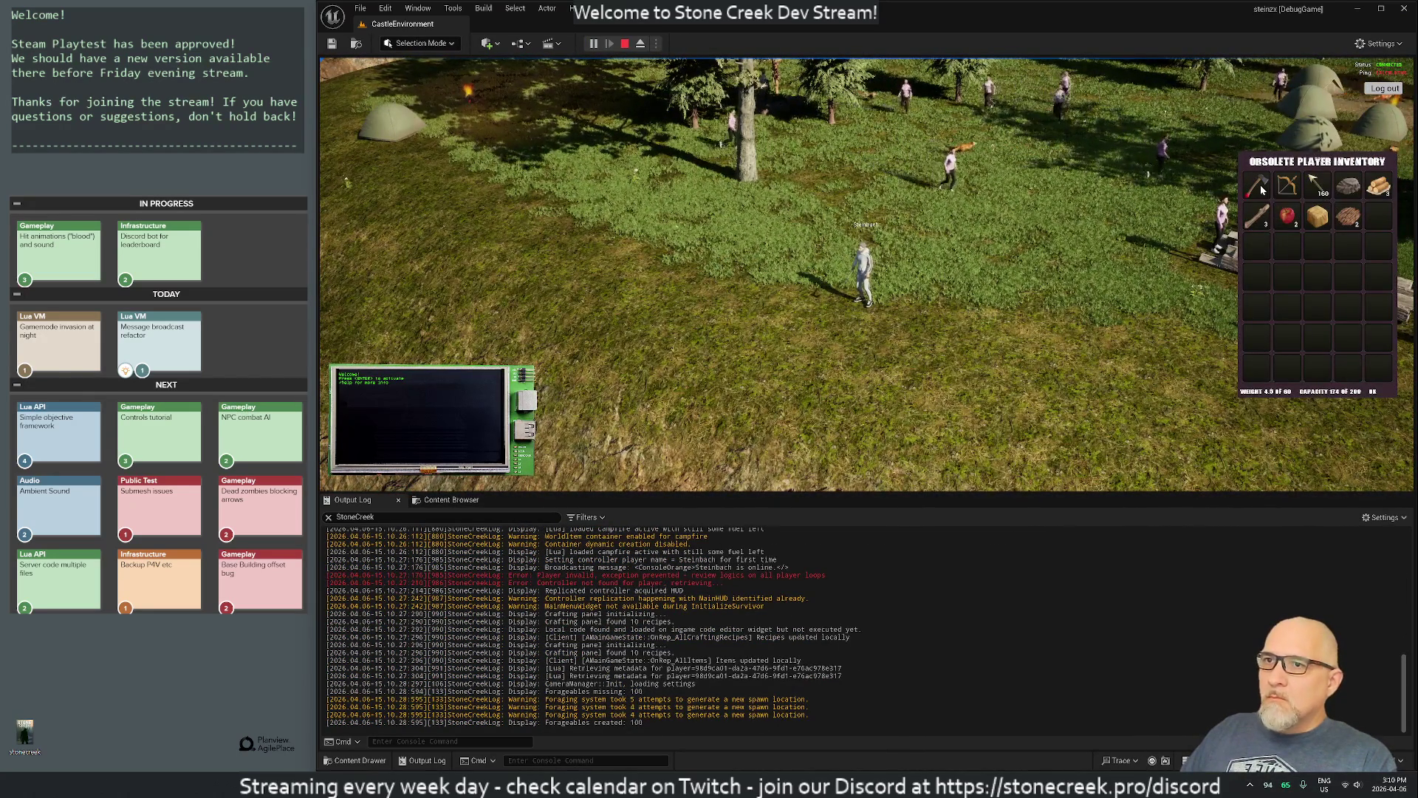
{"action": "key", "text": "s"}
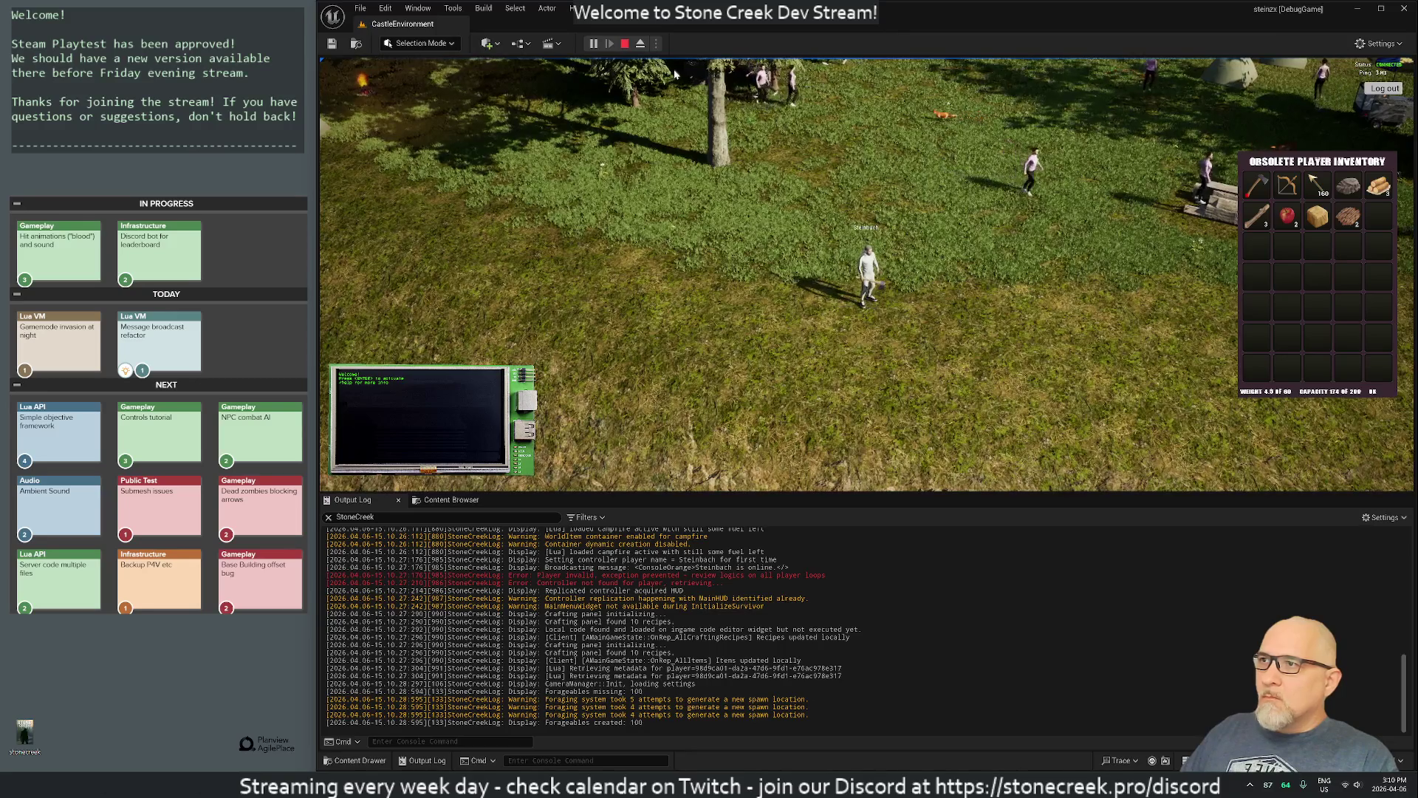
{"action": "key", "text": "Escape"}
{"action": "left_click", "coordinate": [592, 43]}
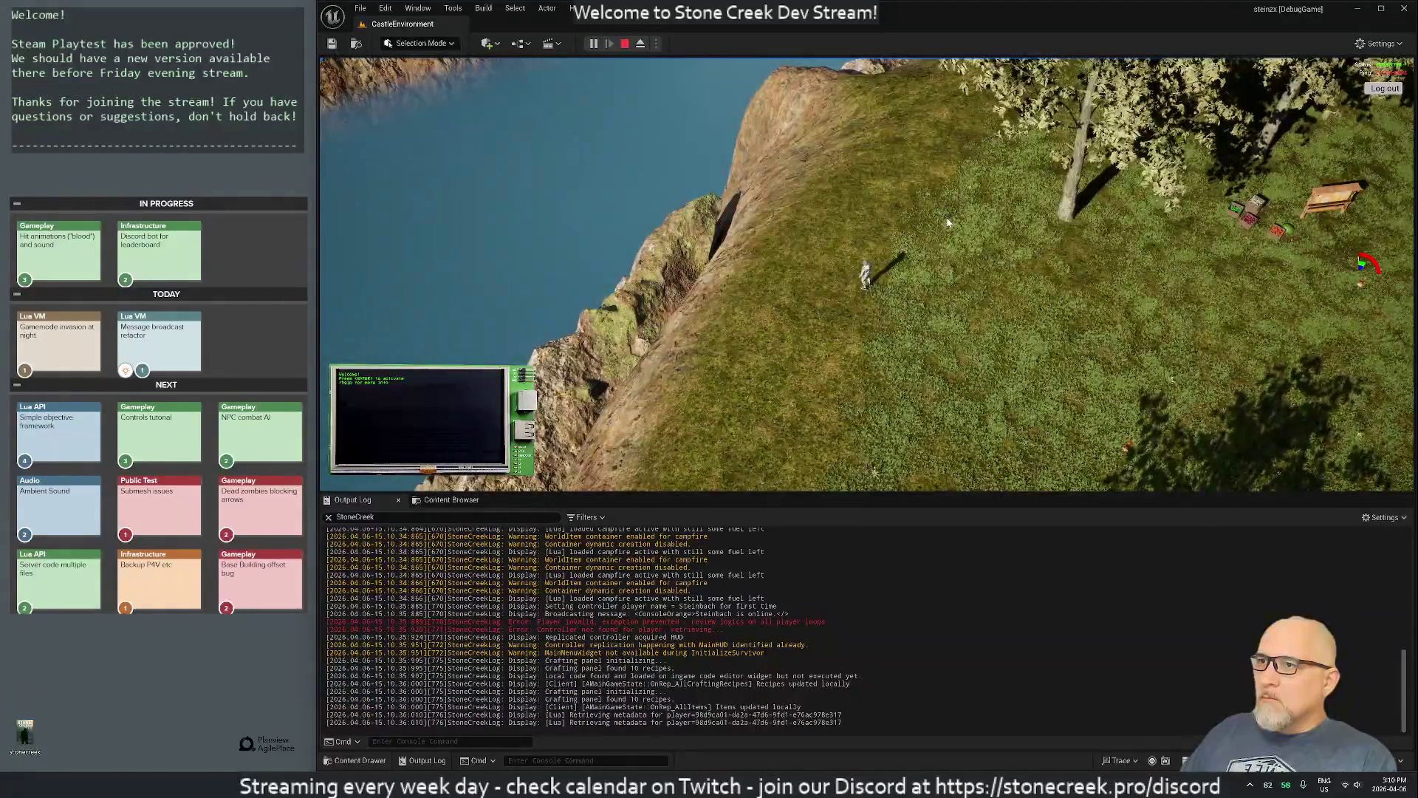
{"action": "key", "text": "i"}
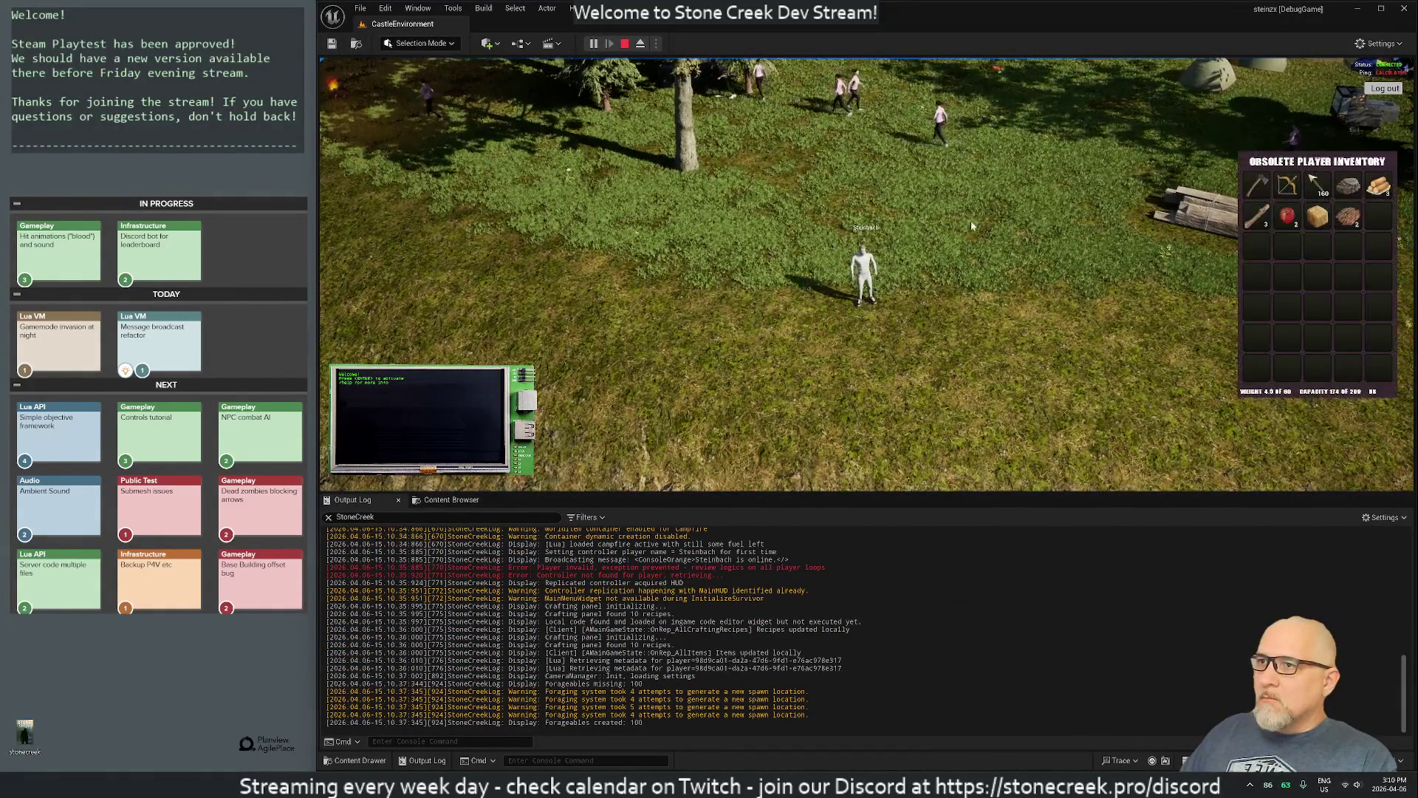
{"action": "left_click", "coordinate": [625, 44]}
{"action": "key", "text": "alt+Tab"}
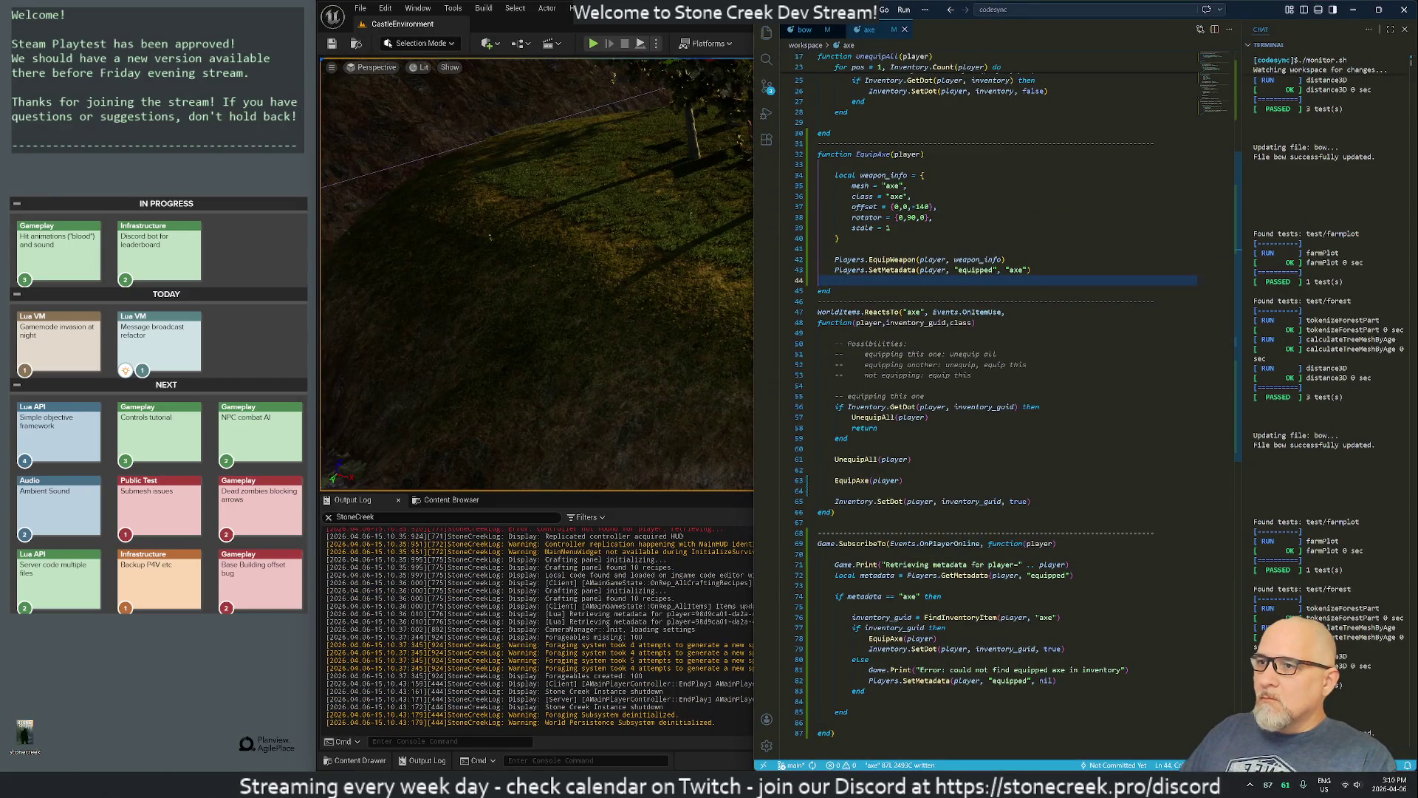
Step: Review the SetDot and SetMetadata calls, then fold the EquipAxe function body
{"action": "scroll", "coordinate": [1012, 414], "scroll_direction": "down", "scroll_amount": 3}
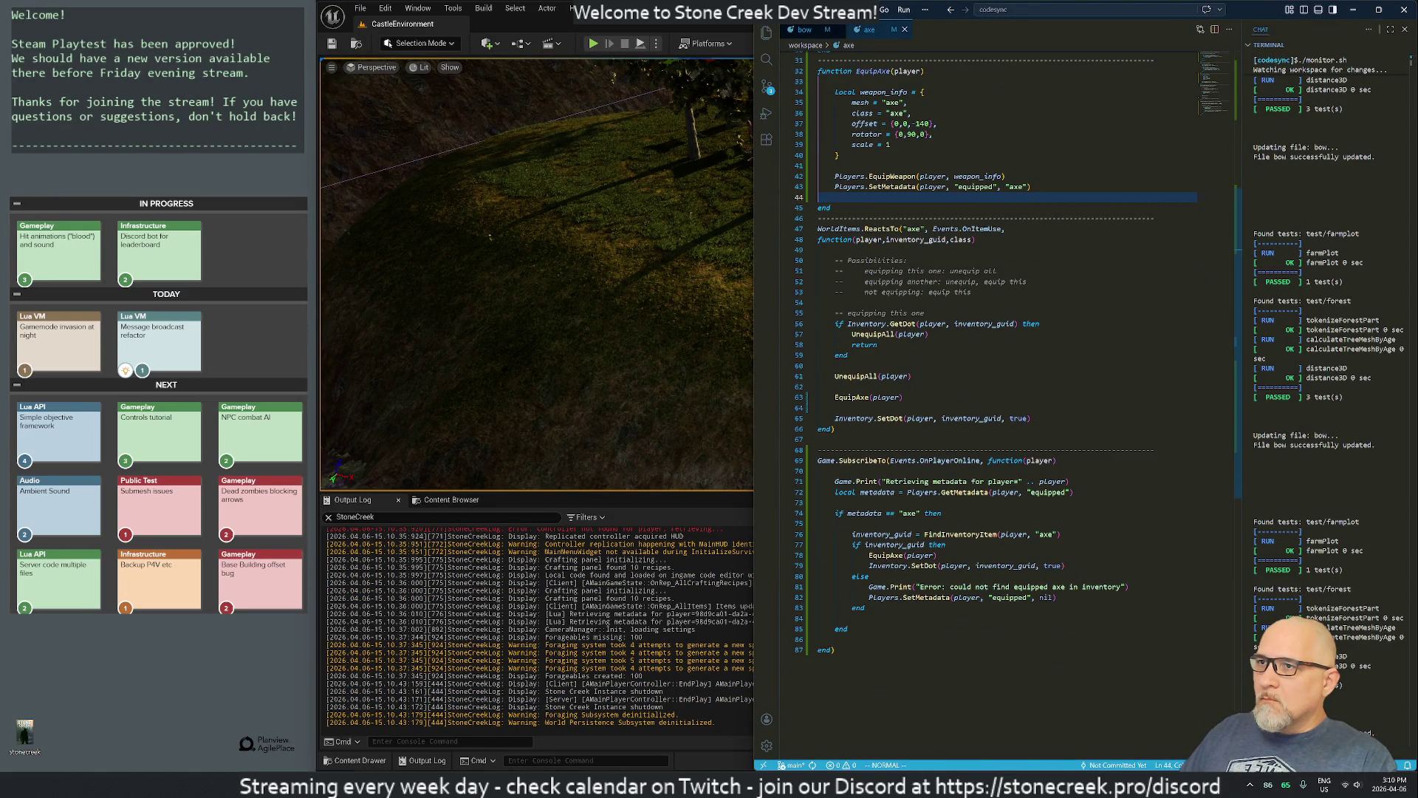
{"action": "left_click", "coordinate": [892, 418]}
{"action": "left_click", "coordinate": [976, 186]}
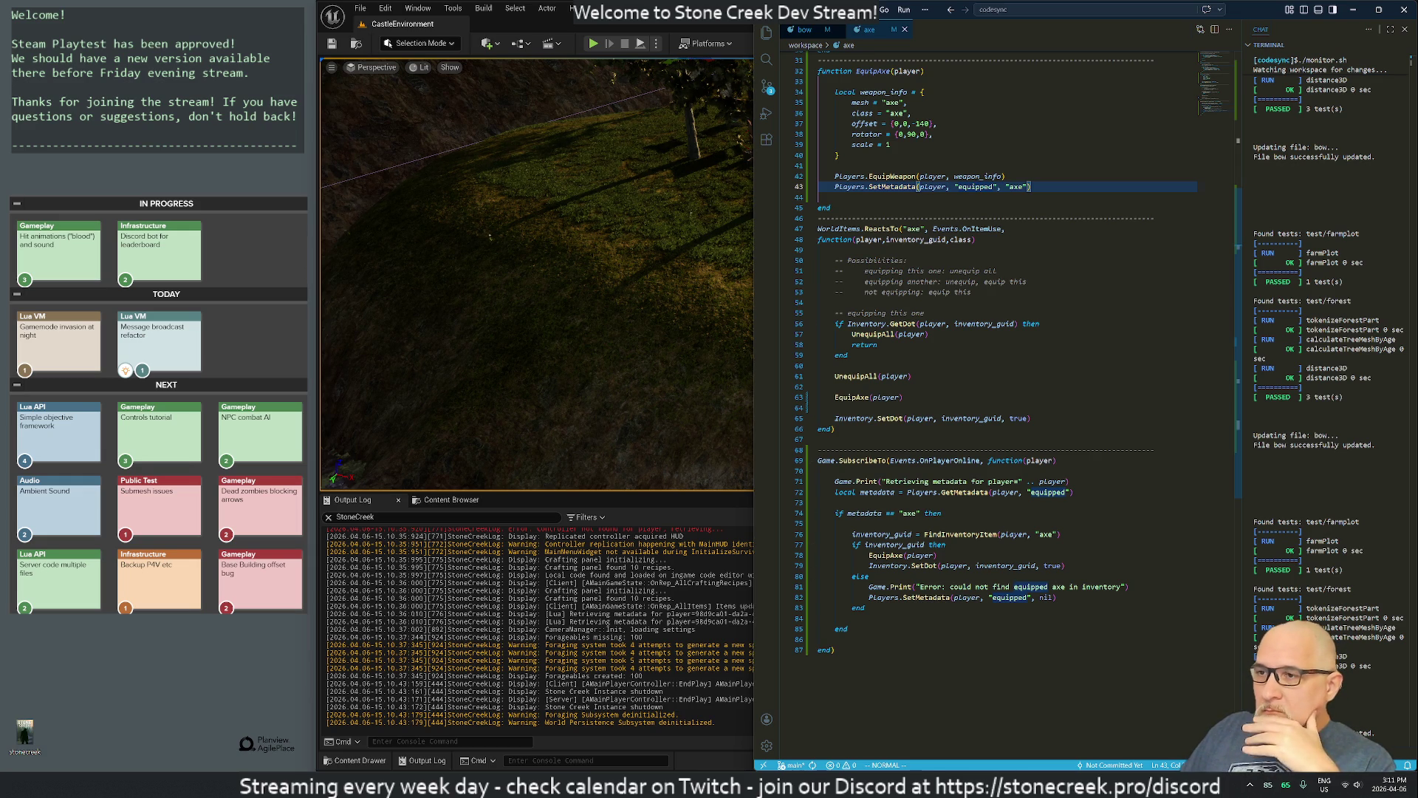
{"action": "scroll", "coordinate": [990, 369], "scroll_direction": "up", "scroll_amount": 10}
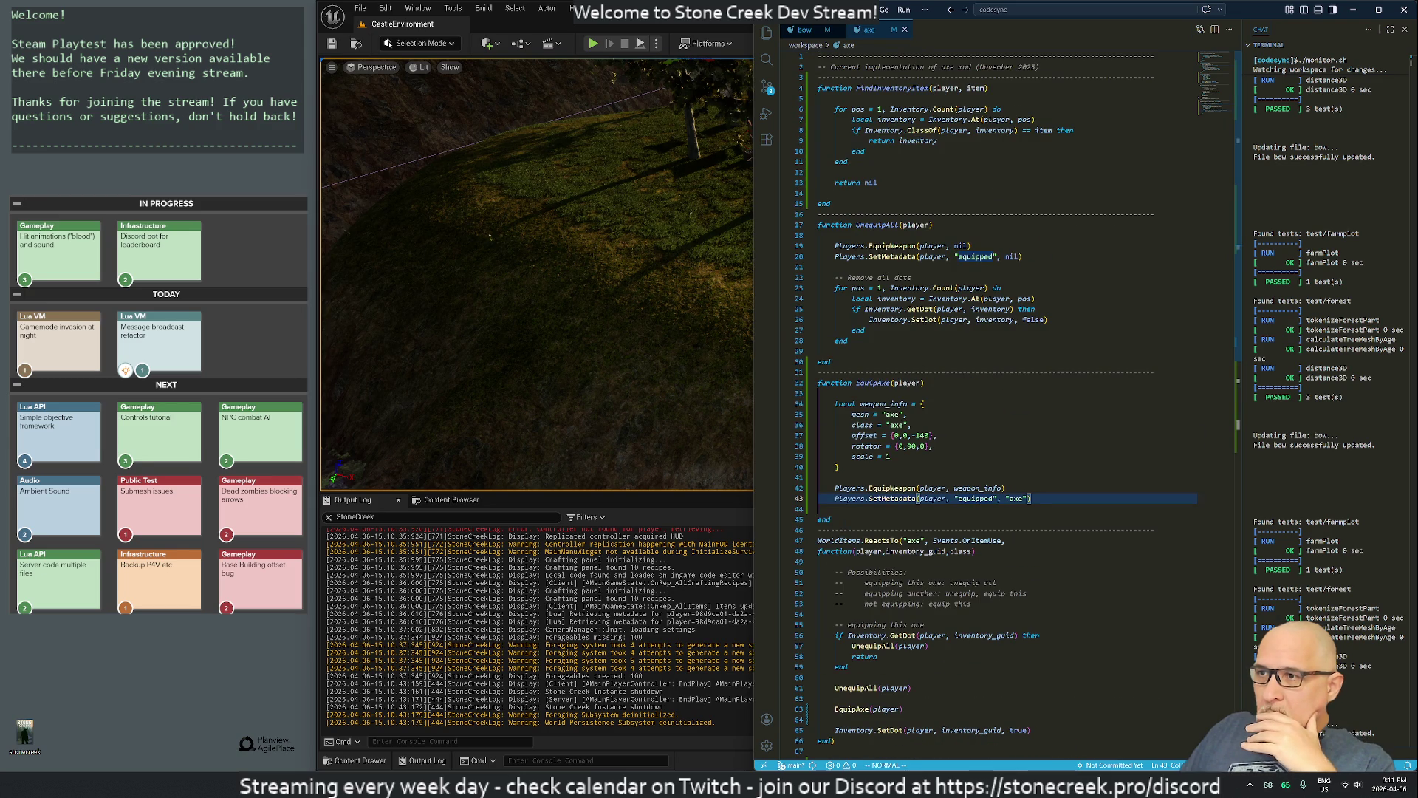
{"action": "scroll", "coordinate": [990, 407], "scroll_direction": "down", "scroll_amount": 10}
{"action": "key", "text": "z"}
{"action": "key", "text": "c"}
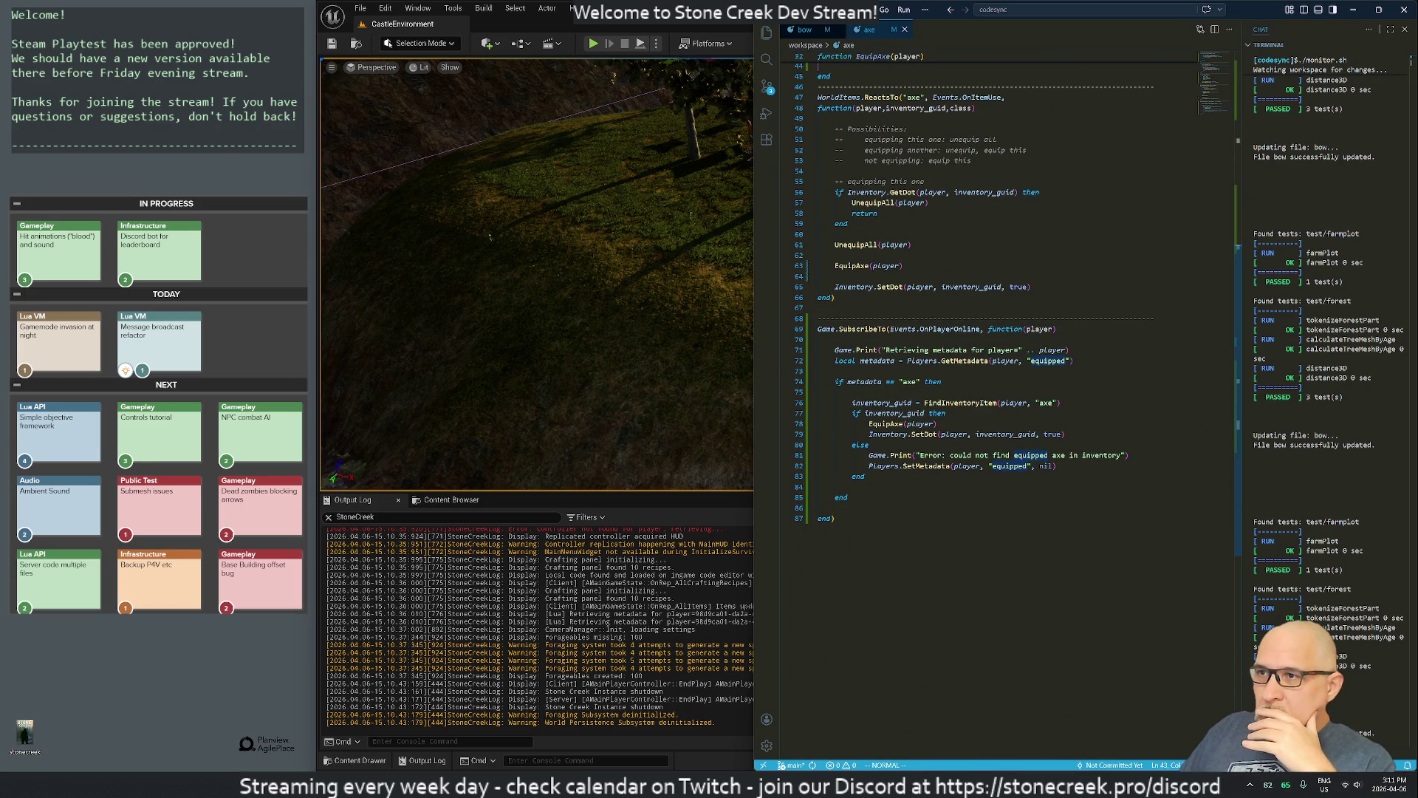
{"action": "left_click", "coordinate": [882, 351]}
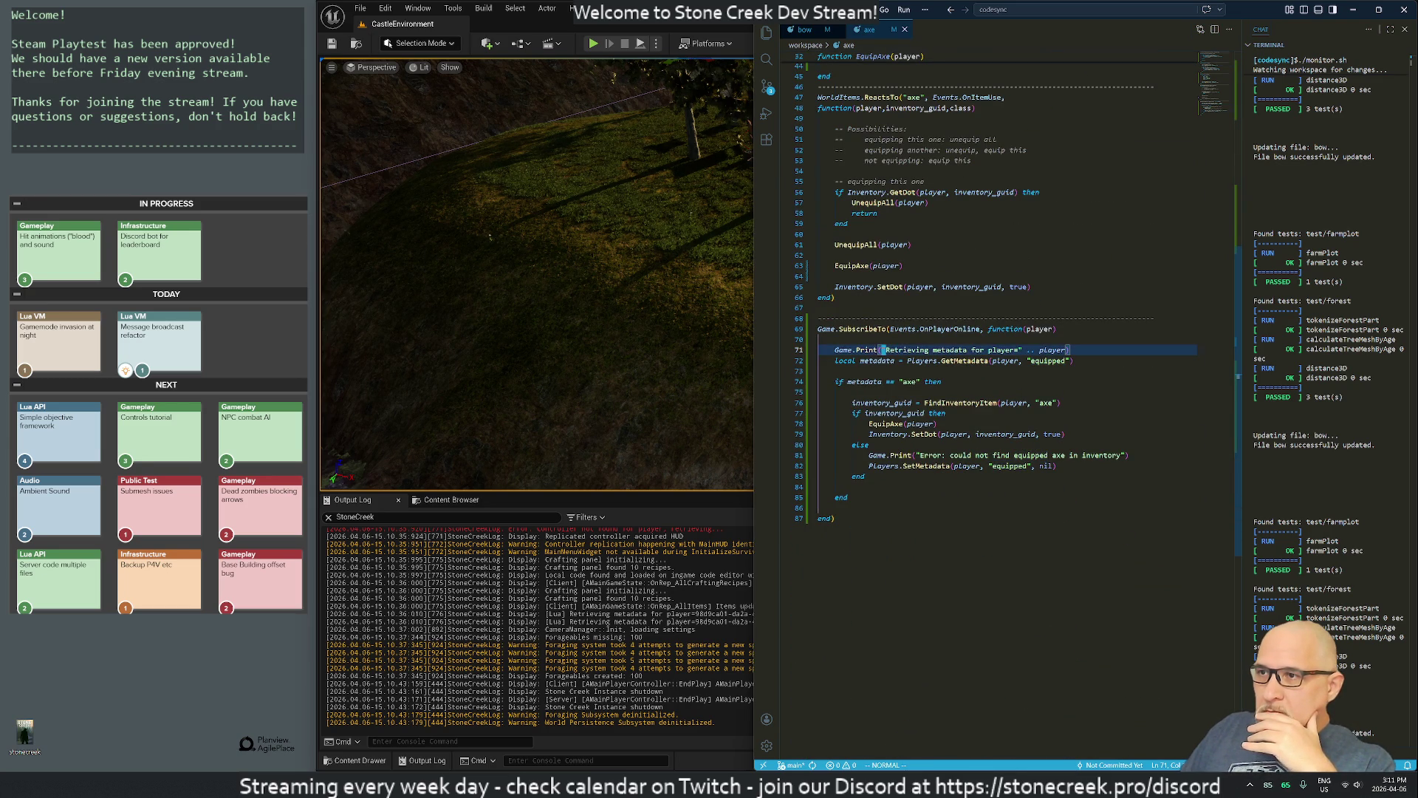
Step: In the bow file, select and copy the 'Retrieving metadata' Game.Print line
{"action": "left_click", "coordinate": [805, 29]}
{"action": "scroll", "coordinate": [990, 406], "scroll_direction": "down", "scroll_amount": 5}
{"action": "scroll", "coordinate": [990, 406], "scroll_direction": "down", "scroll_amount": 5}
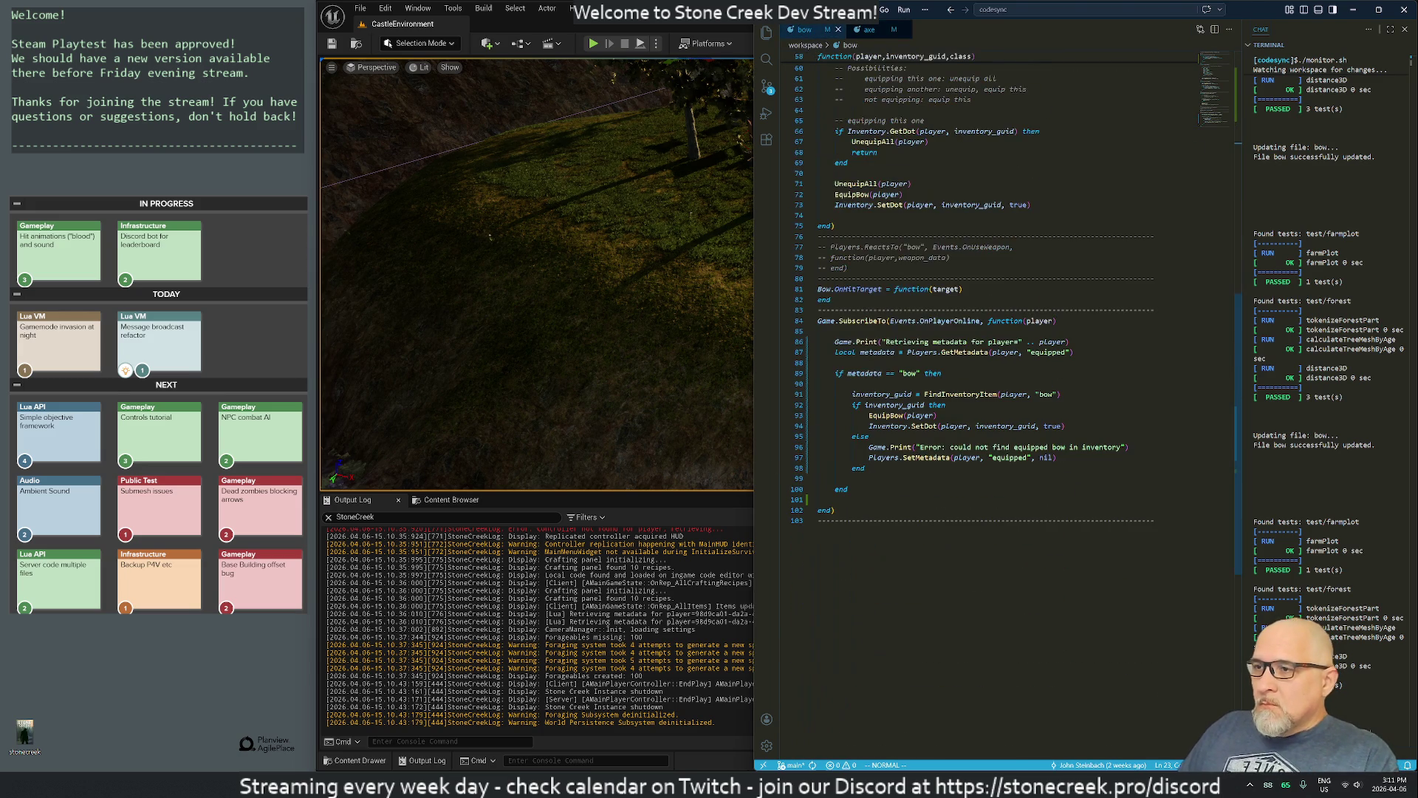
{"action": "left_click", "coordinate": [871, 352]}
{"action": "key", "text": "k"}
{"action": "key", "text": "shift+v"}
{"action": "key", "text": "y"}
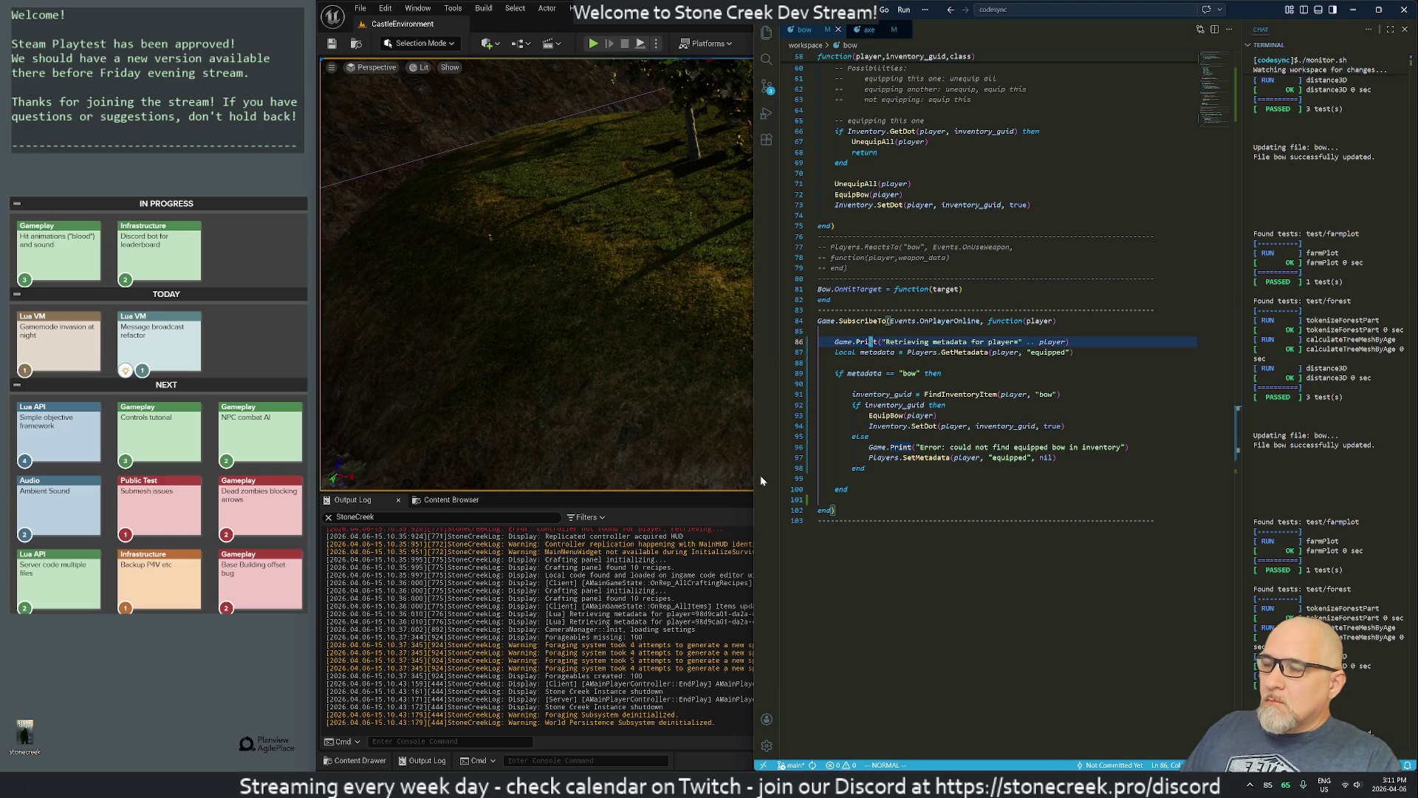
Step: Comment out and delete that Game.Print line, save the bow file, and return to the axe file
{"action": "key", "text": "ctrl+slash"}
{"action": "key", "text": "j"}
{"action": "key", "text": "k"}
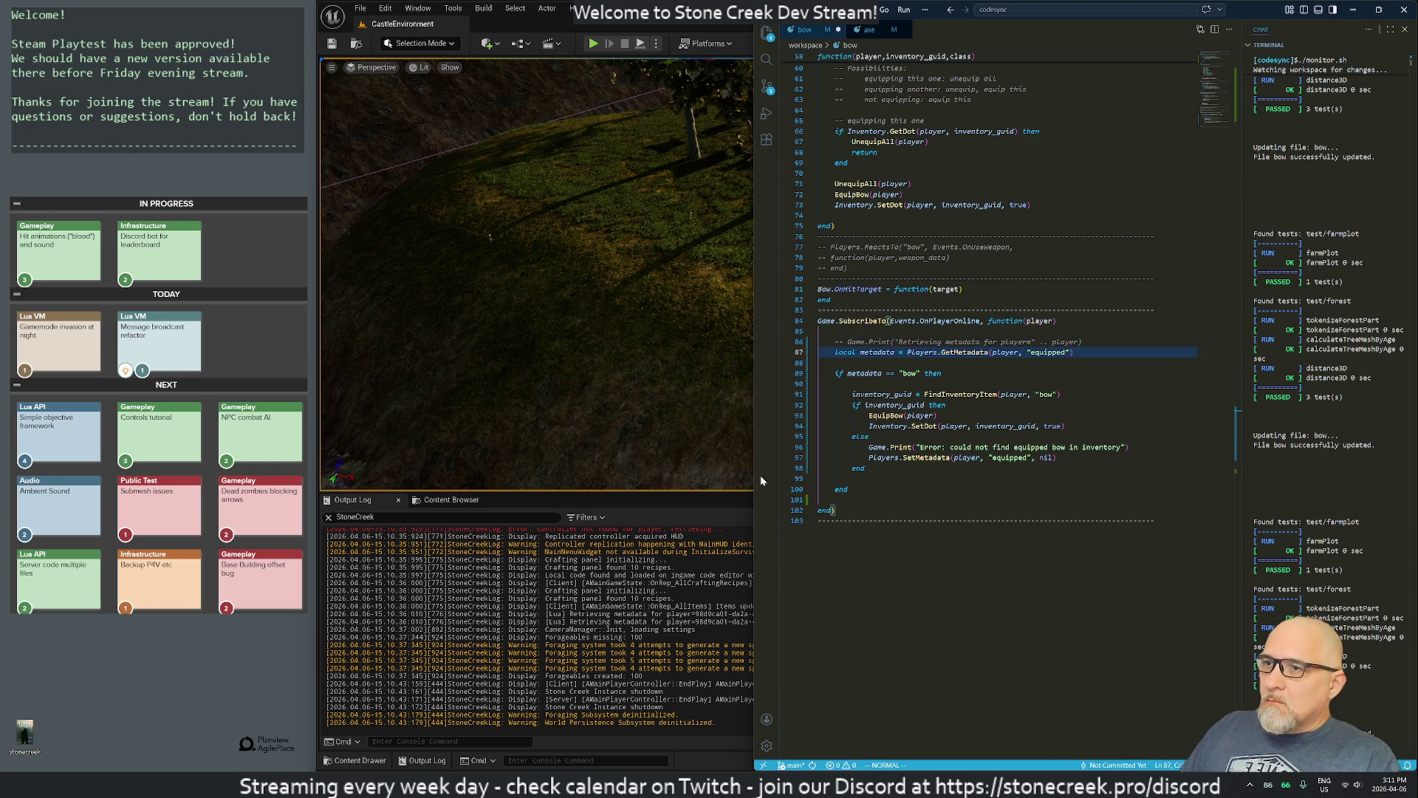
{"action": "key", "text": "d"}
{"action": "key", "text": "d"}
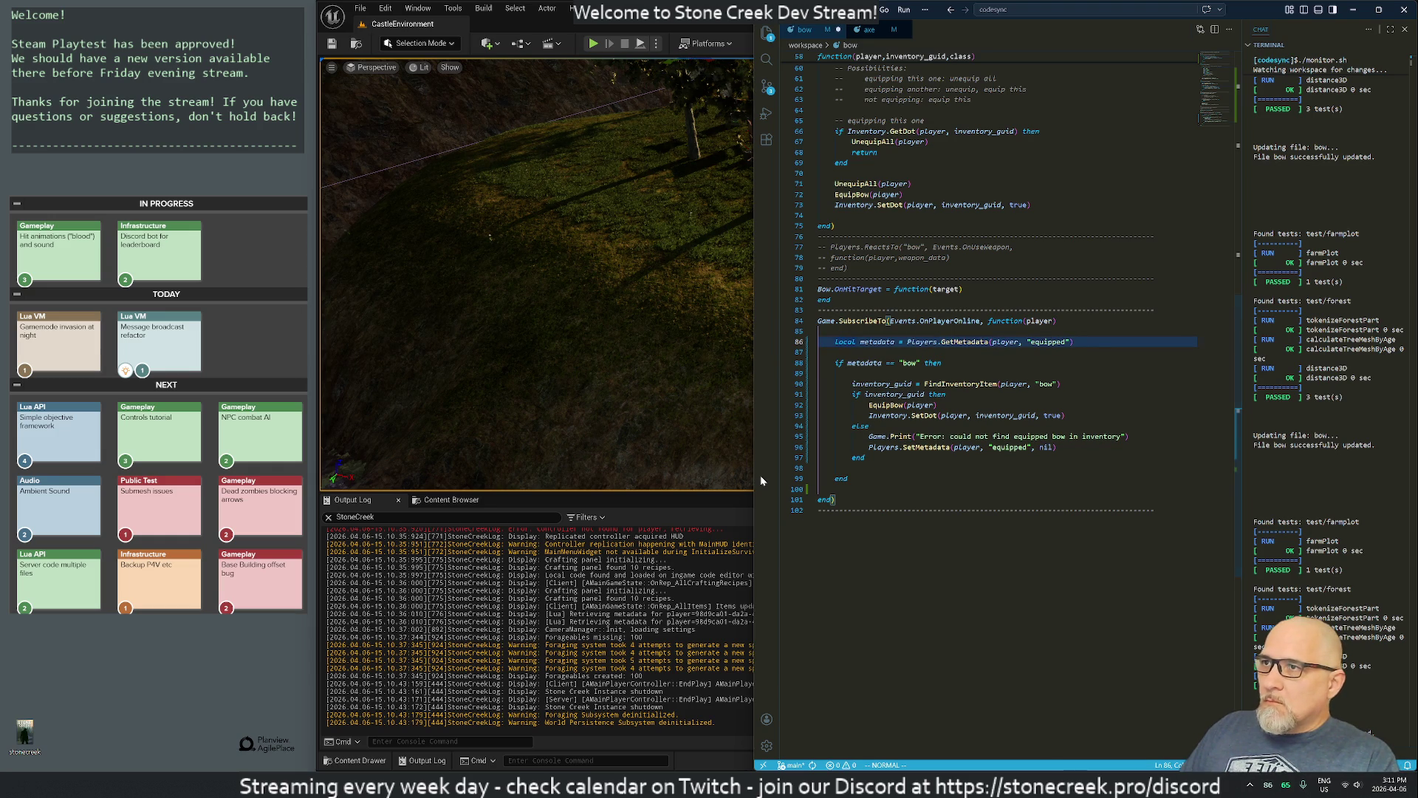
{"action": "type", "text": ":w"}
{"action": "key", "text": "Return"}
{"action": "key", "text": "ctrl+Tab"}
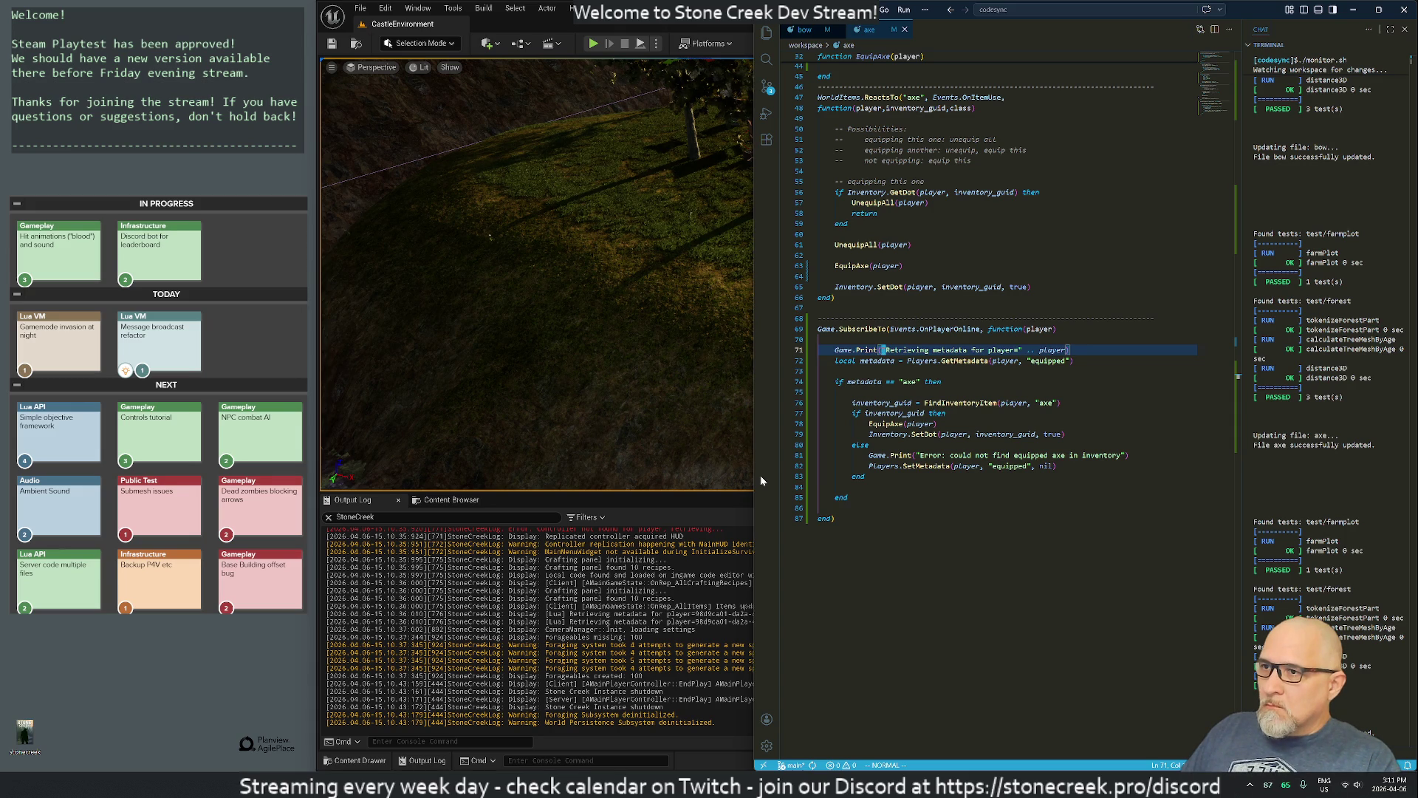
Step: Paste a copy of the metadata Game.Print line below the equipped metadata lookup
{"action": "key", "text": "j"}
{"action": "key", "text": "o"}
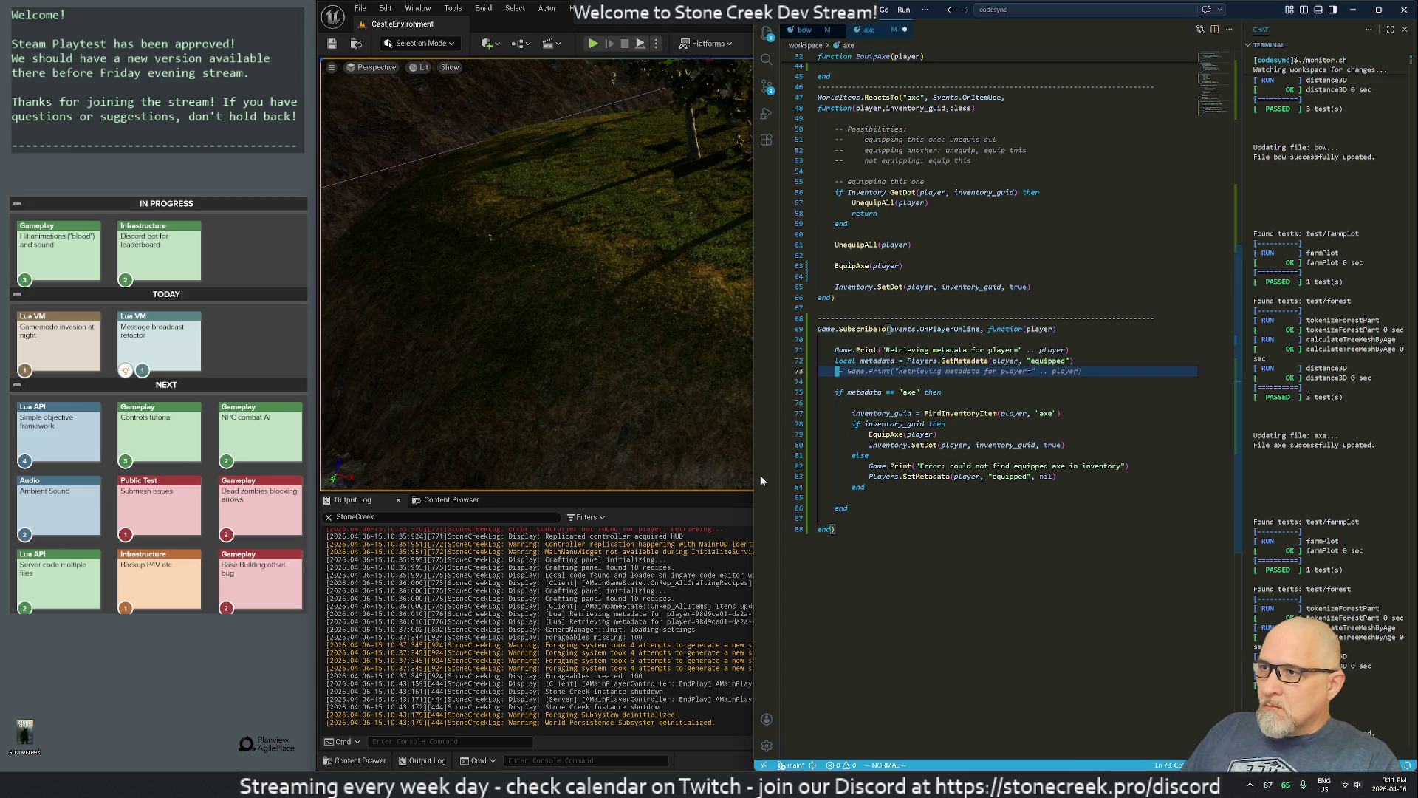
{"action": "key", "text": "ctrl+v"}
{"action": "key", "text": "Return"}
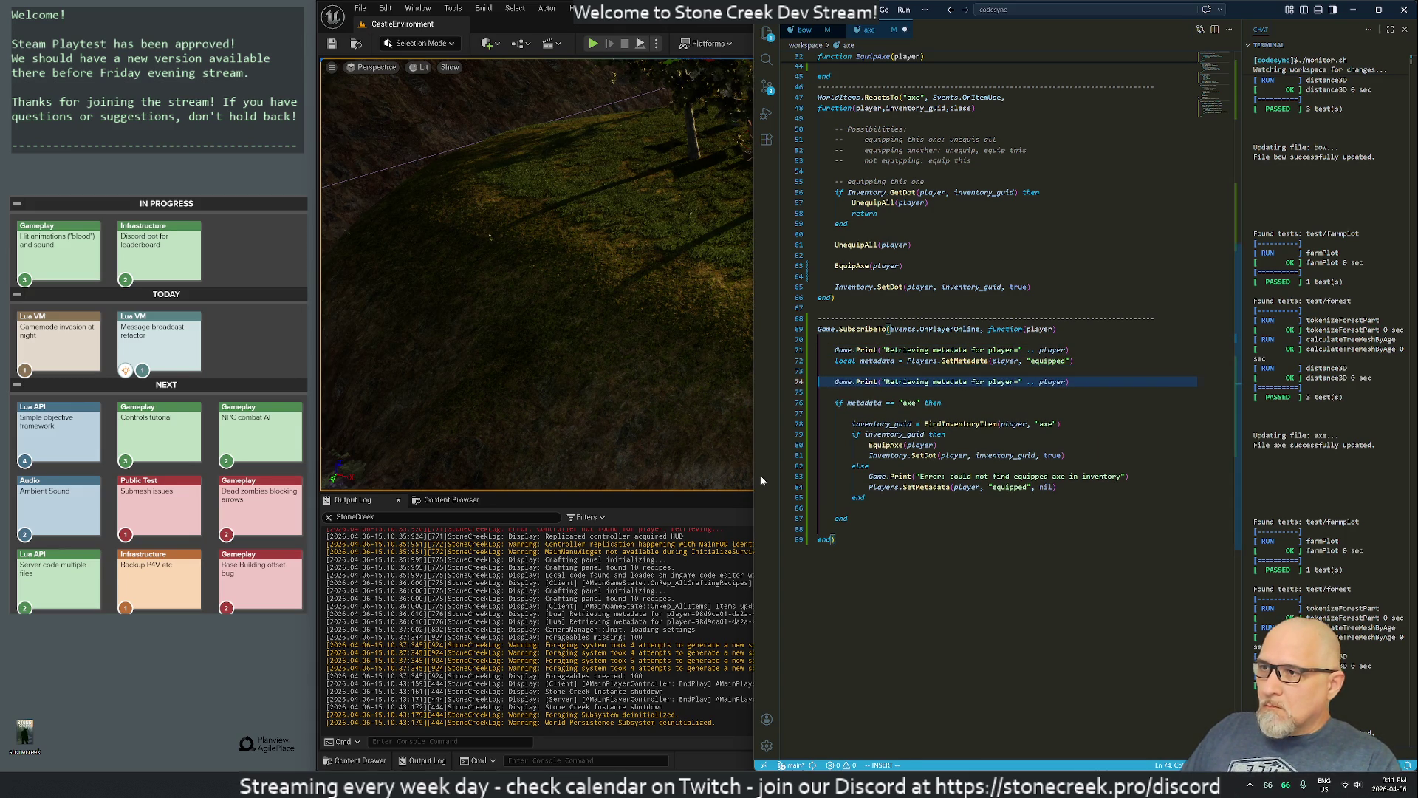
{"action": "key", "text": "alt+Up"}
{"action": "key", "text": "Return"}
Step: Wrap the copied print line in 'if metadata not nil then … end'
{"action": "type", "text": "if "}
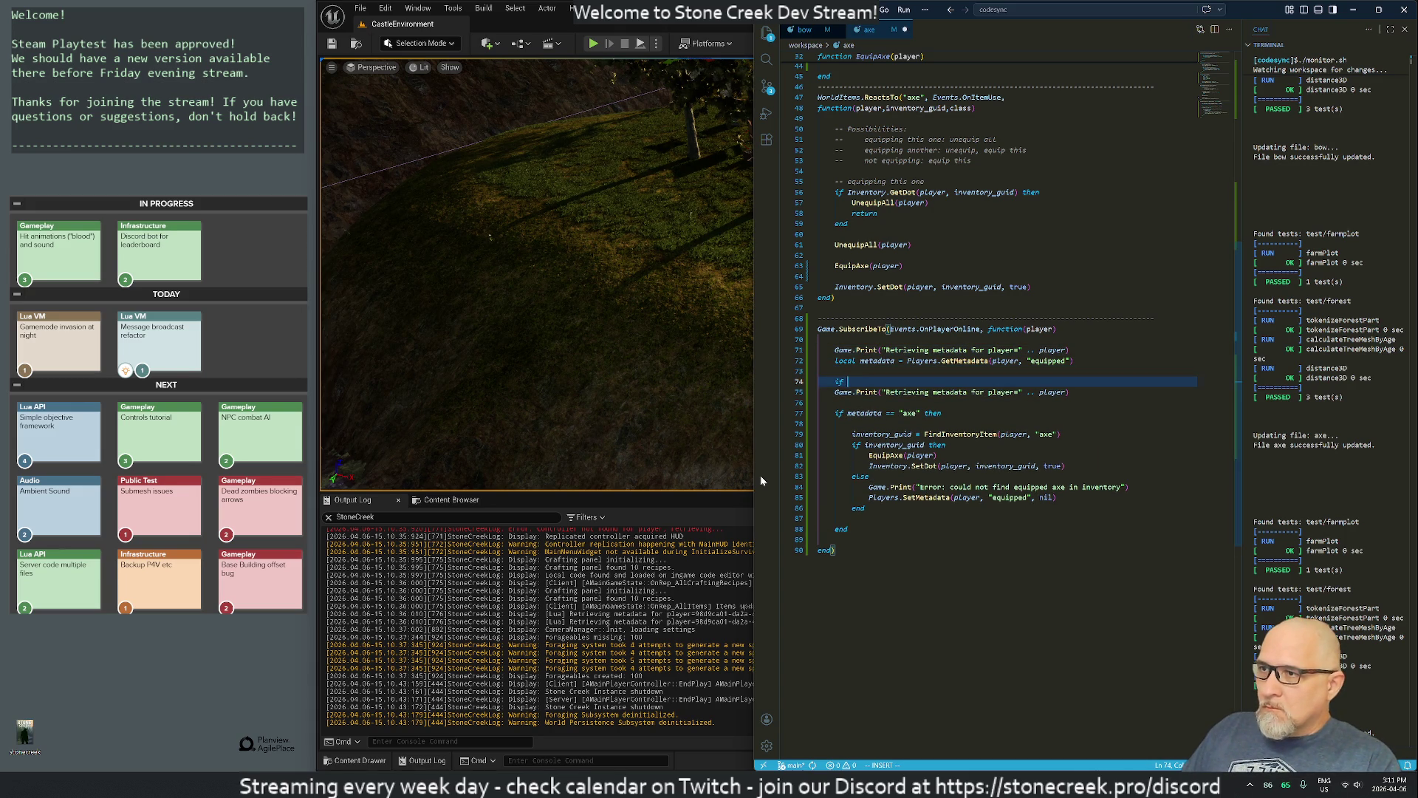
{"action": "type", "text": "metadata "}
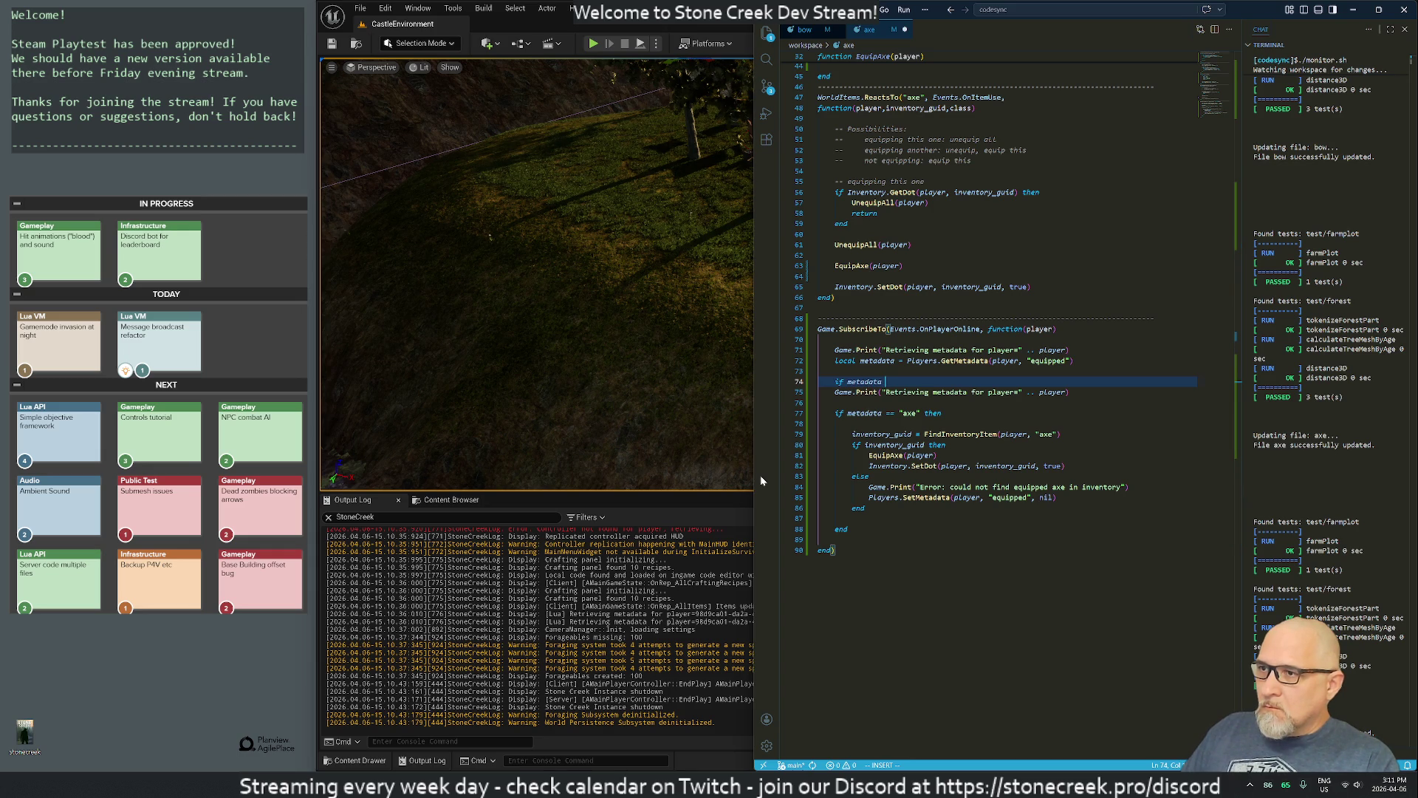
{"action": "type", "text": "not ni"}
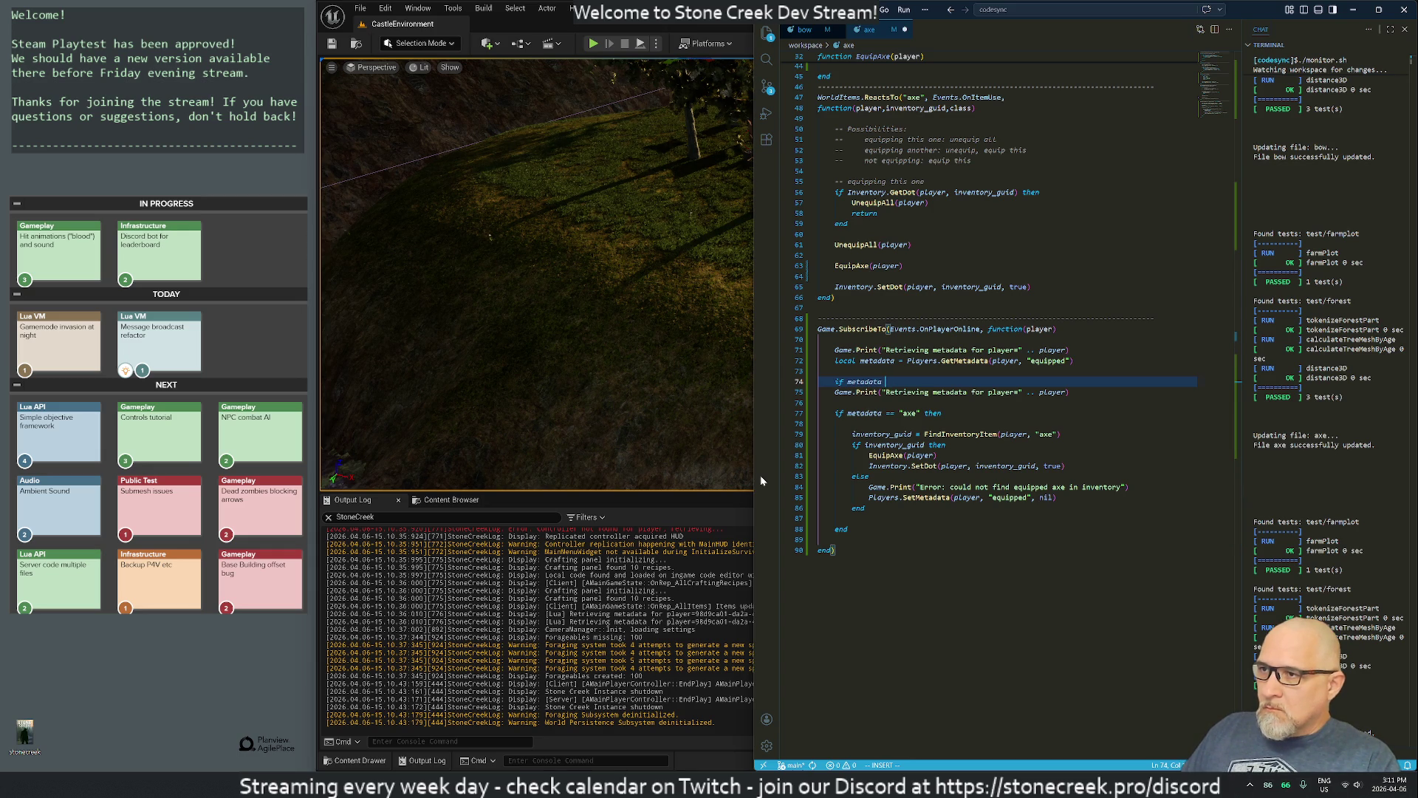
{"action": "type", "text": "l then"}
{"action": "key", "text": "Escape"}
{"action": "key", "text": "j"}
{"action": "key", "text": "greater"}
{"action": "key", "text": "greater"}
{"action": "type", "text": "oend"}
{"action": "key", "text": "Escape"}
{"action": "key", "text": "k"}
{"action": "key", "text": "w"}
{"action": "key", "text": "w"}
{"action": "key", "text": "w"}
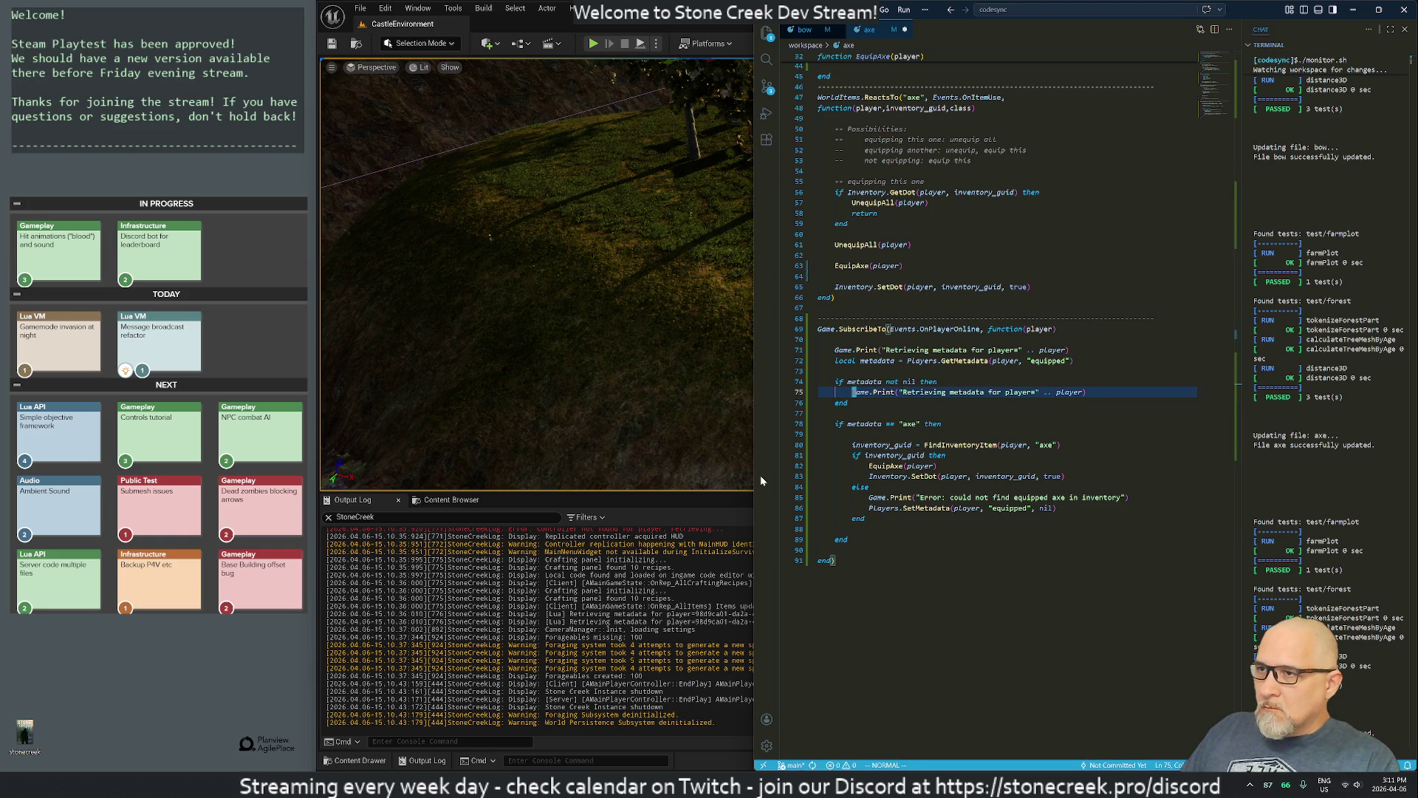
Step: Trim the copied message to 'metadata:' by removing 'Retrieving' and the 'for player=' part
{"action": "key", "text": "b"}
{"action": "key", "text": "d"}
{"action": "key", "text": "w"}
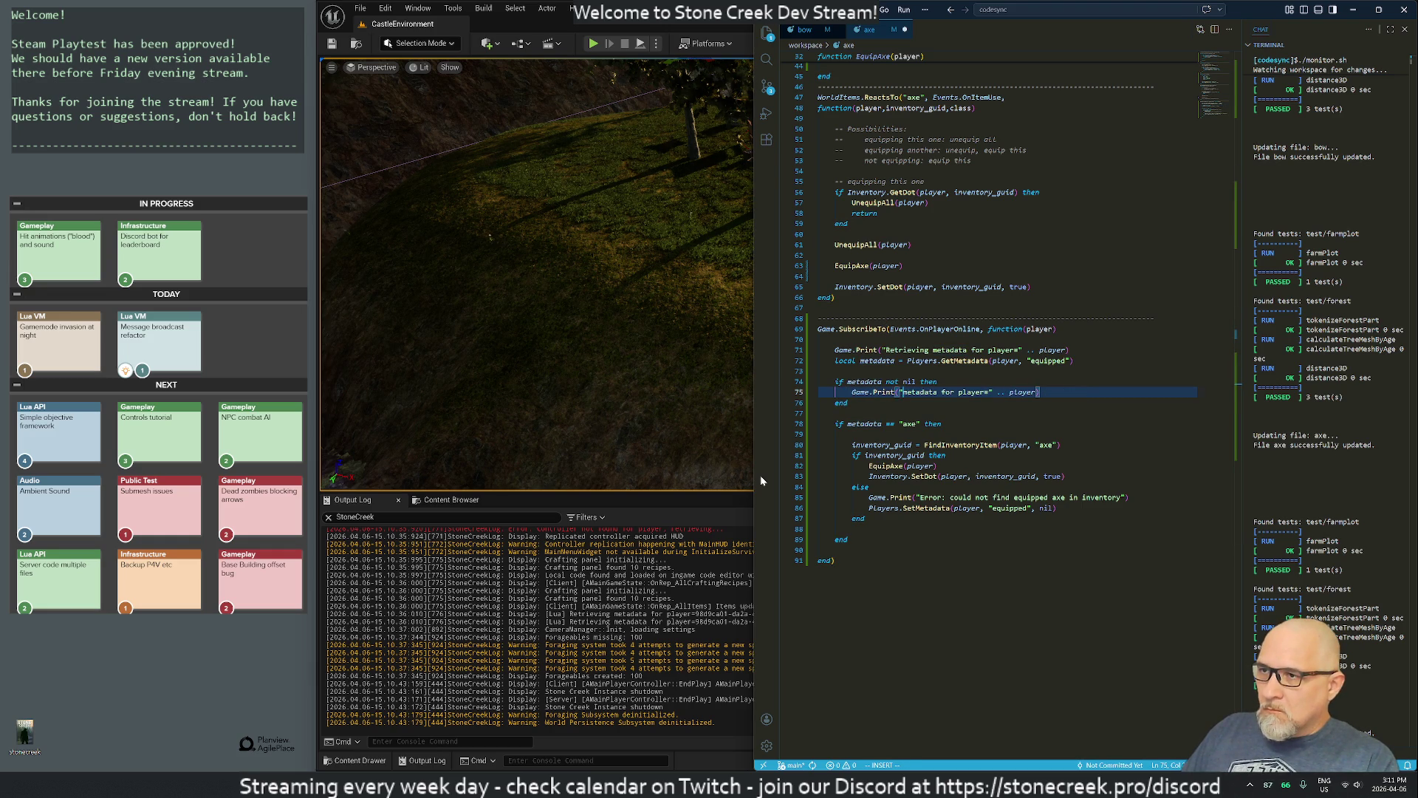
{"action": "key", "text": "w"}
{"action": "key", "text": "h"}
{"action": "key", "text": "d"}
{"action": "key", "text": "t"}
{"action": "key", "text": "quotedbl"}
{"action": "type", "text": "i:"}
{"action": "key", "text": "Escape"}
{"action": "type", "text": "wwcwmetadata"}
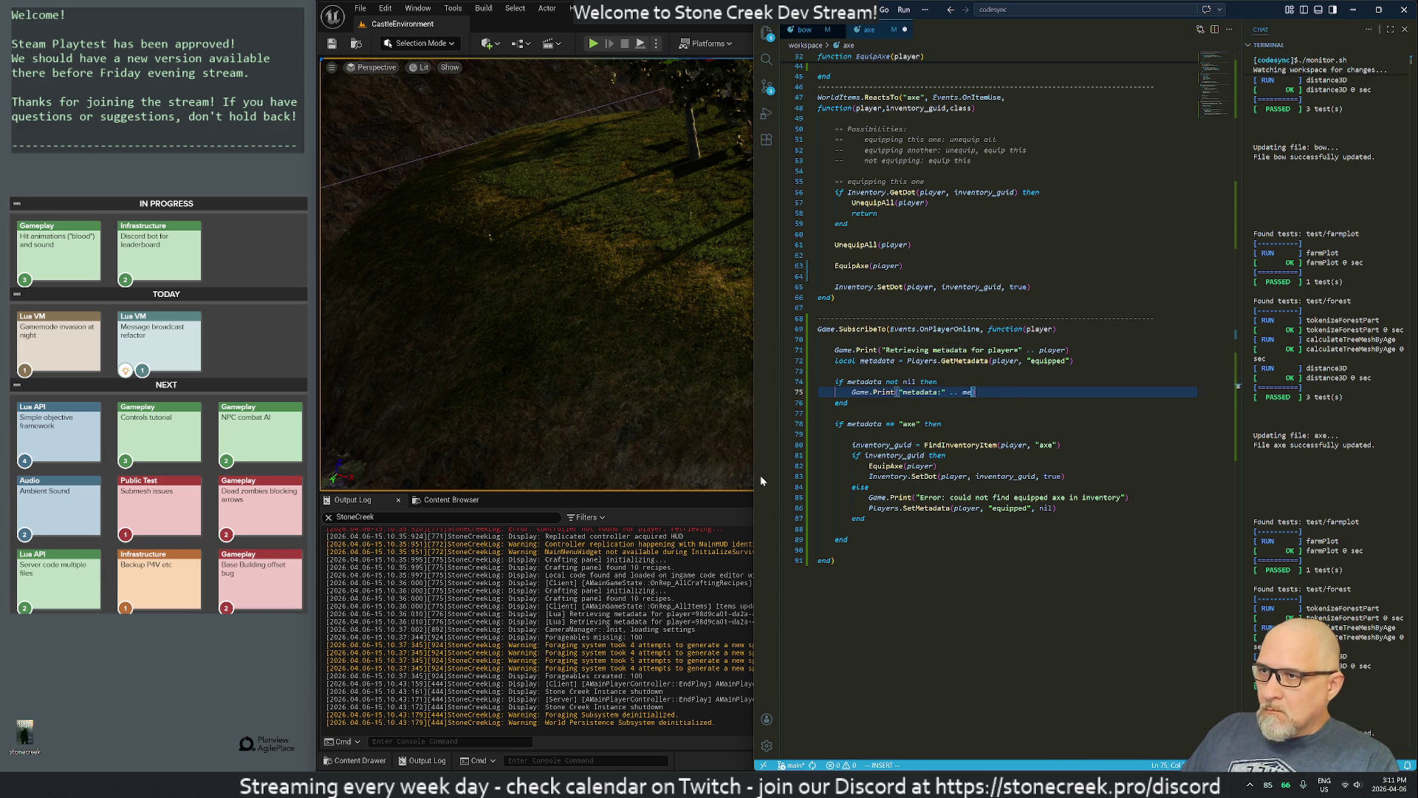
Step: Print metadata instead of player and save the axe script
{"action": "key", "text": "Escape"}
{"action": "type", "text": "j:w"}
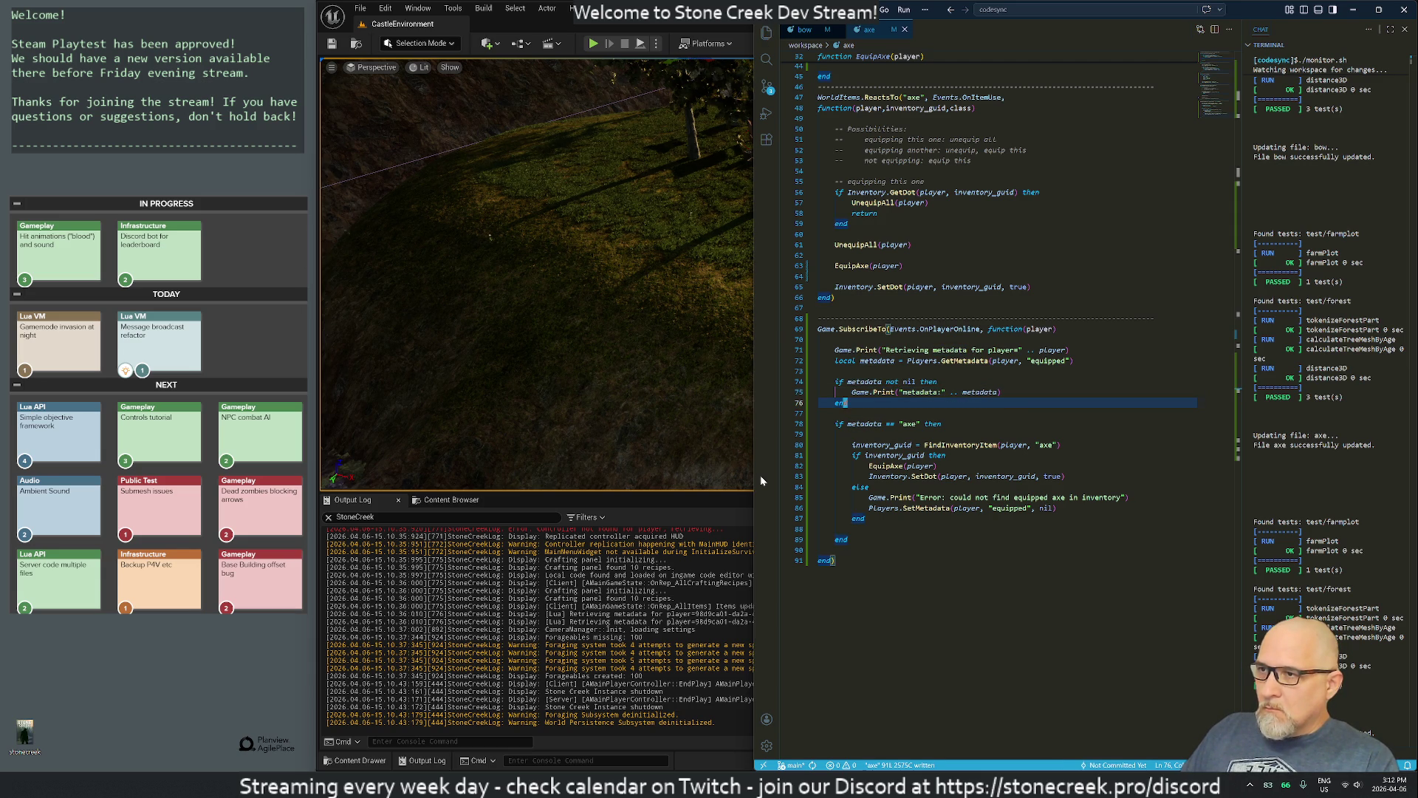
{"action": "key", "text": "Return"}
{"action": "key", "text": "j"}
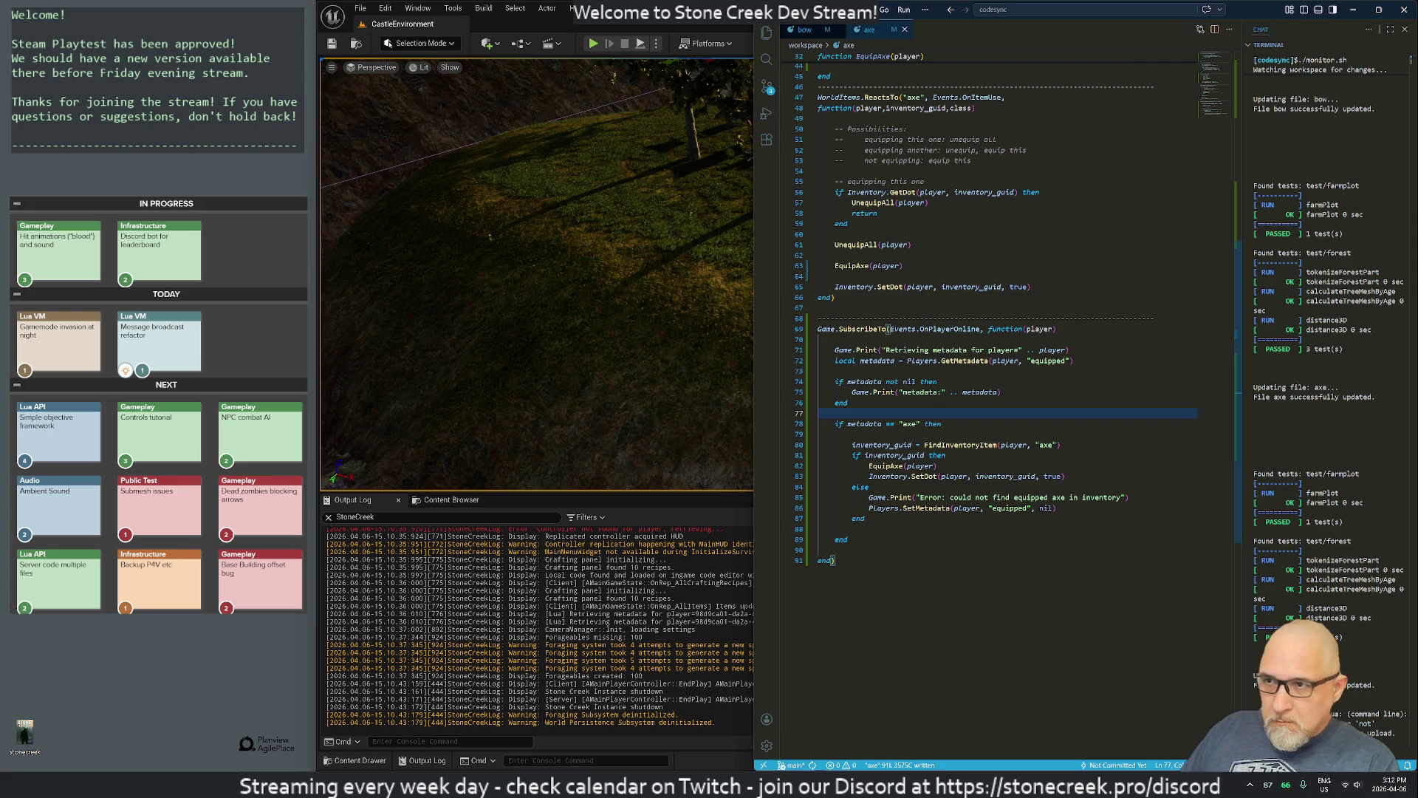
Step: Remove the 'not' words from the if condition
{"action": "key", "text": "k"}
{"action": "key", "text": "k"}
{"action": "key", "text": "k"}
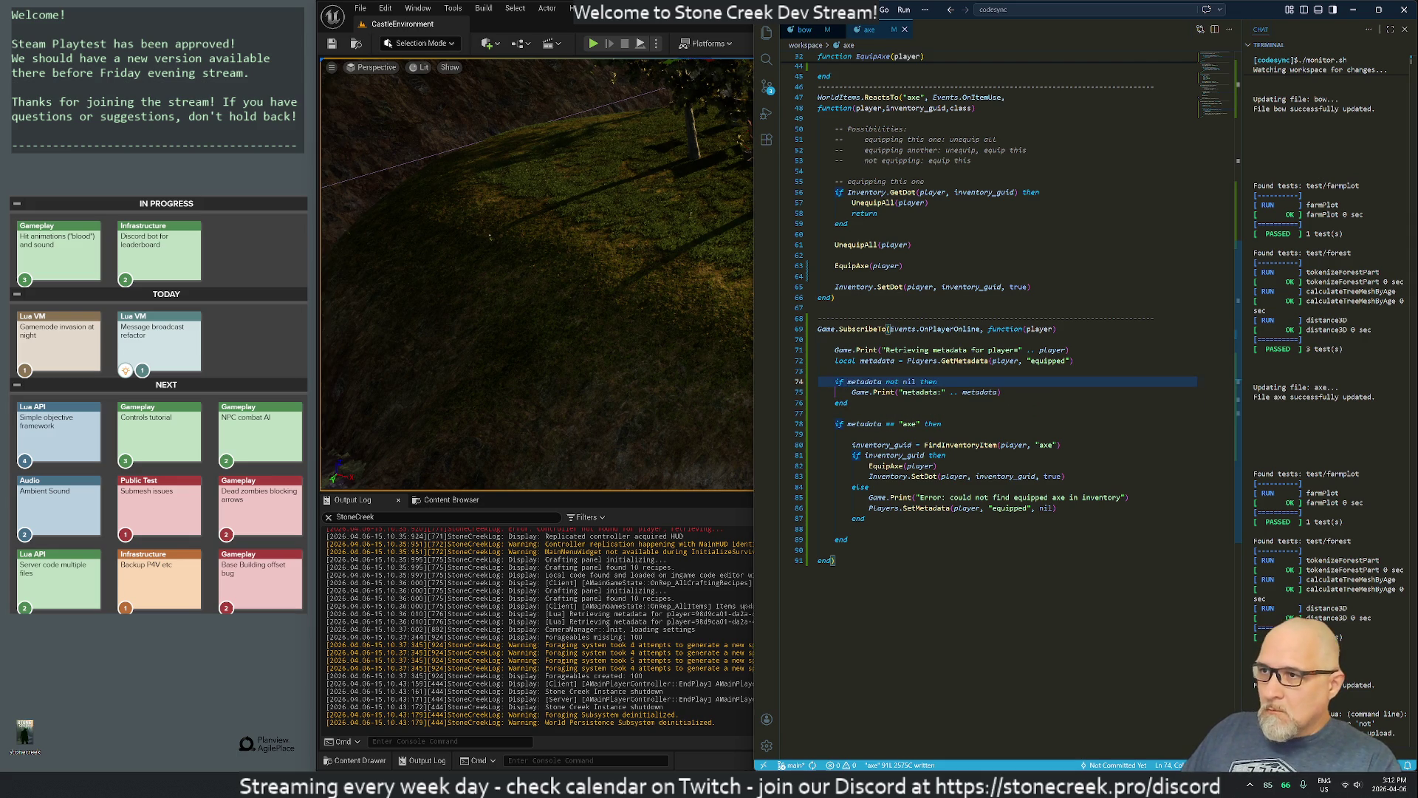
{"action": "type", "text": "if not"}
{"action": "key", "text": "Escape"}
{"action": "key", "text": "d"}
{"action": "key", "text": "w"}
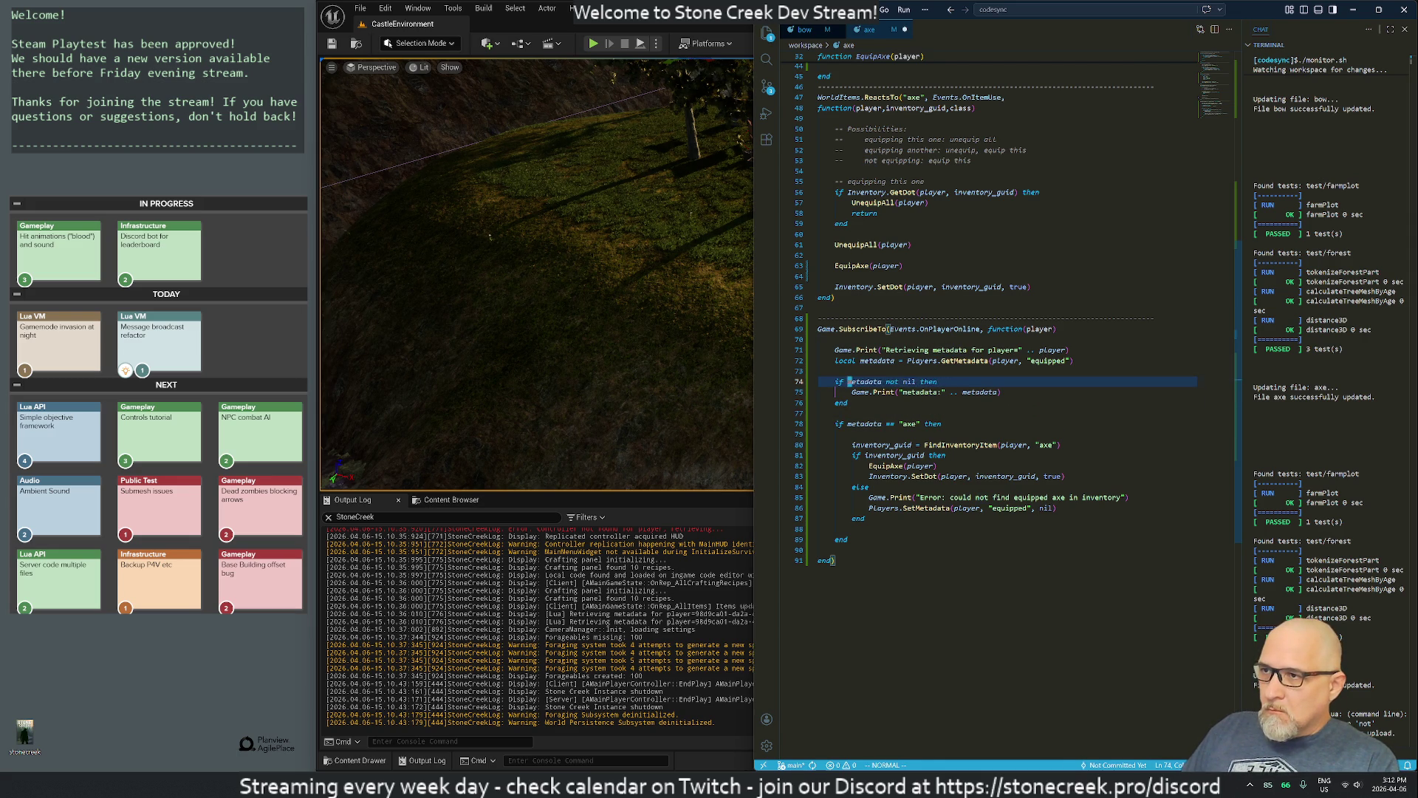
{"action": "key", "text": "w"}
{"action": "key", "text": "d"}
{"action": "key", "text": "w"}
Step: Make the condition read 'if metadata ~= nil then' and save the axe script
{"action": "key", "text": "i"}
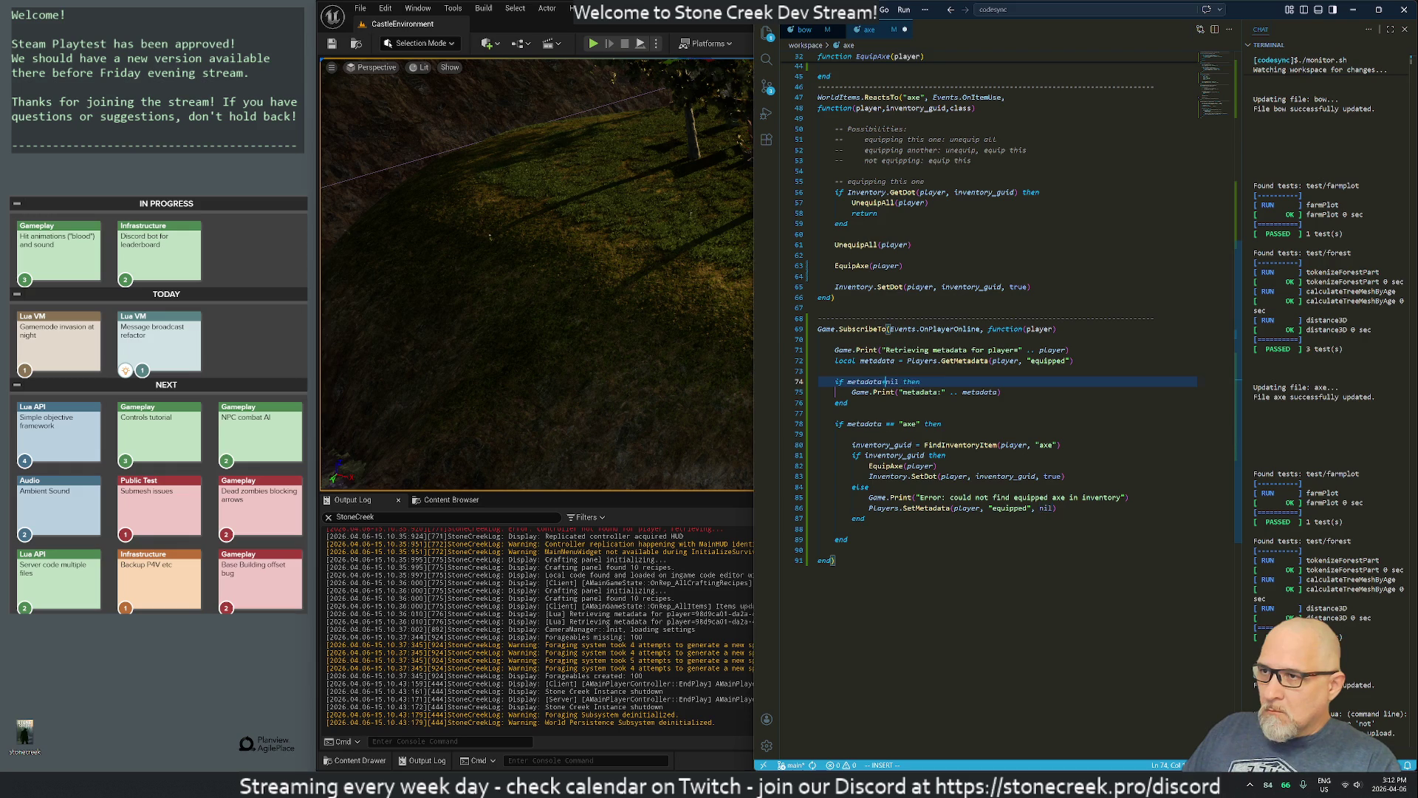
{"action": "type", "text": "~="}
{"action": "key", "text": "Escape"}
{"action": "key", "text": "i"}
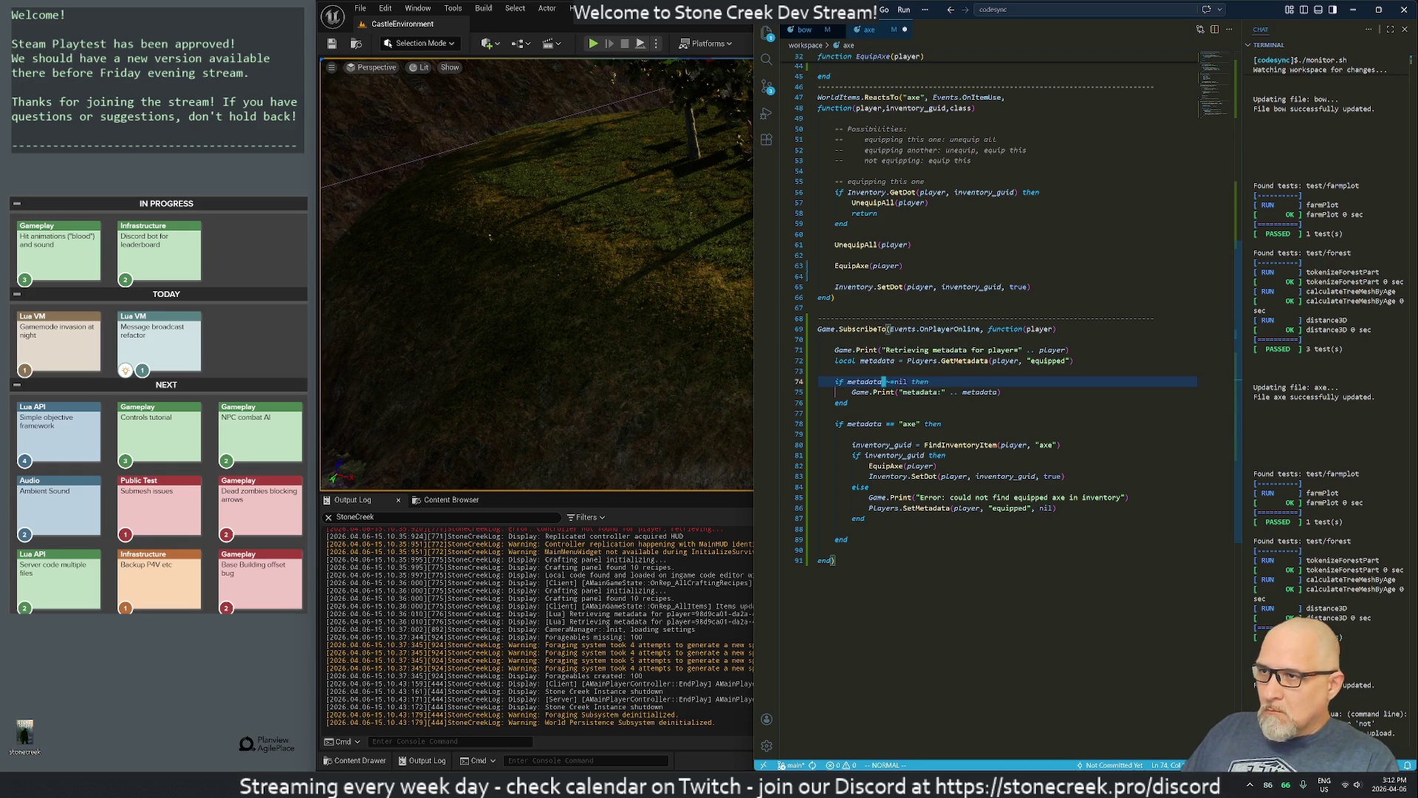
{"action": "key", "text": "Escape"}
{"action": "type", "text": ":w"}
{"action": "key", "text": "Return"}
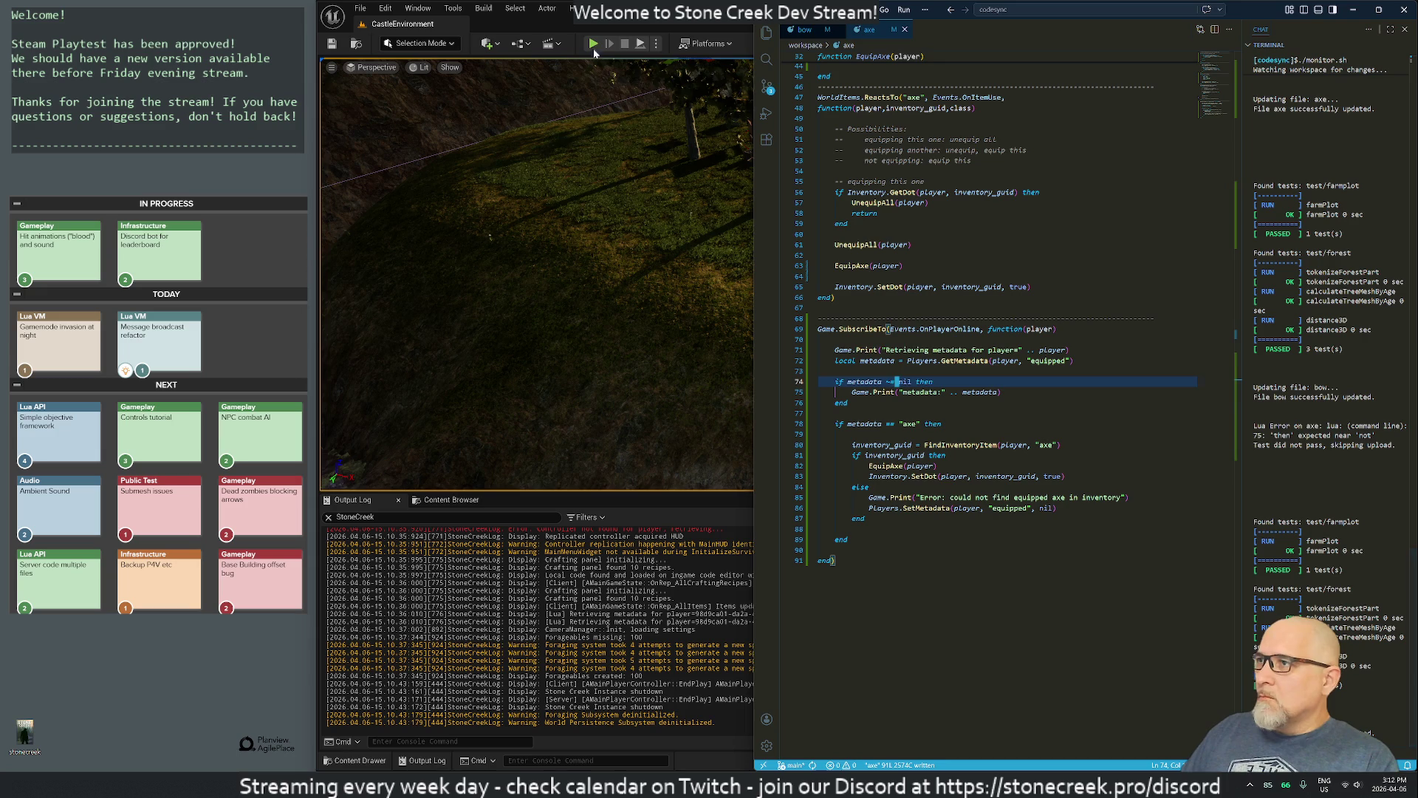
{"action": "left_click", "coordinate": [592, 44]}
Step: Play the level, check the retrieving-metadata log message and inventory, then restart the session
{"action": "left_click", "coordinate": [592, 44]}
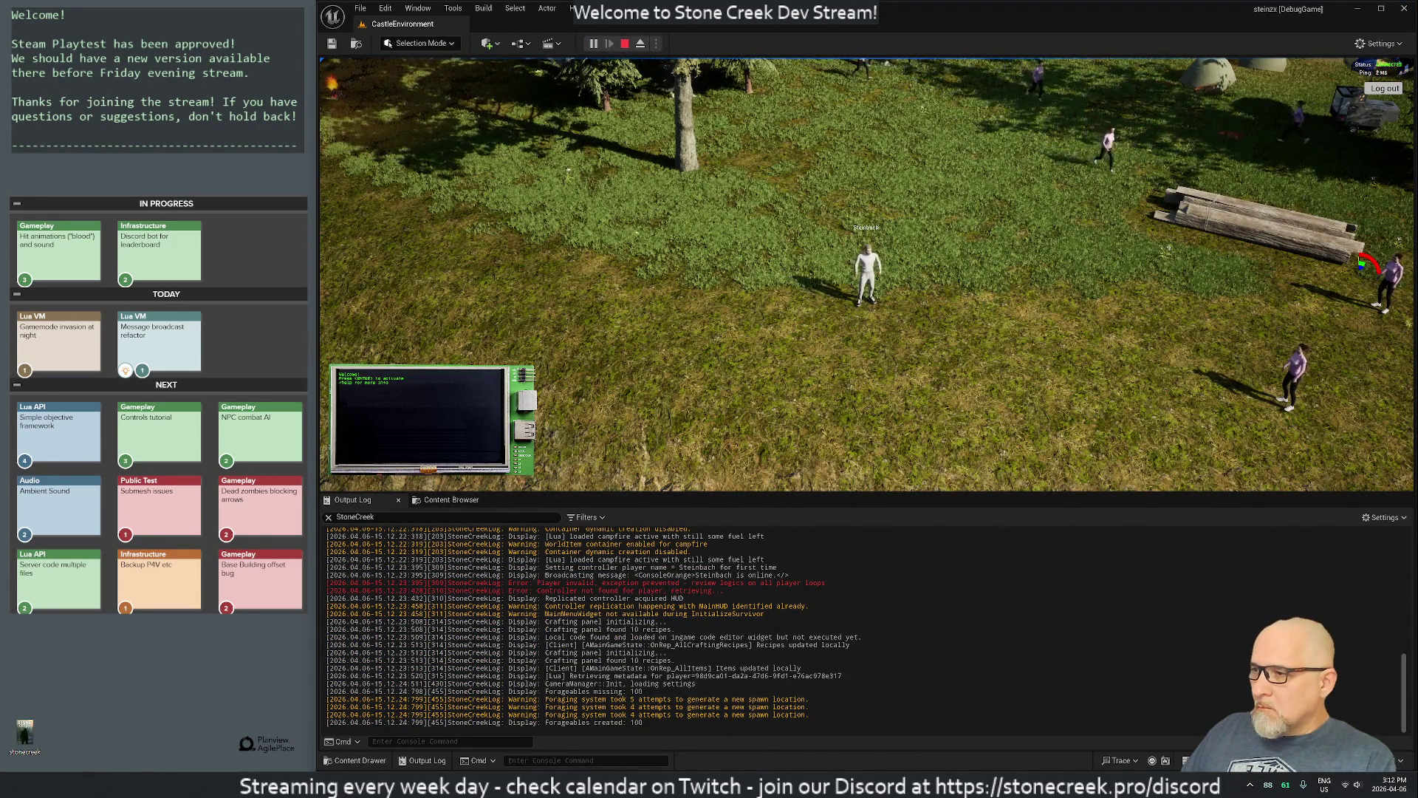
{"action": "left_click_drag", "start_coordinate": [579, 676], "coordinate": [761, 676]}
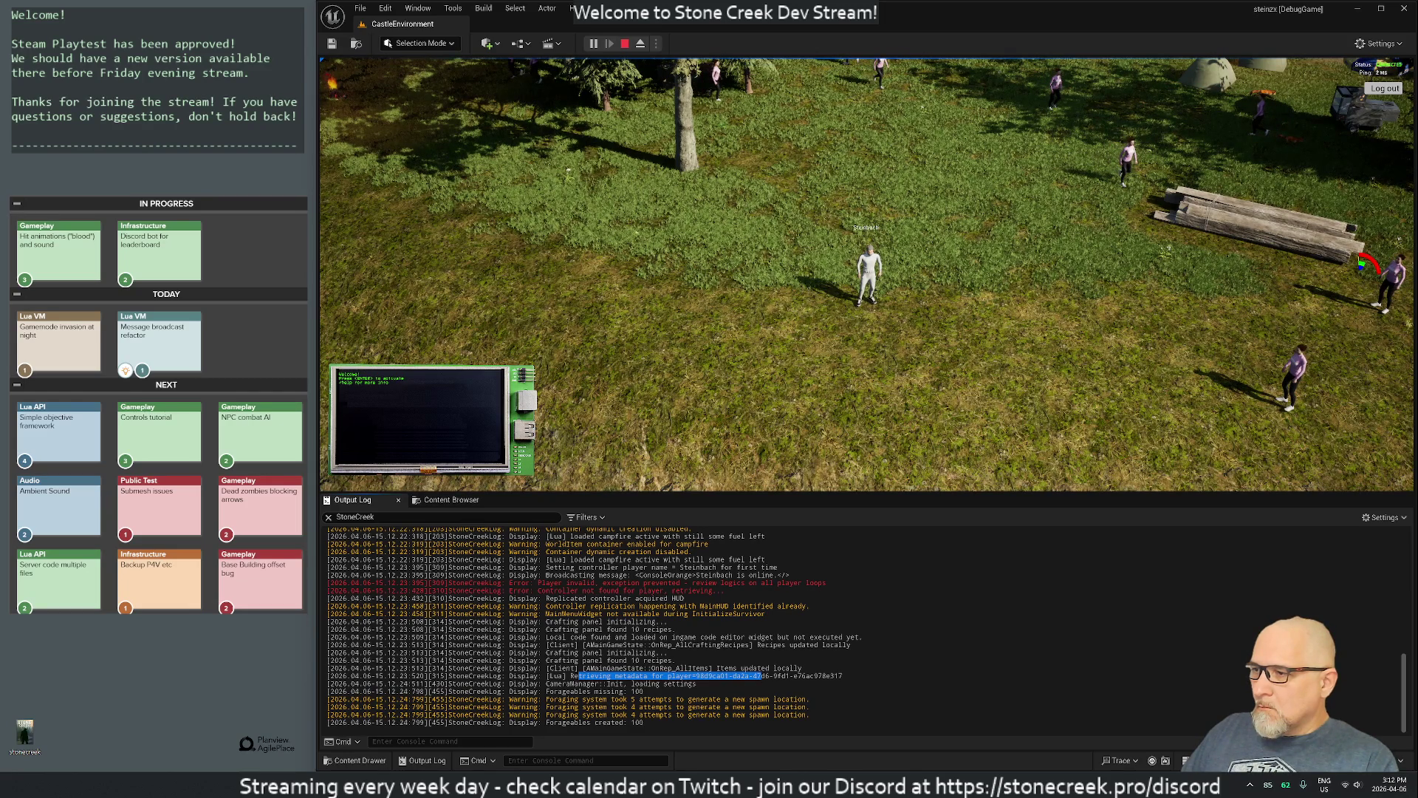
{"action": "key", "text": "i"}
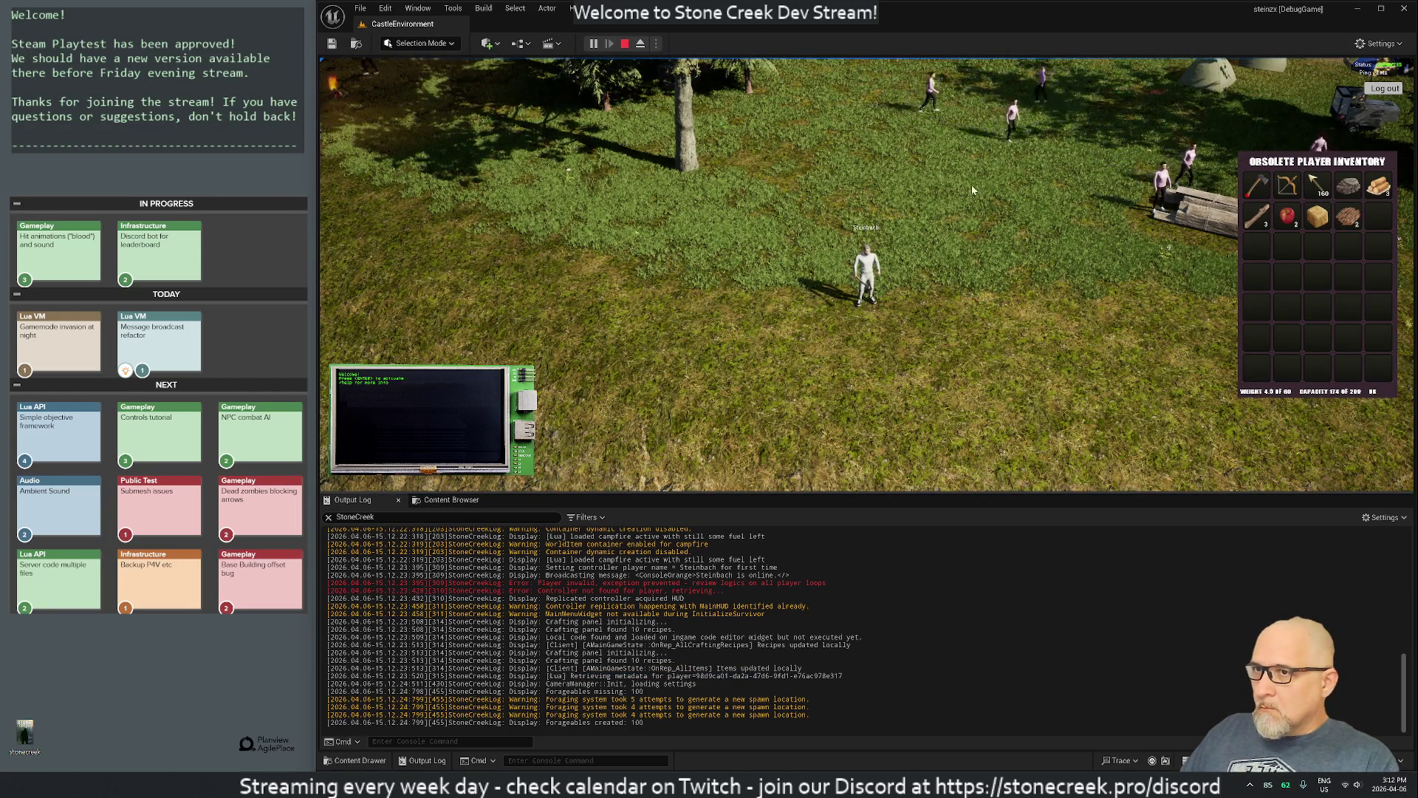
{"action": "left_click", "coordinate": [625, 44]}
{"action": "left_click", "coordinate": [592, 45]}
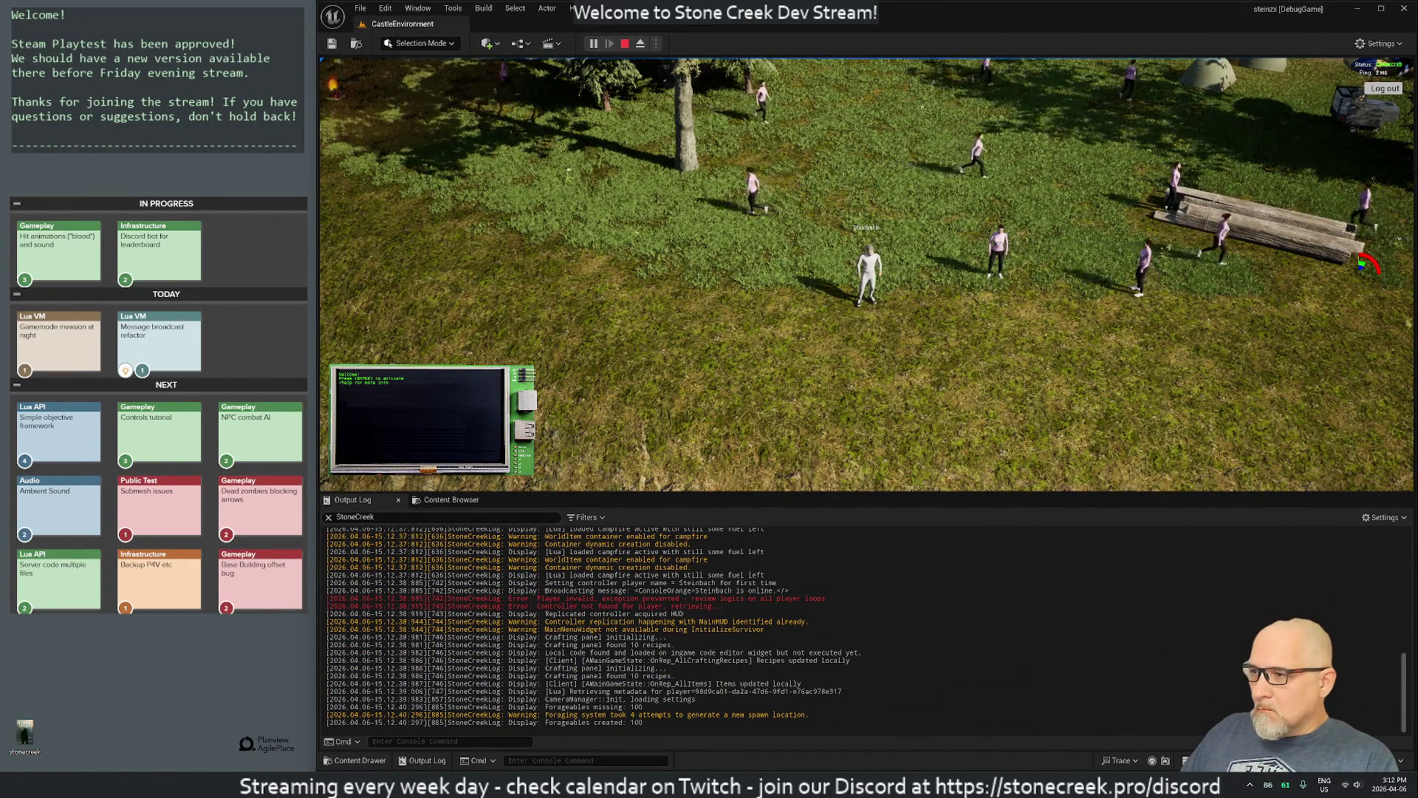
{"action": "key", "text": "alt+Tab"}
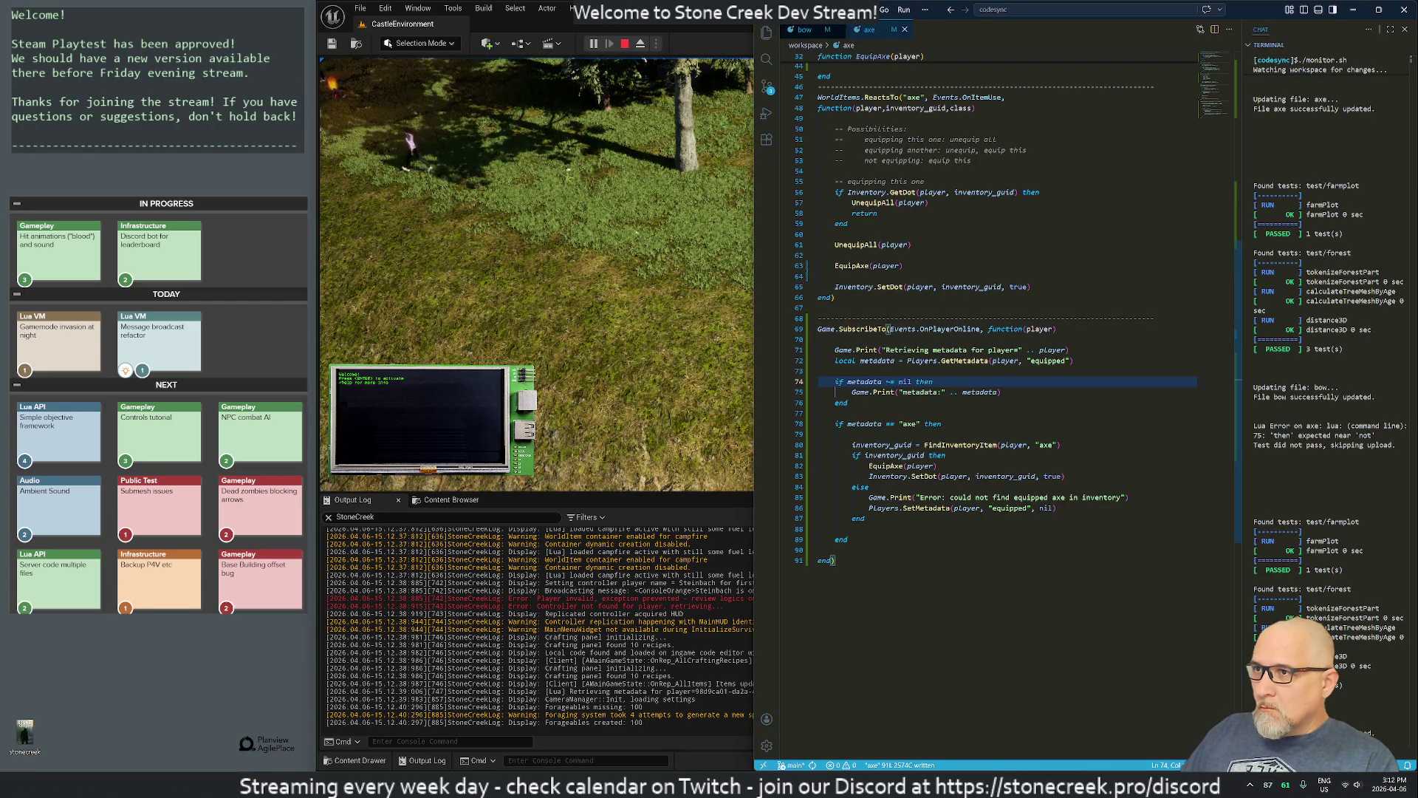
{"action": "left_click", "coordinate": [881, 286]}
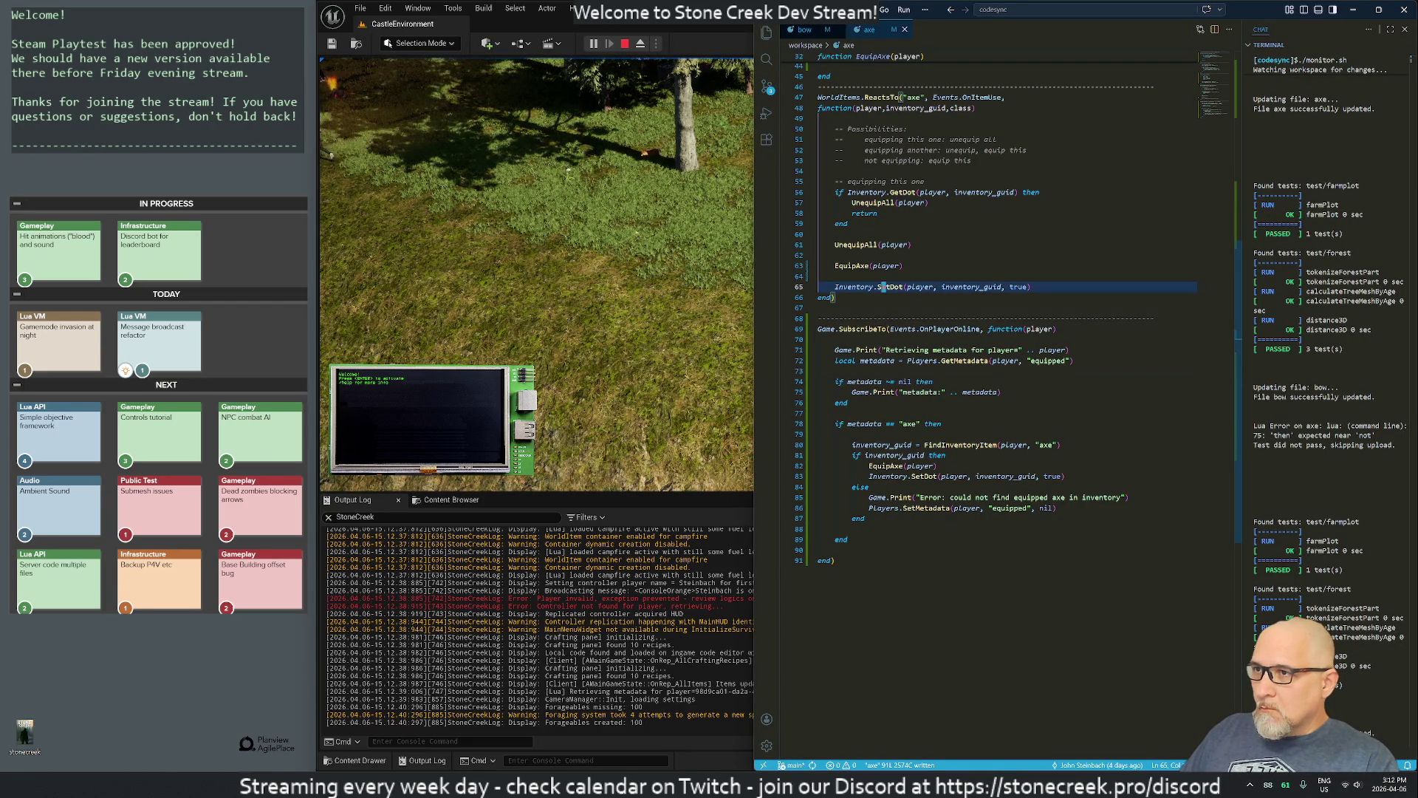
{"action": "key", "text": "z"}
{"action": "key", "text": "z"}
{"action": "key", "text": "2"}
{"action": "key", "text": "2"}
{"action": "key", "text": "k"}
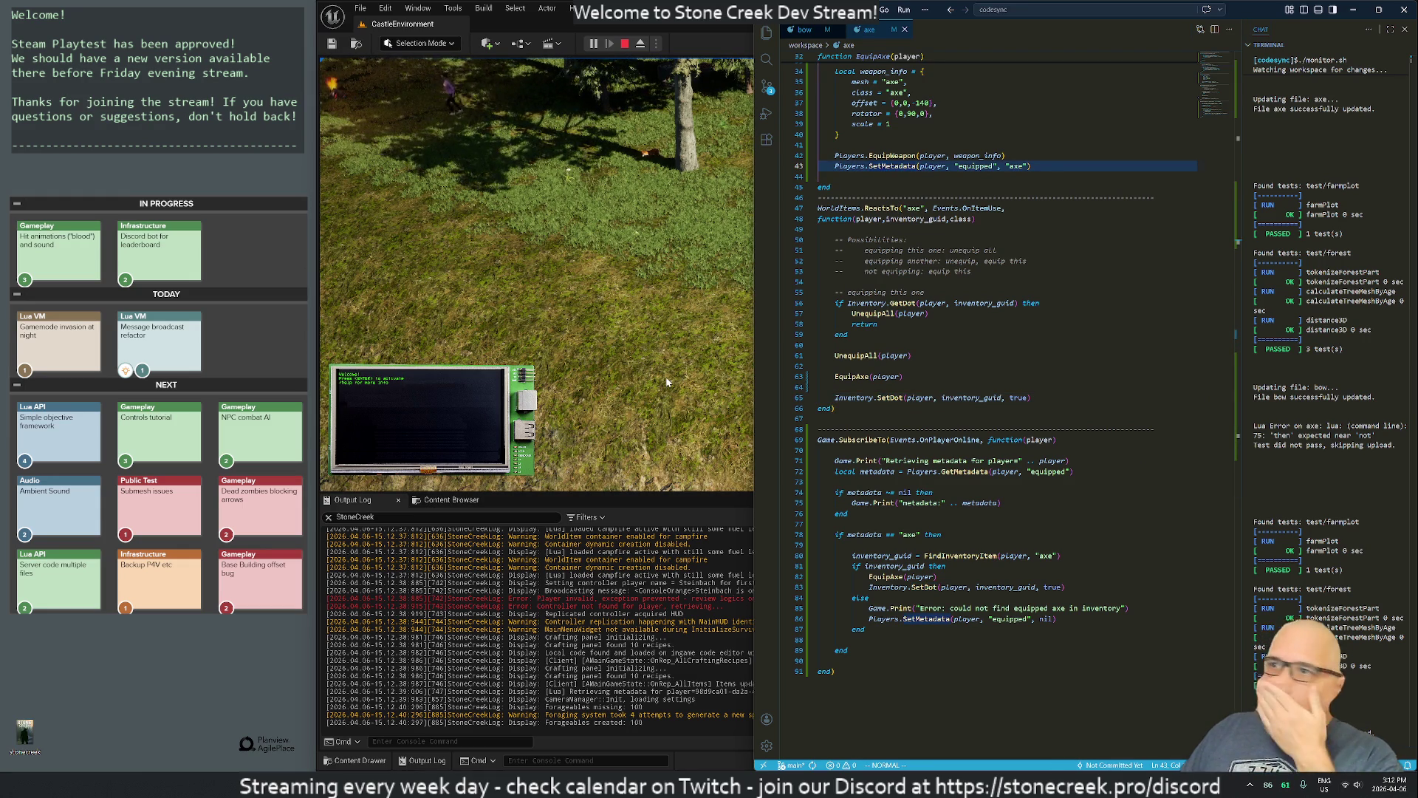
{"action": "scroll", "coordinate": [1005, 407], "scroll_direction": "up", "scroll_amount": 5}
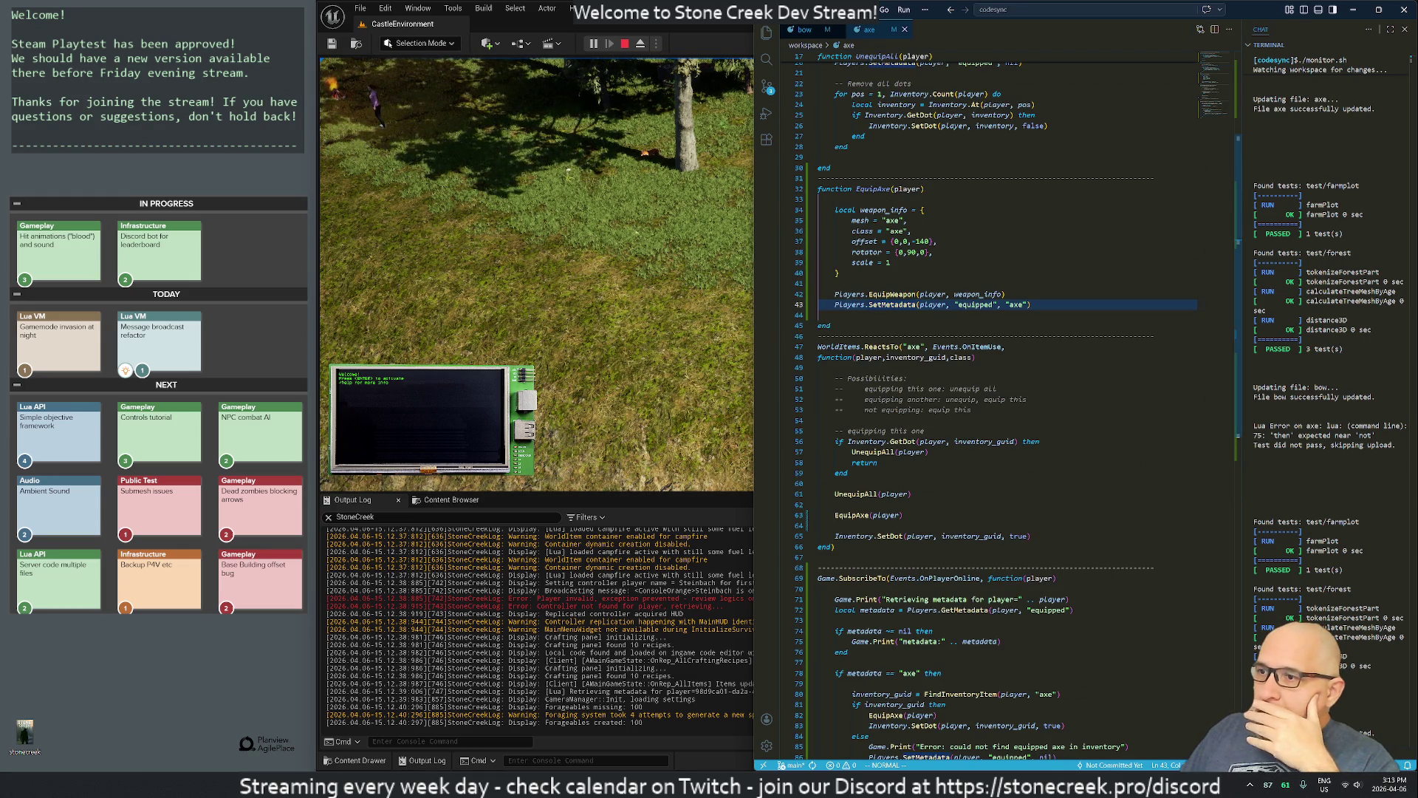
{"action": "scroll", "coordinate": [1005, 406], "scroll_direction": "down", "scroll_amount": 3}
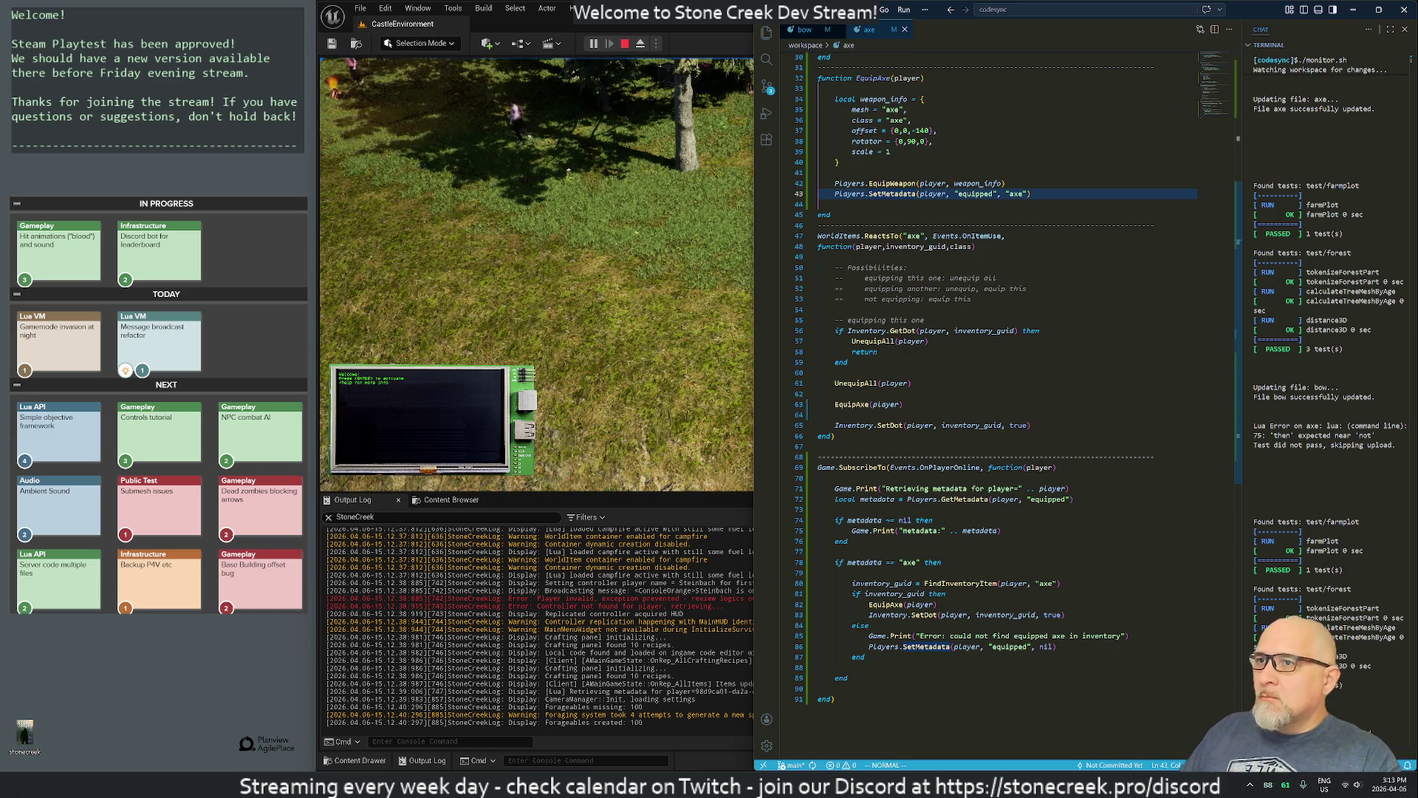
{"action": "key", "text": "y"}
{"action": "key", "text": "y"}
{"action": "key", "text": "p"}
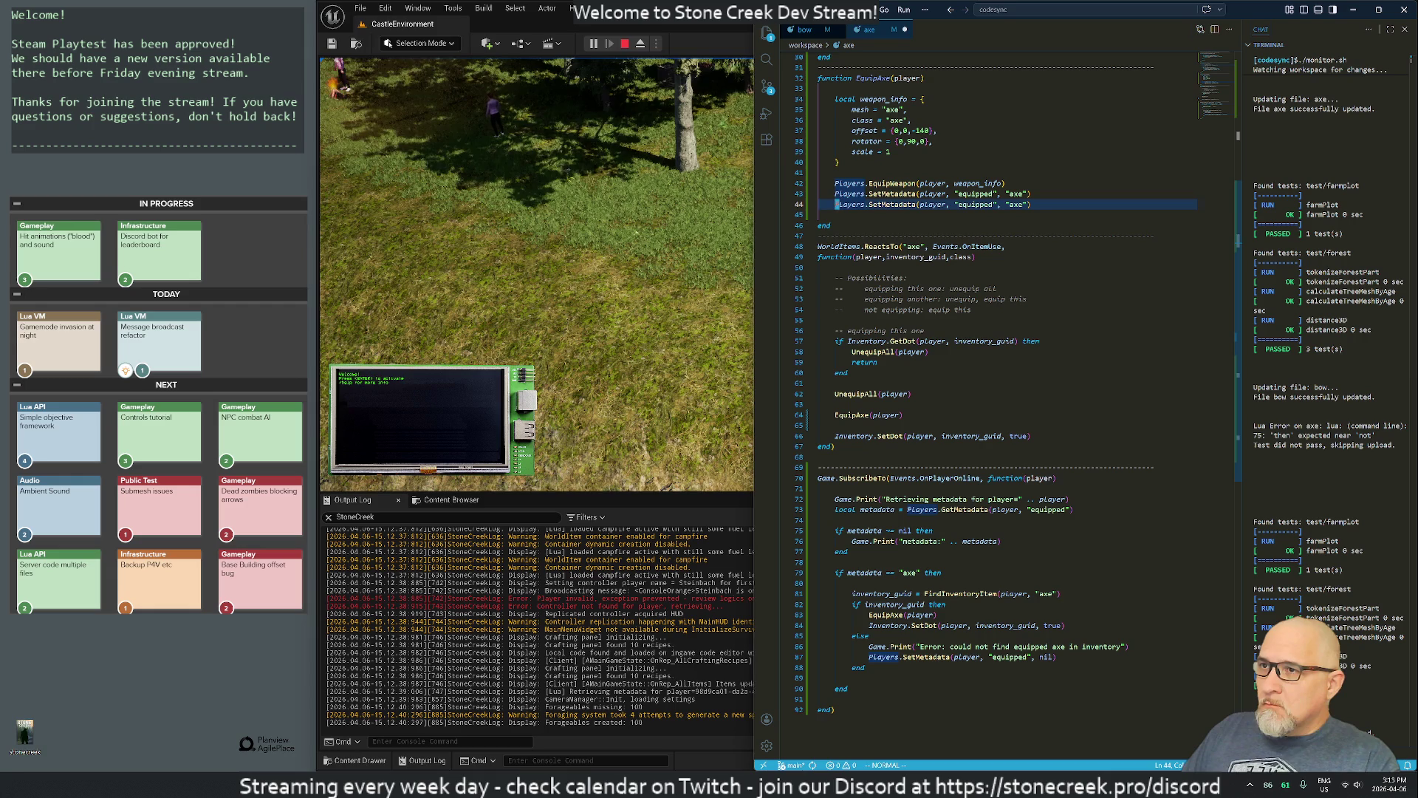
{"action": "key", "text": "d"}
{"action": "key", "text": "d"}
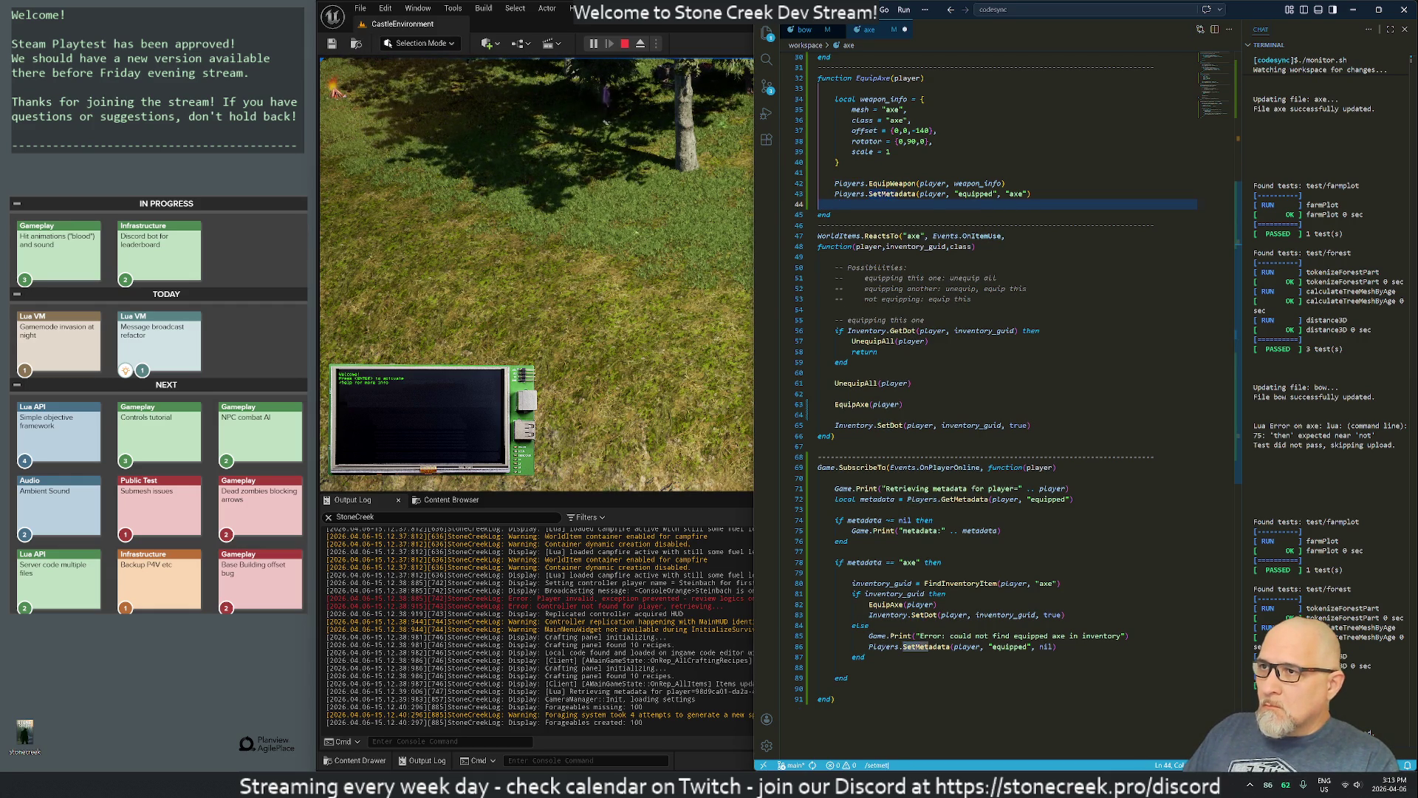
{"action": "type", "text": "adat"}
{"action": "key", "text": "Return"}
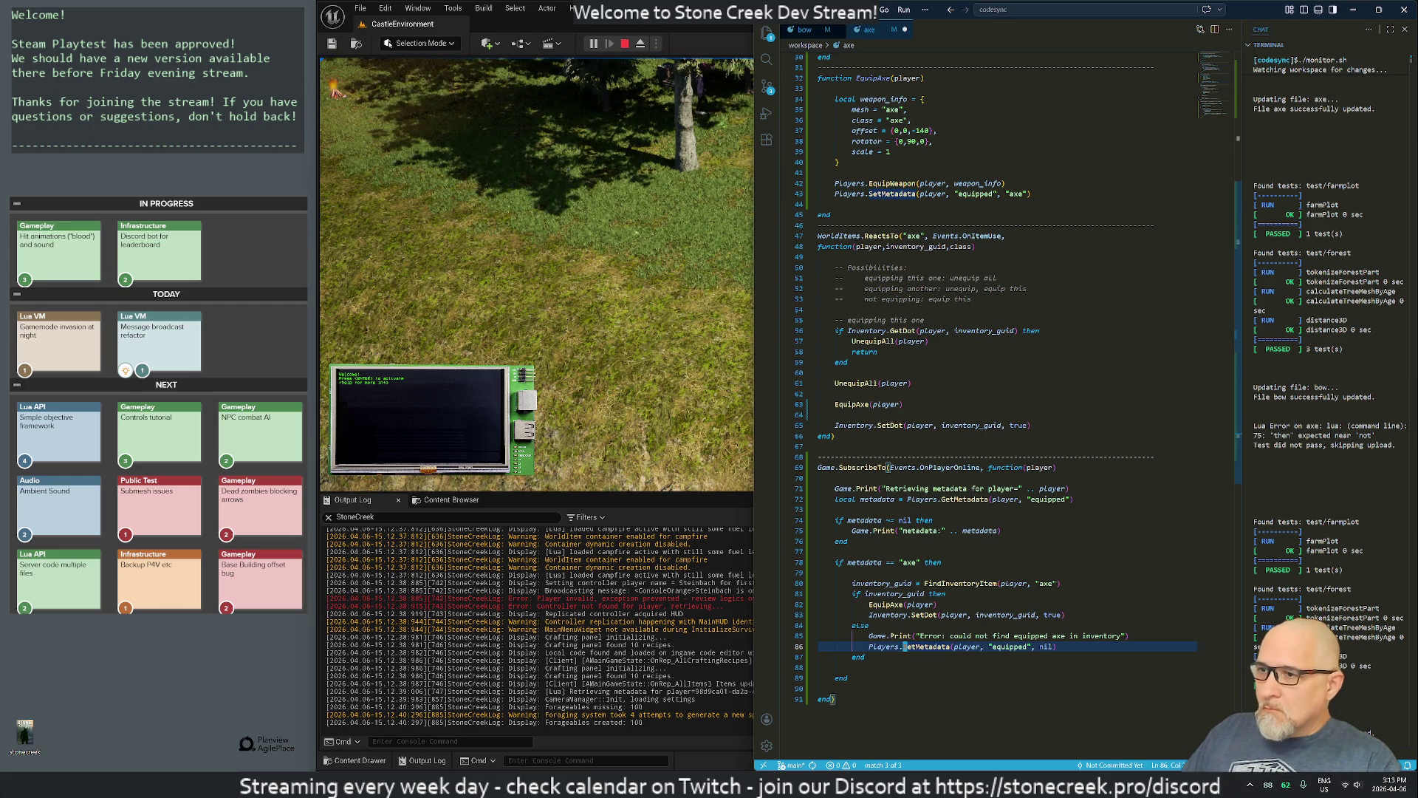
{"action": "key", "text": "n"}
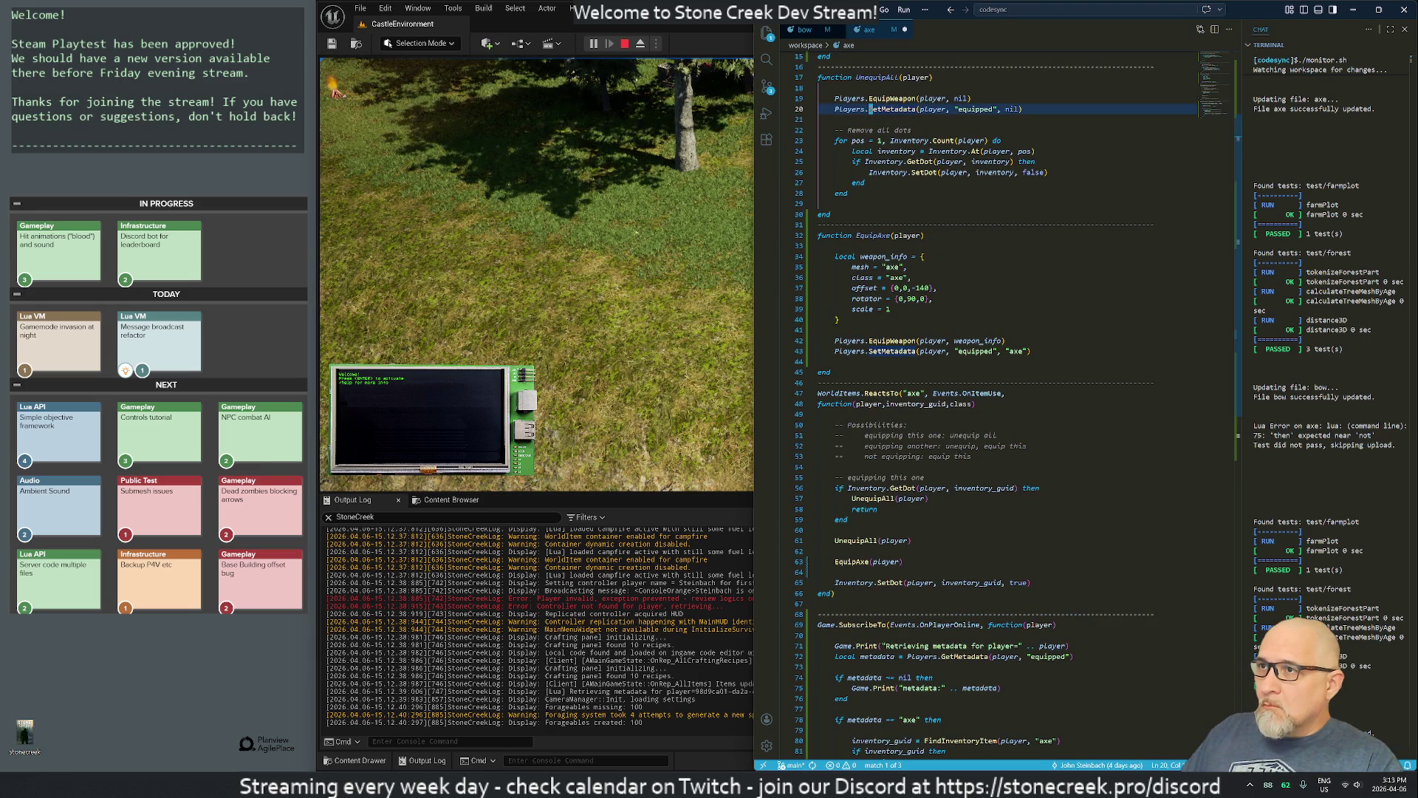
Step: Restore the deleted SetMetadata line in UnequipAll and cycle through the SetMetadata matches
{"action": "key", "text": "d"}
{"action": "key", "text": "d"}
{"action": "key", "text": "u"}
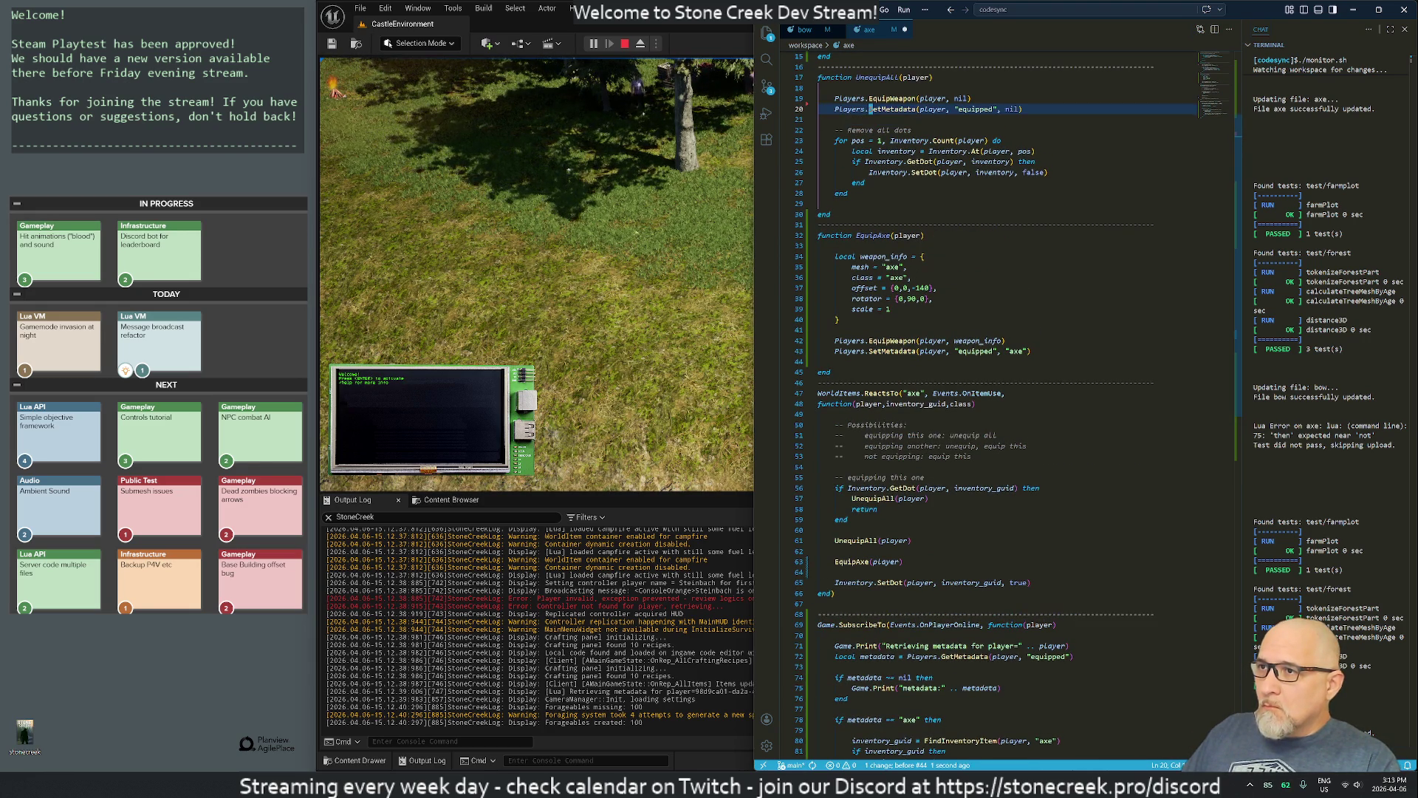
{"action": "key", "text": "n"}
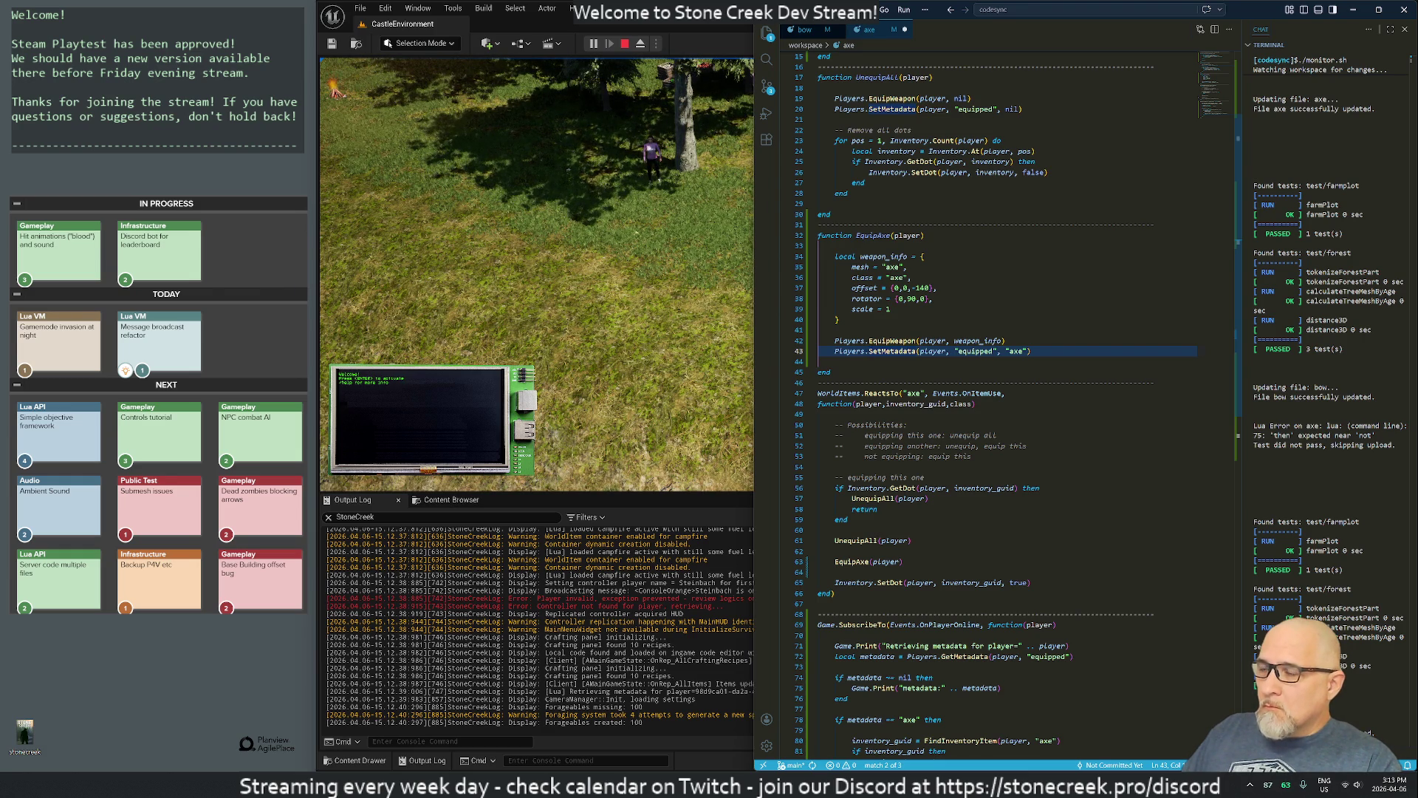
{"action": "key", "text": "n"}
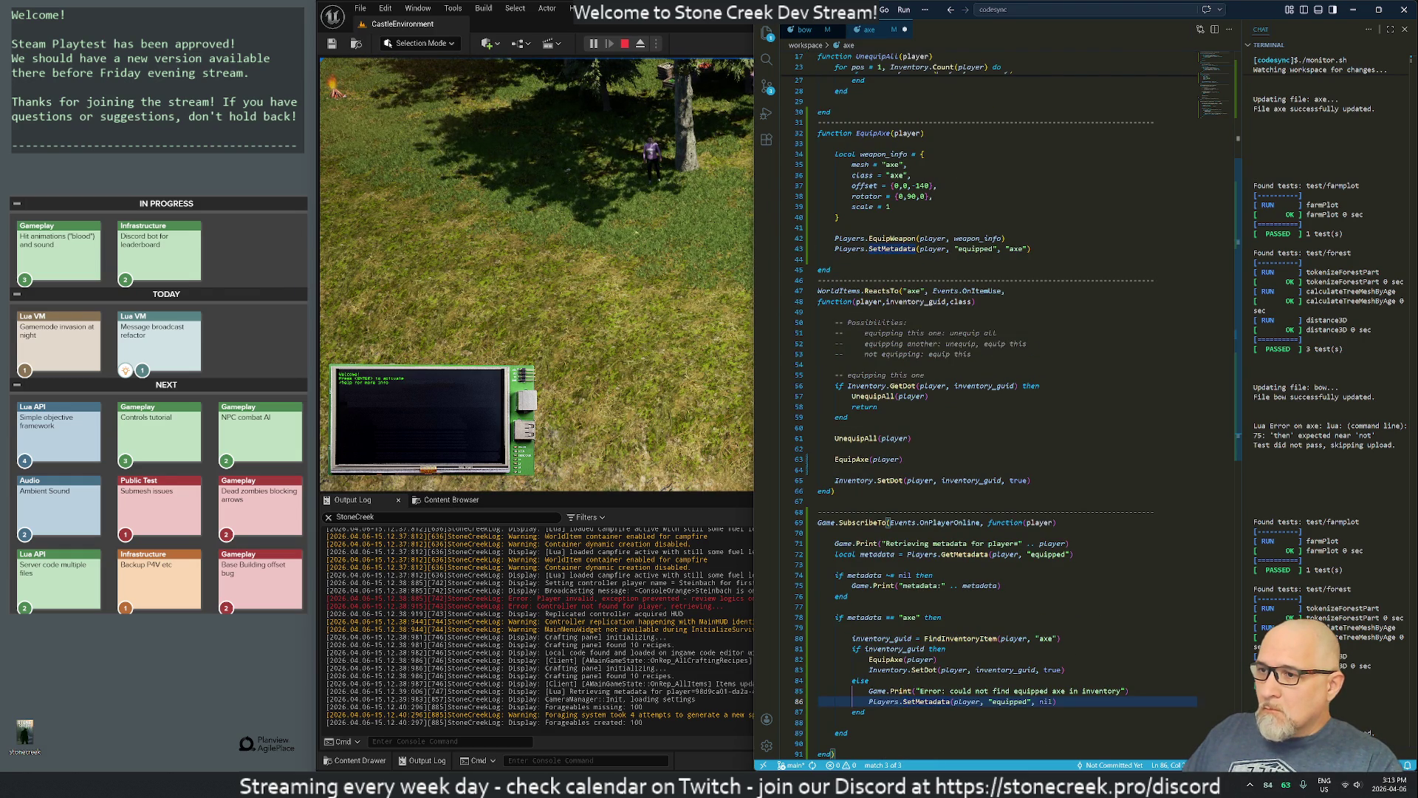
{"action": "key", "text": "n"}
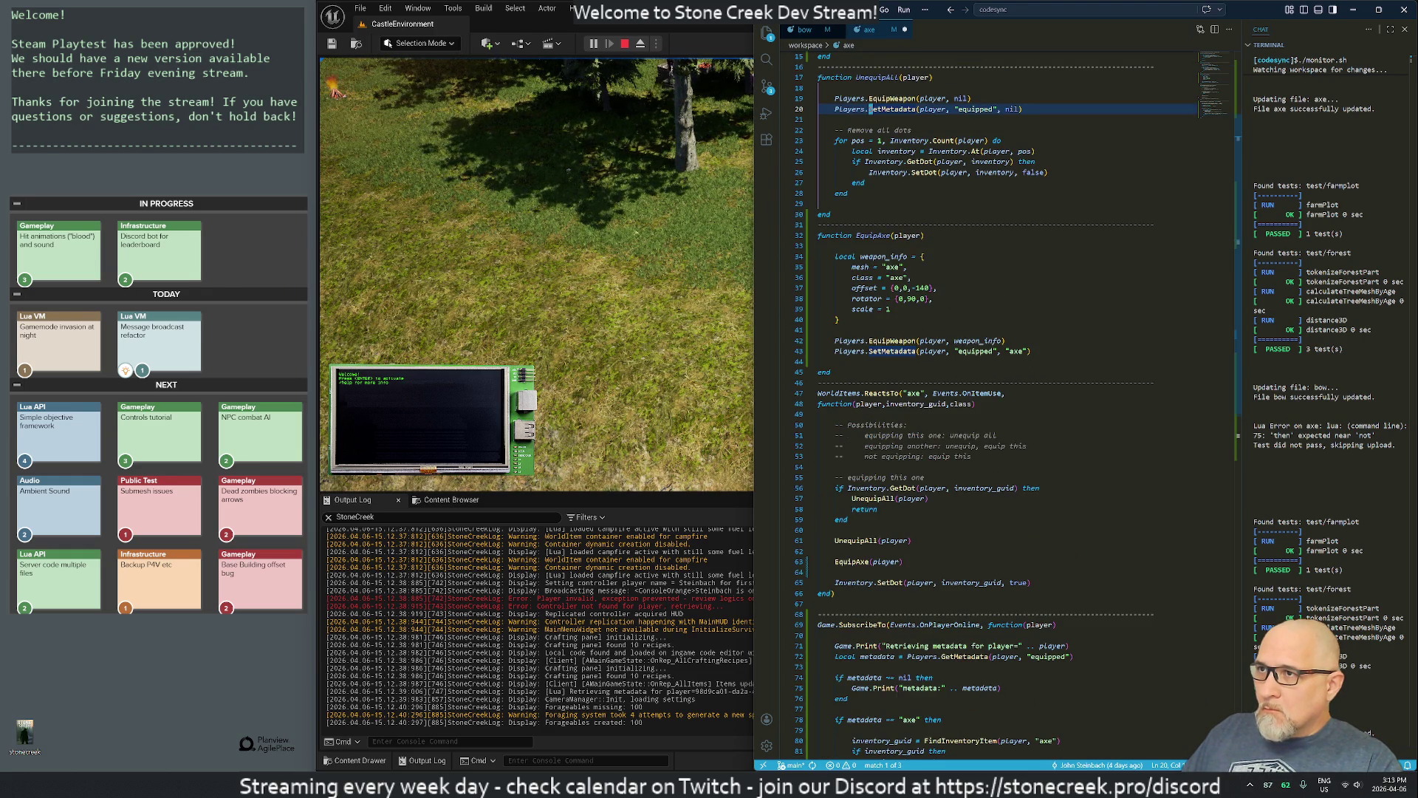
Step: Jump to where UnequipAll is called, near EquipAxe on line 63
{"action": "key", "text": "k"}
{"action": "key", "text": "k"}
{"action": "key", "text": "k"}
{"action": "key", "text": "asterisk"}
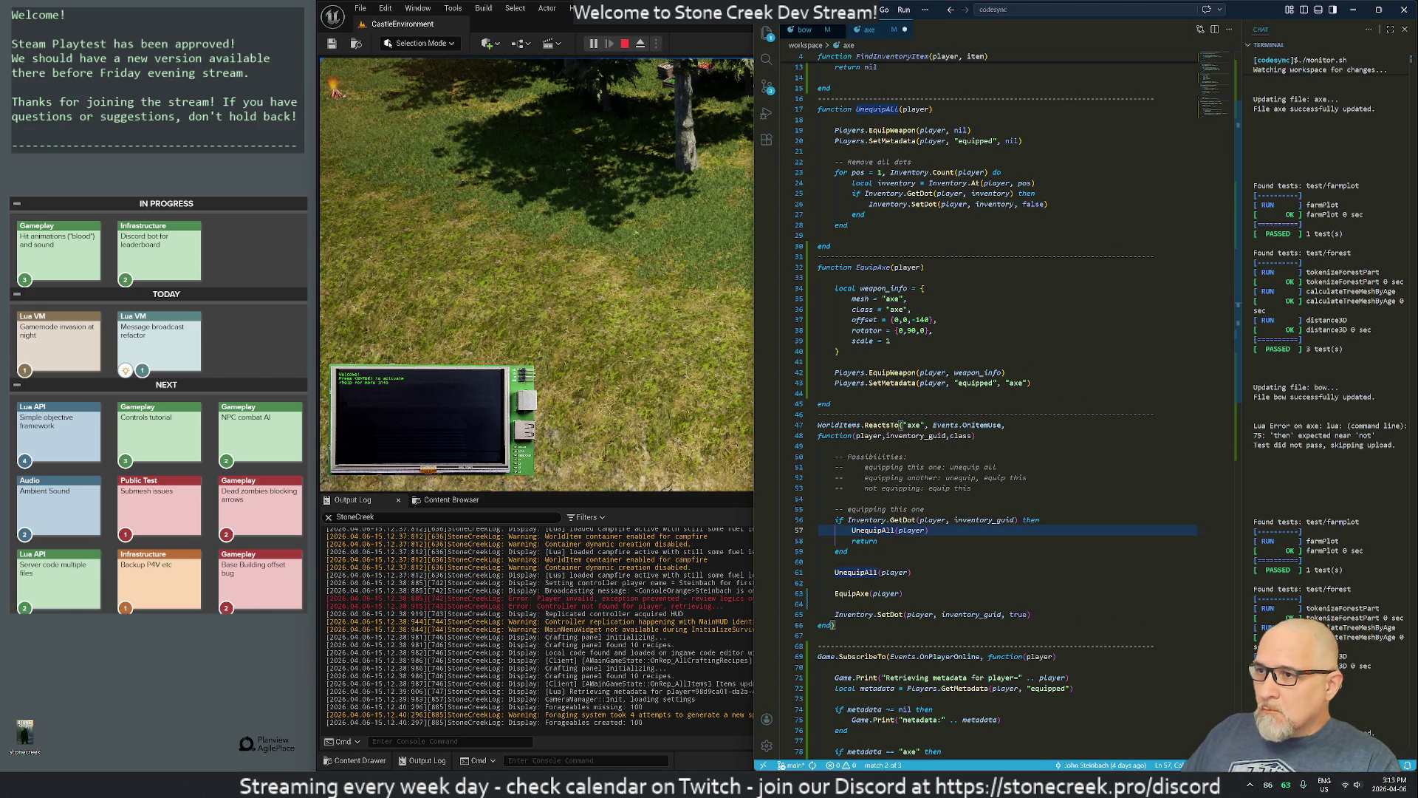
{"action": "left_click", "coordinate": [820, 583]}
{"action": "left_click", "coordinate": [854, 593]}
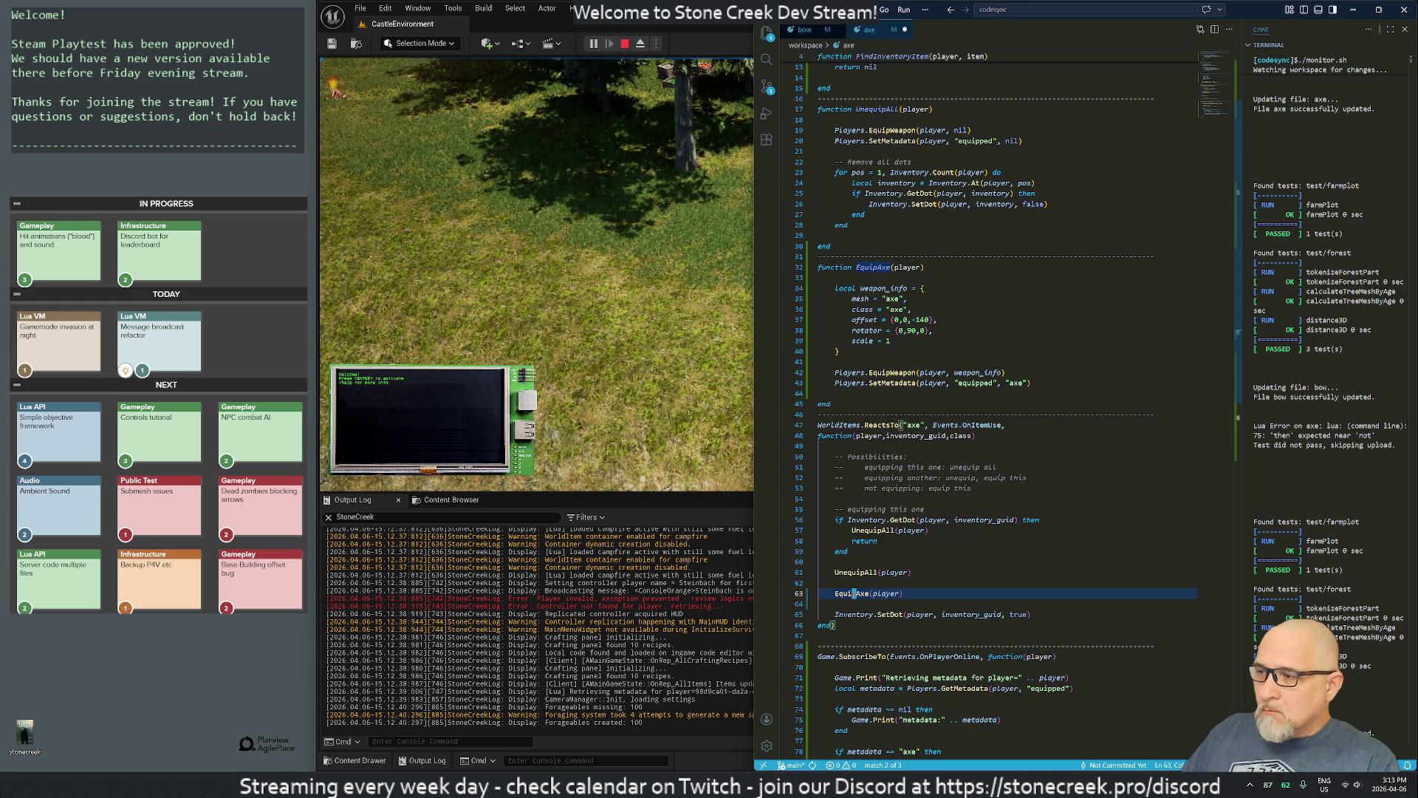
{"action": "left_click", "coordinate": [648, 258]}
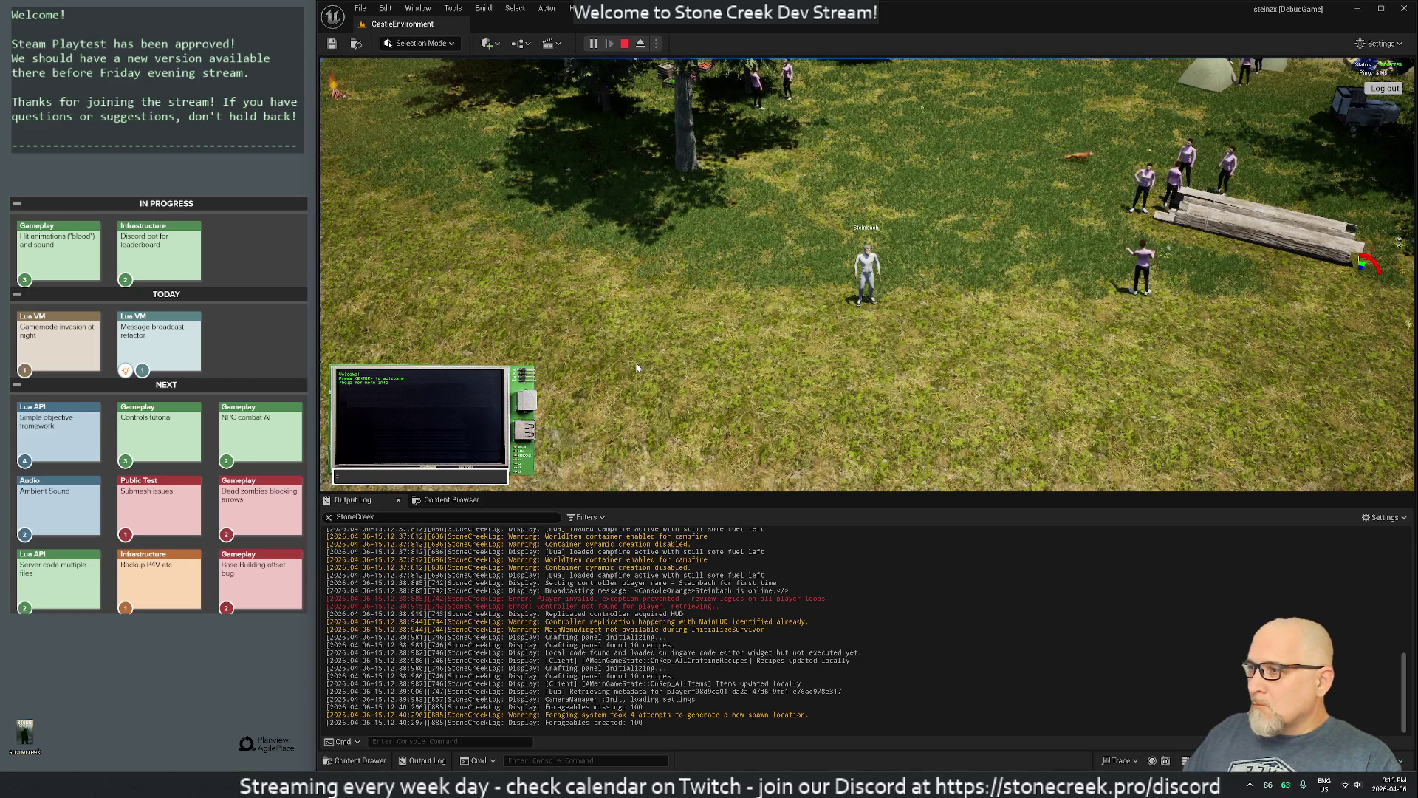
Step: Bring the game view back and toggle the gameplay debugger overlay
{"action": "key", "text": "alt+Tab"}
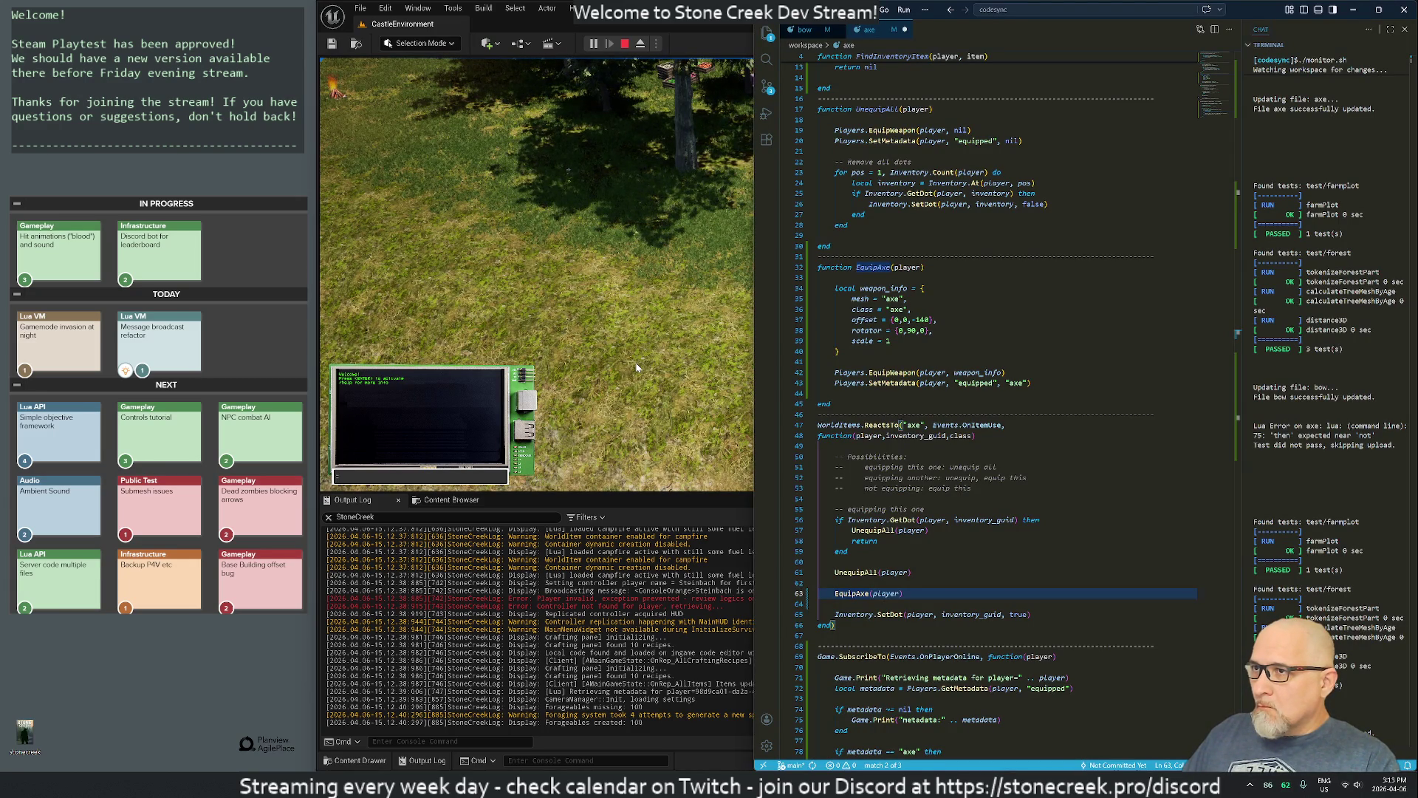
{"action": "key", "text": "alt+Tab"}
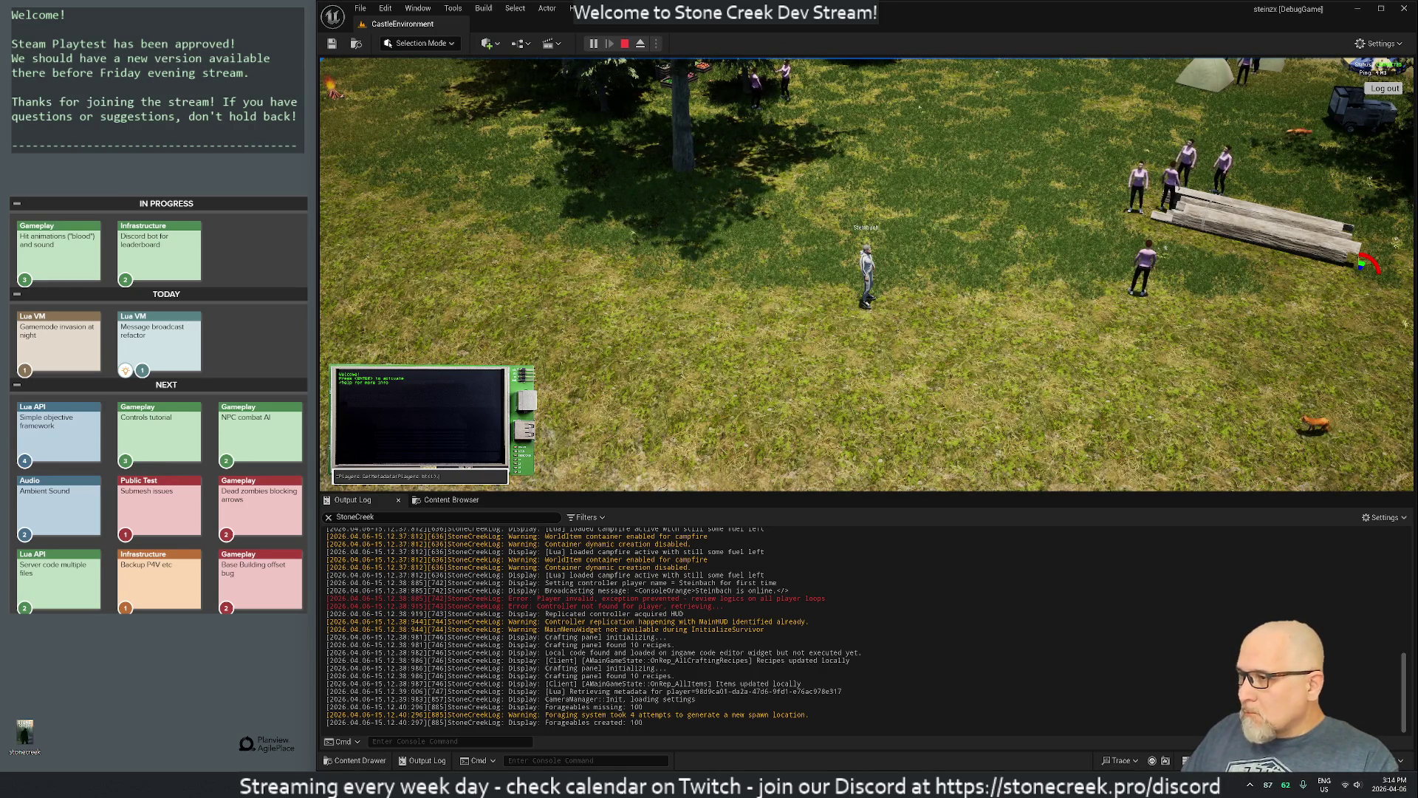
{"action": "key", "text": "apostrophe"}
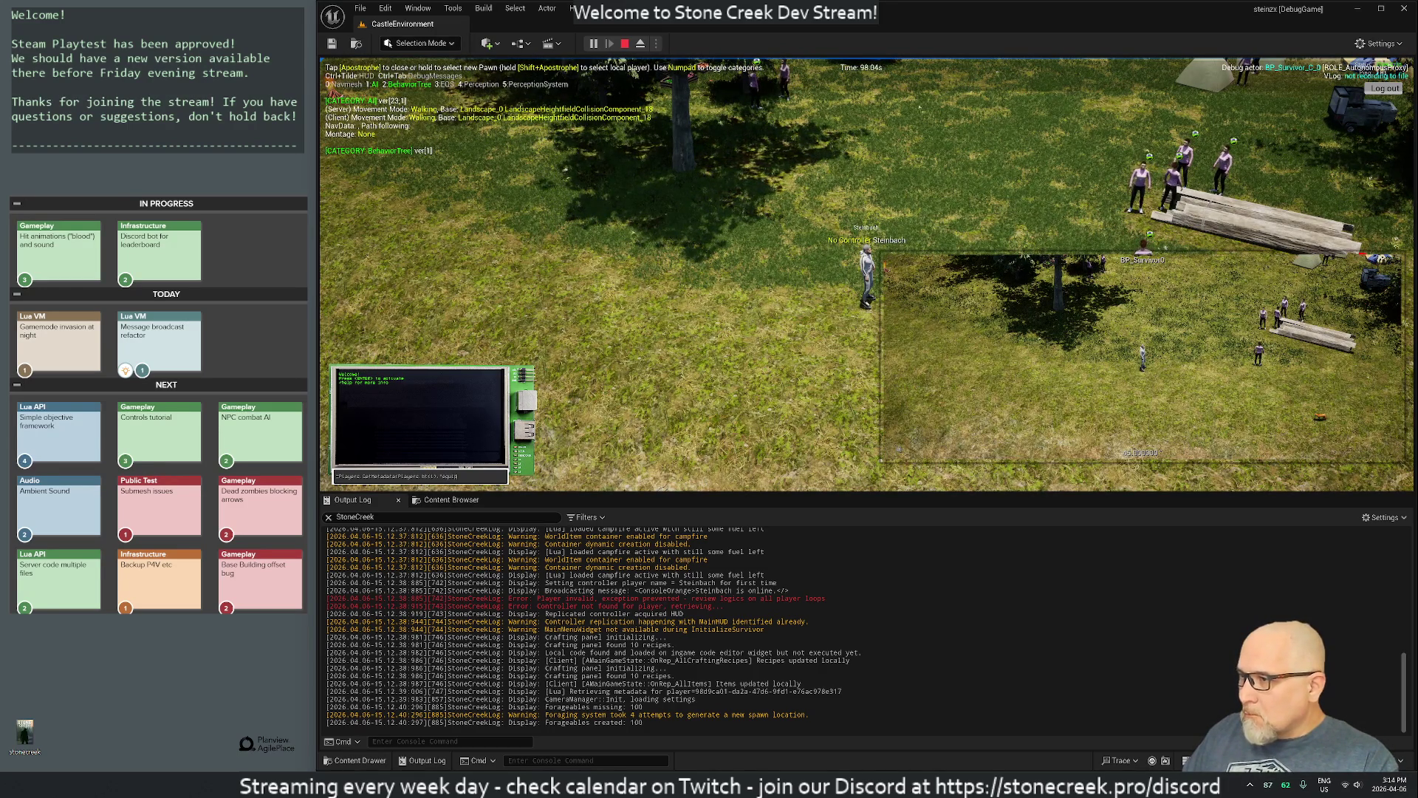
{"action": "key", "text": "apostrophe"}
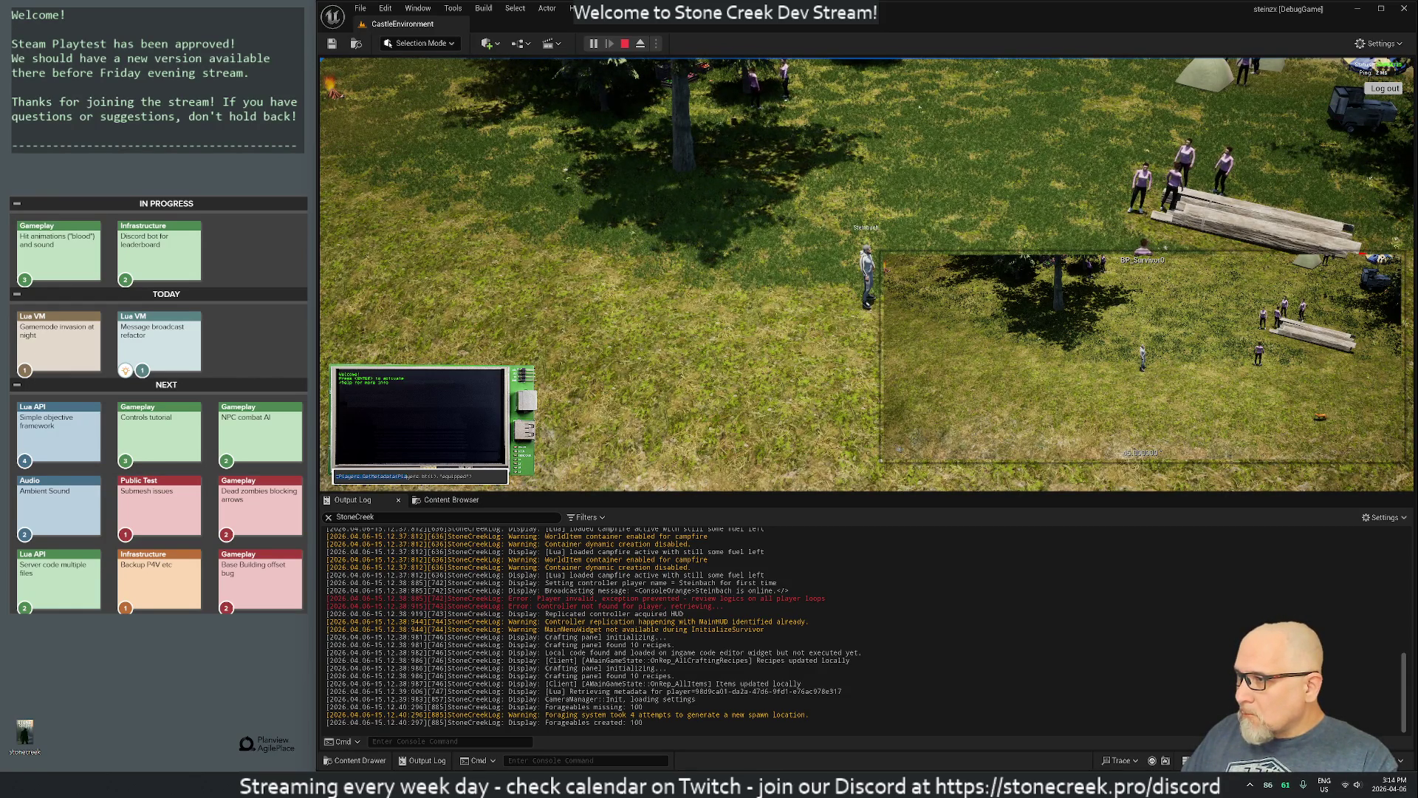
Step: Run the equipped-metadata query for player 1 in the in-game terminal with REPL mode on
{"action": "key", "text": "Return"}
{"action": "key", "text": "Return"}
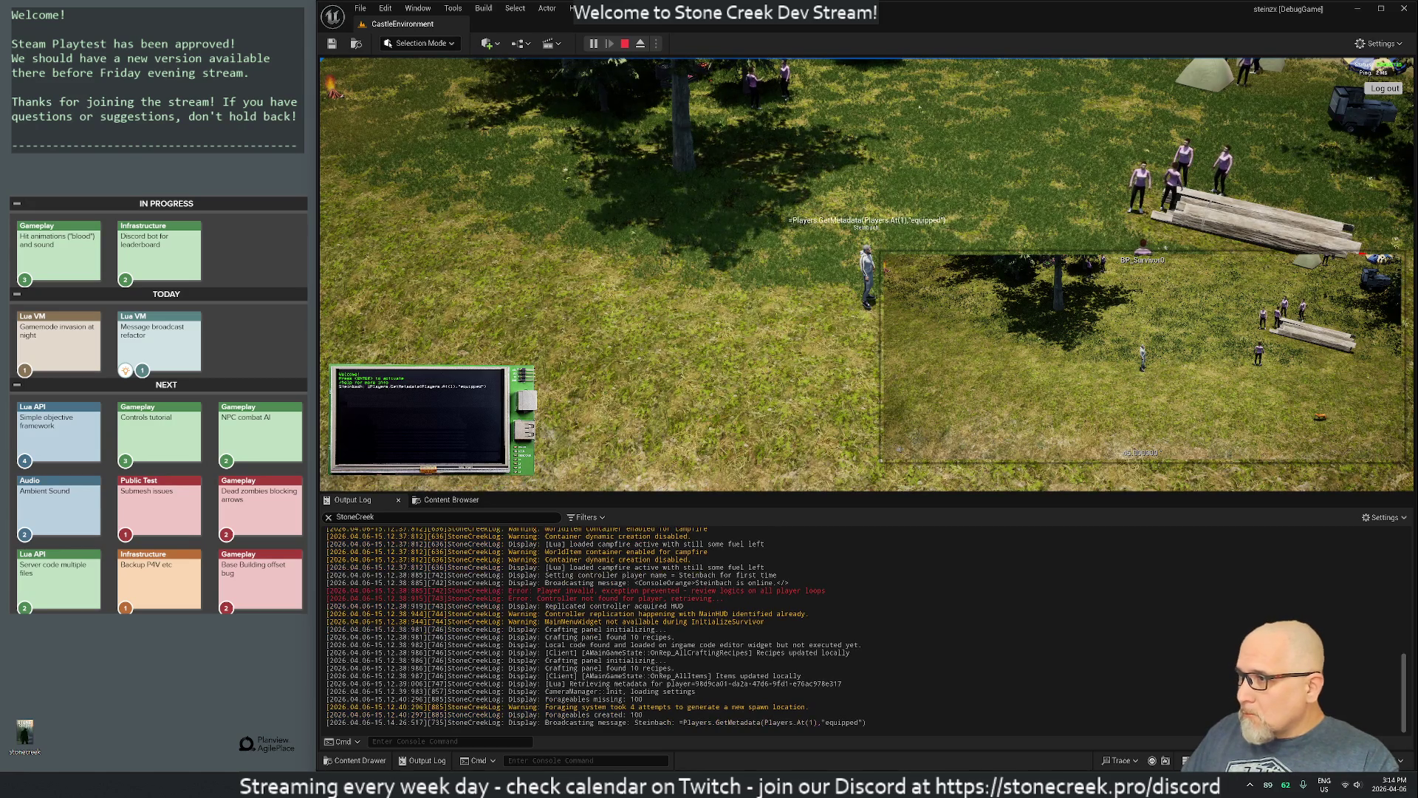
{"action": "key", "text": "Return"}
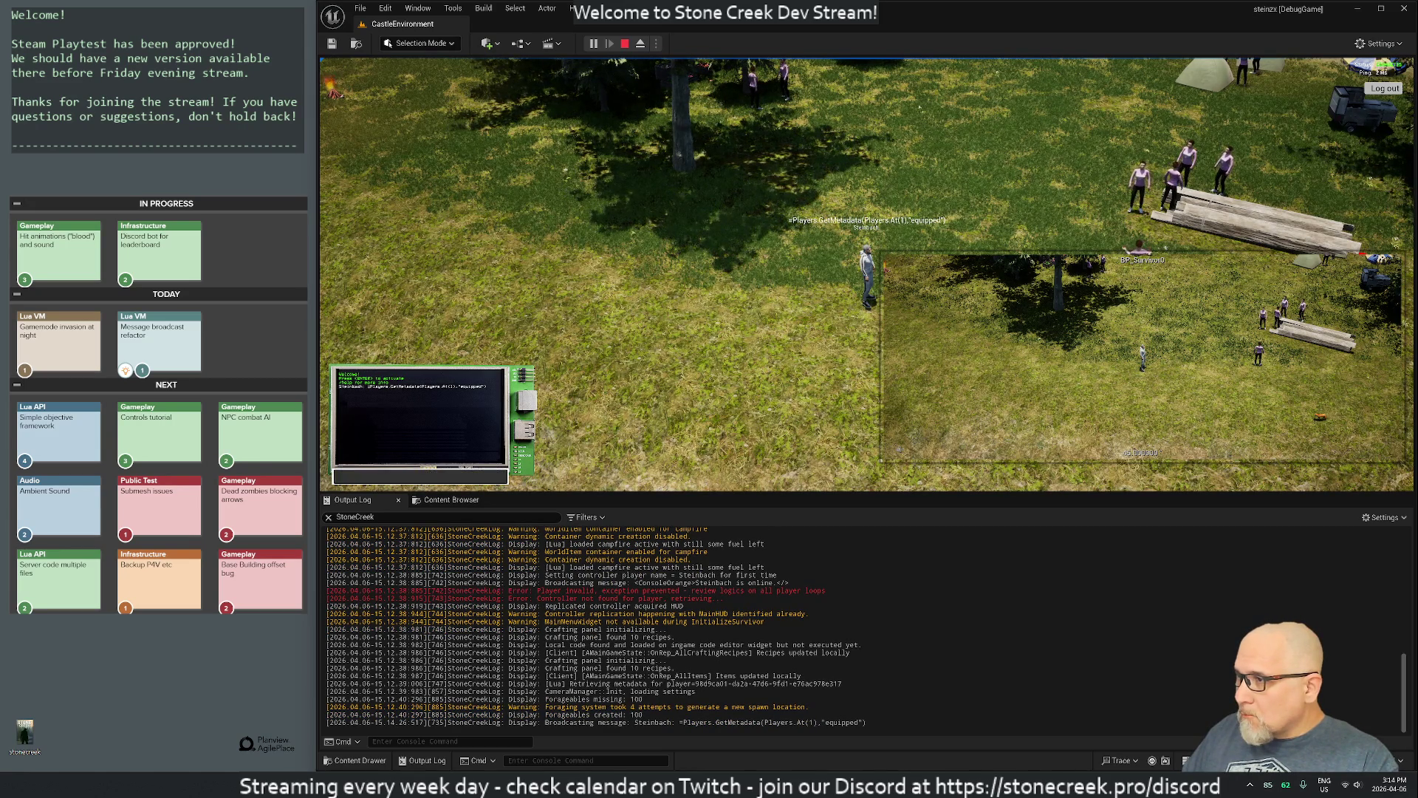
{"action": "key", "text": "Return"}
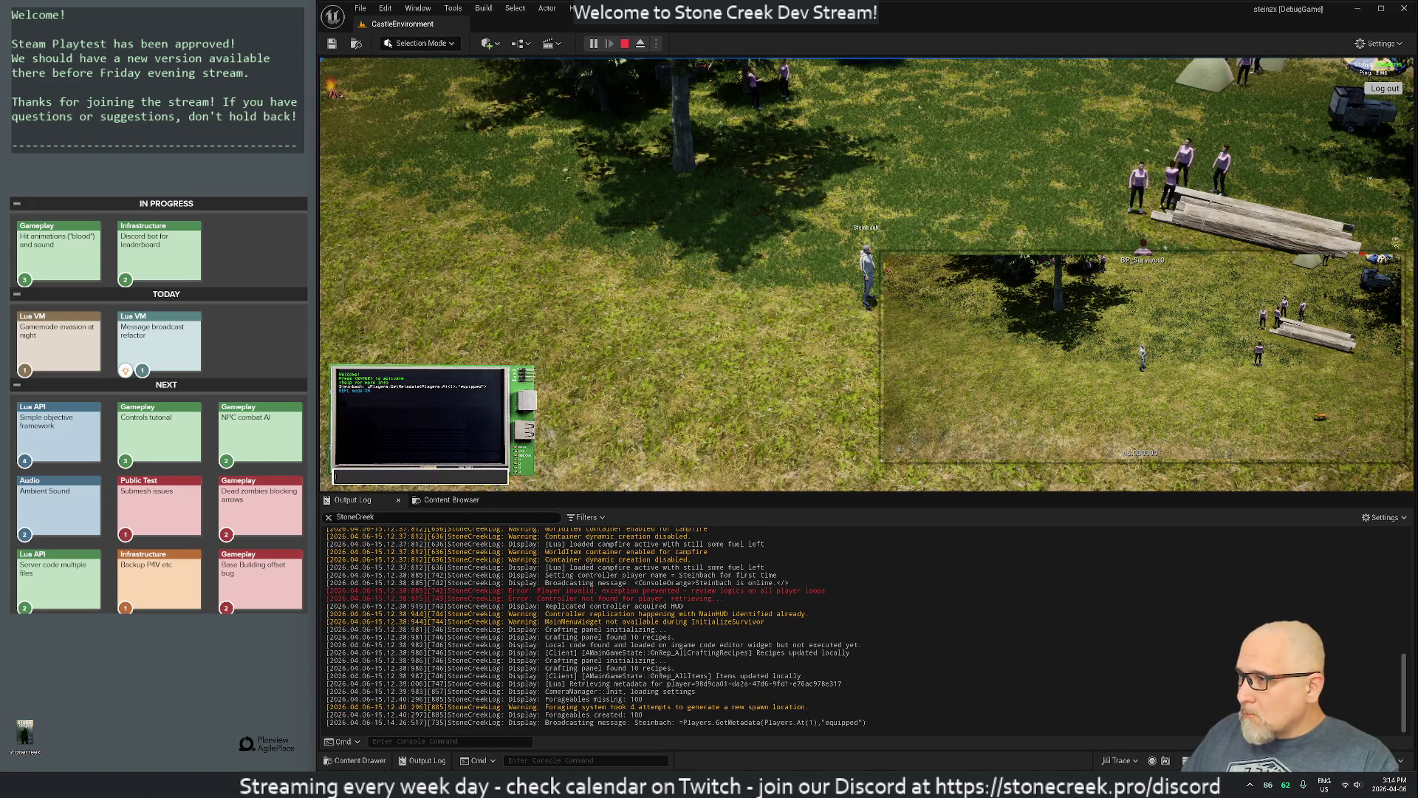
{"action": "key", "text": "Return"}
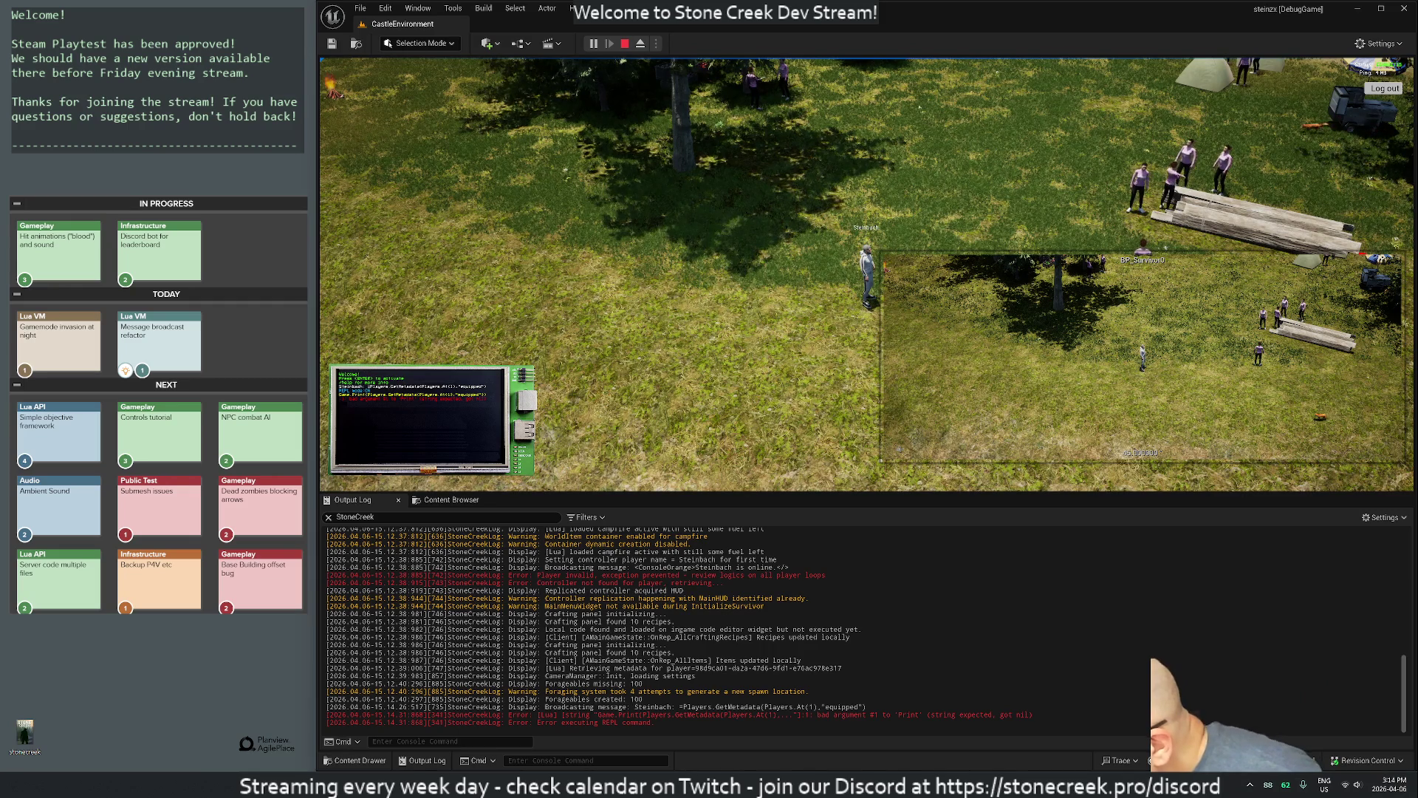
{"action": "key", "text": "Return"}
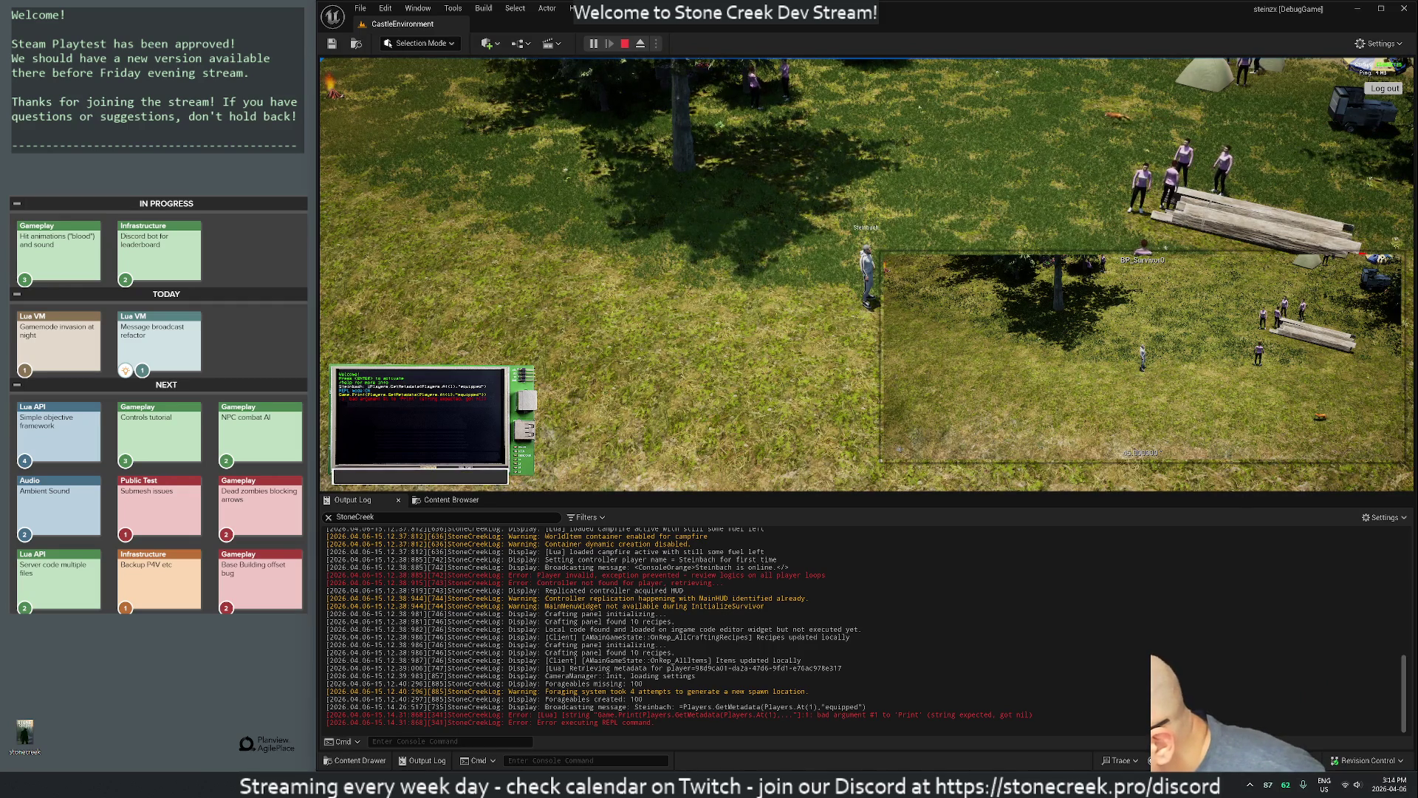
{"action": "key", "text": "Up"}
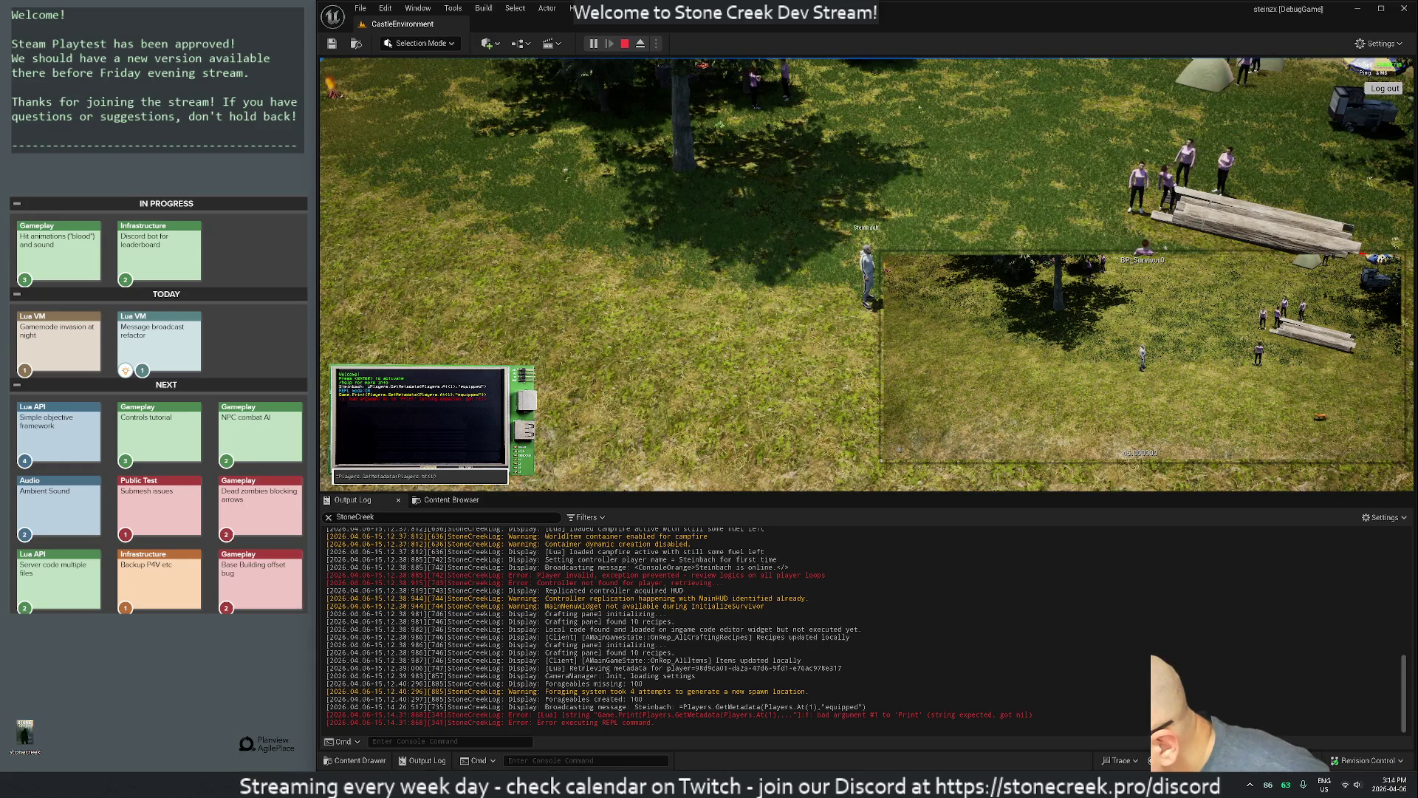
{"action": "key", "text": "BackSpace"}
{"action": "key", "text": "BackSpace"}
{"action": "key", "text": "BackSpace"}
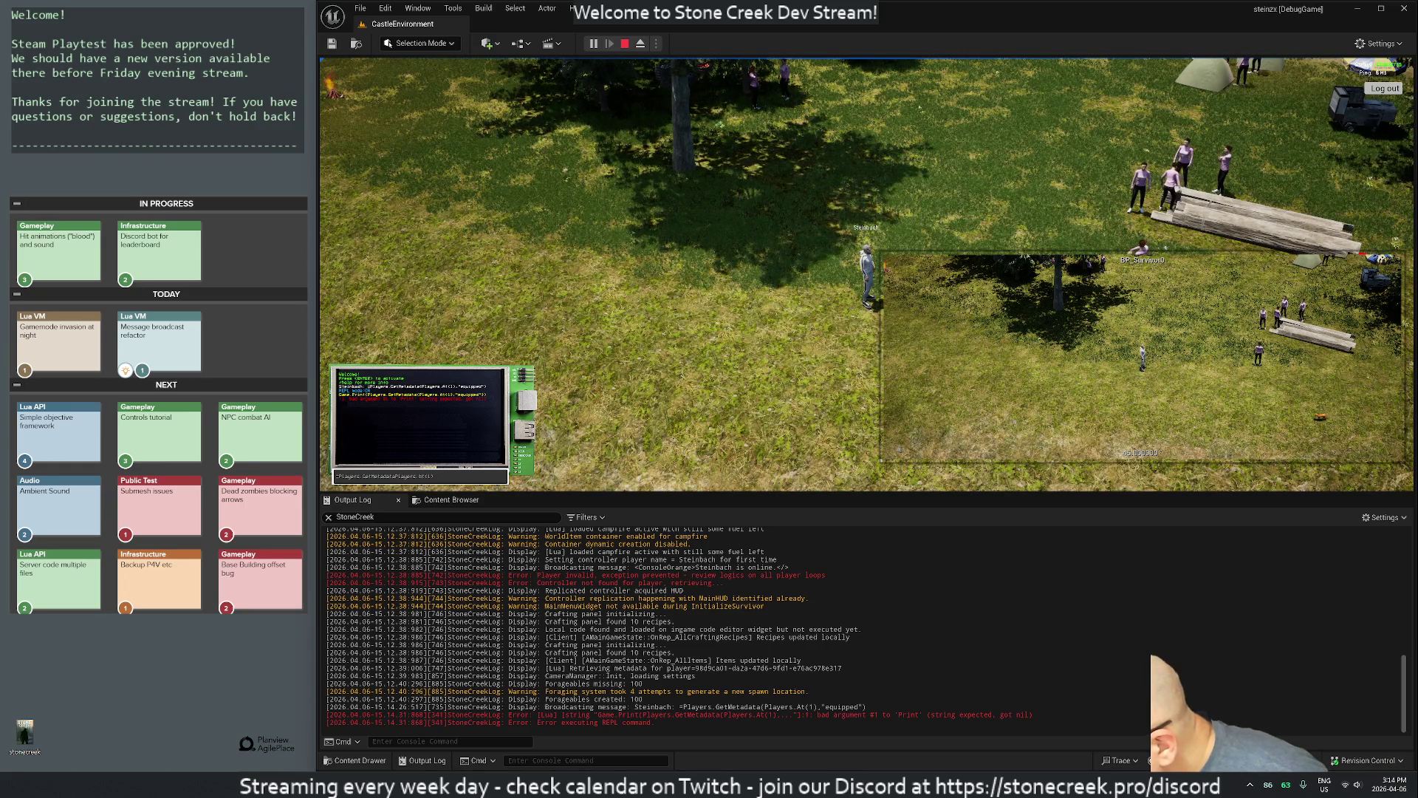
{"action": "key", "text": "BackSpace"}
{"action": "key", "text": "BackSpace"}
{"action": "key", "text": "BackSpace"}
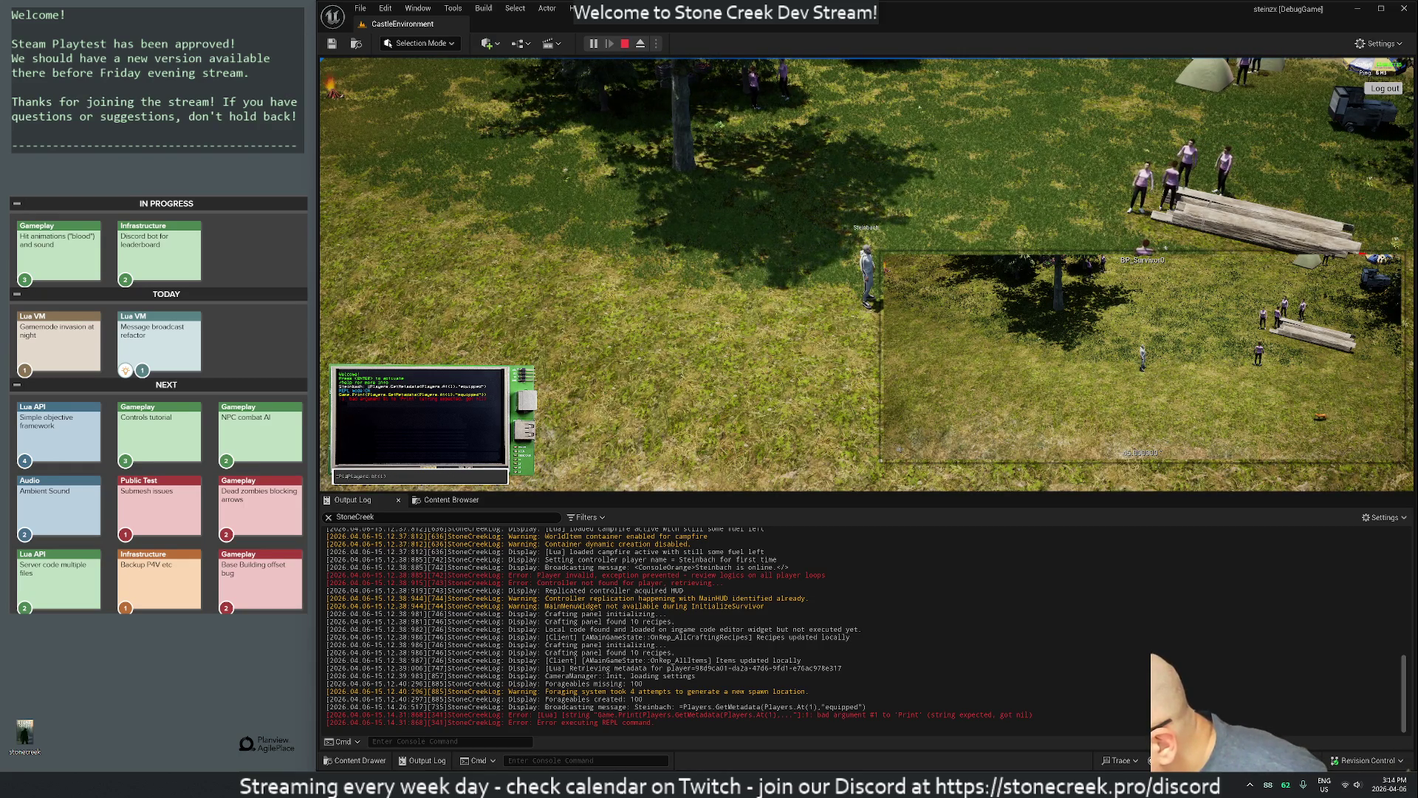
{"action": "key", "text": "Return"}
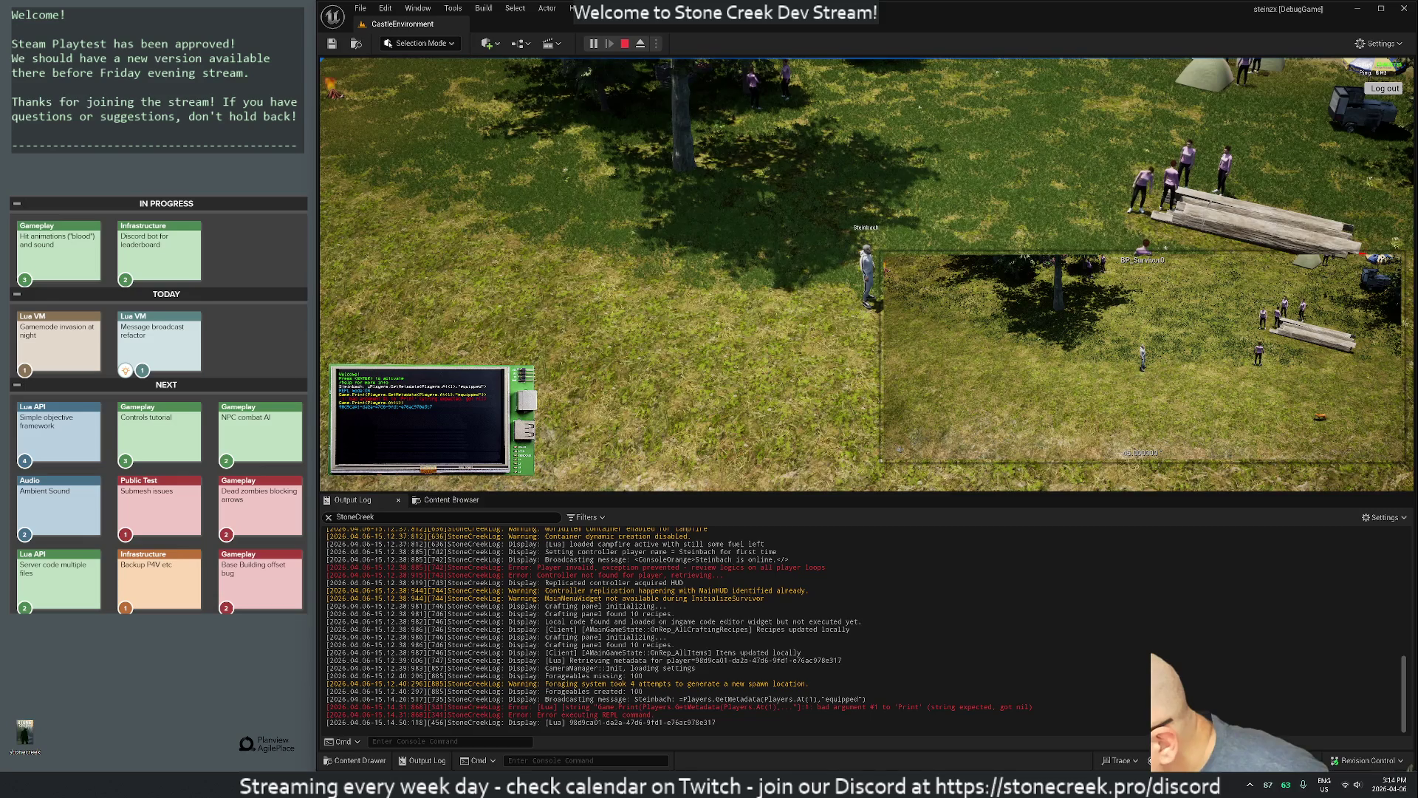
Step: Rerun the GetMetadata query until the log prints axe, then stop the play session
{"action": "key", "text": "Up"}
{"action": "key", "text": "Up"}
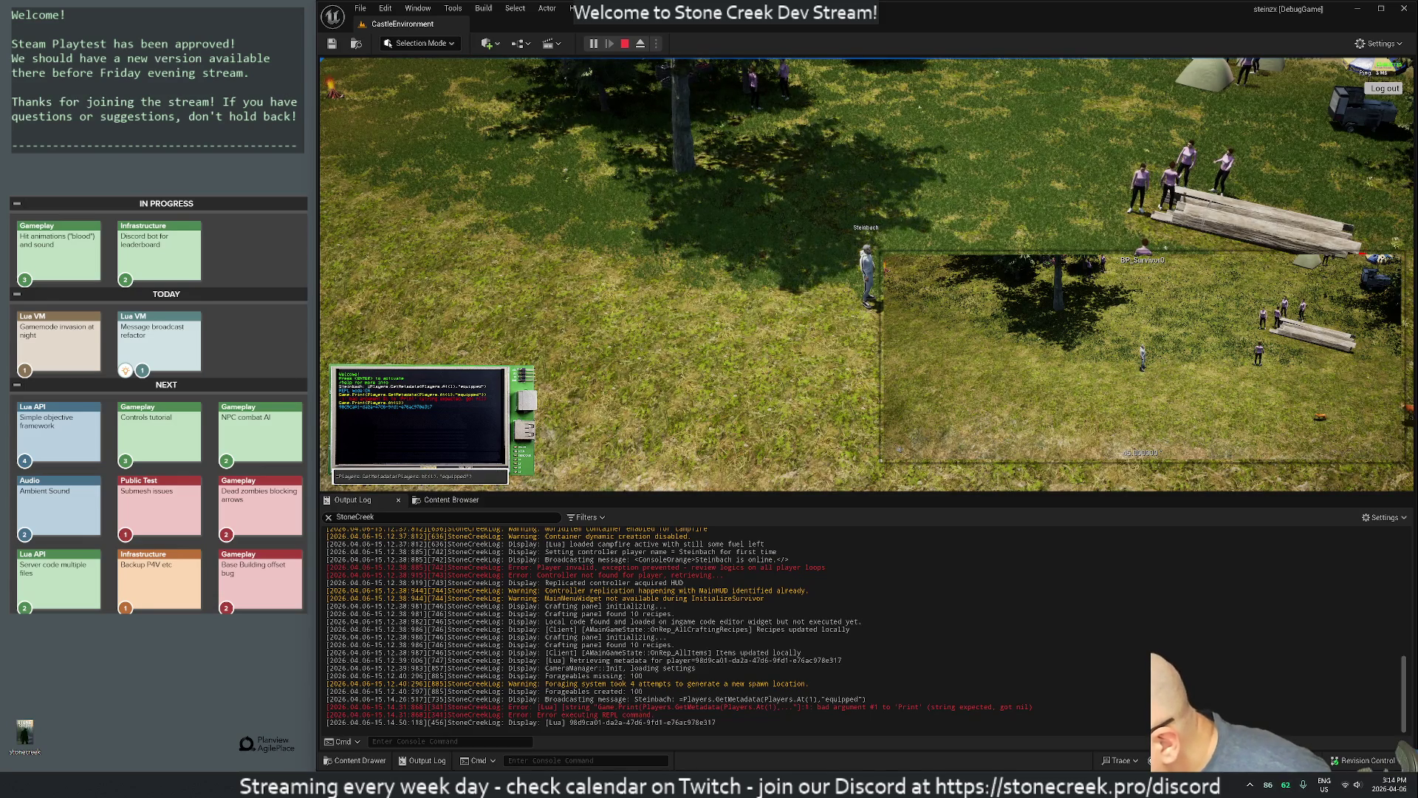
{"action": "key", "text": "Return"}
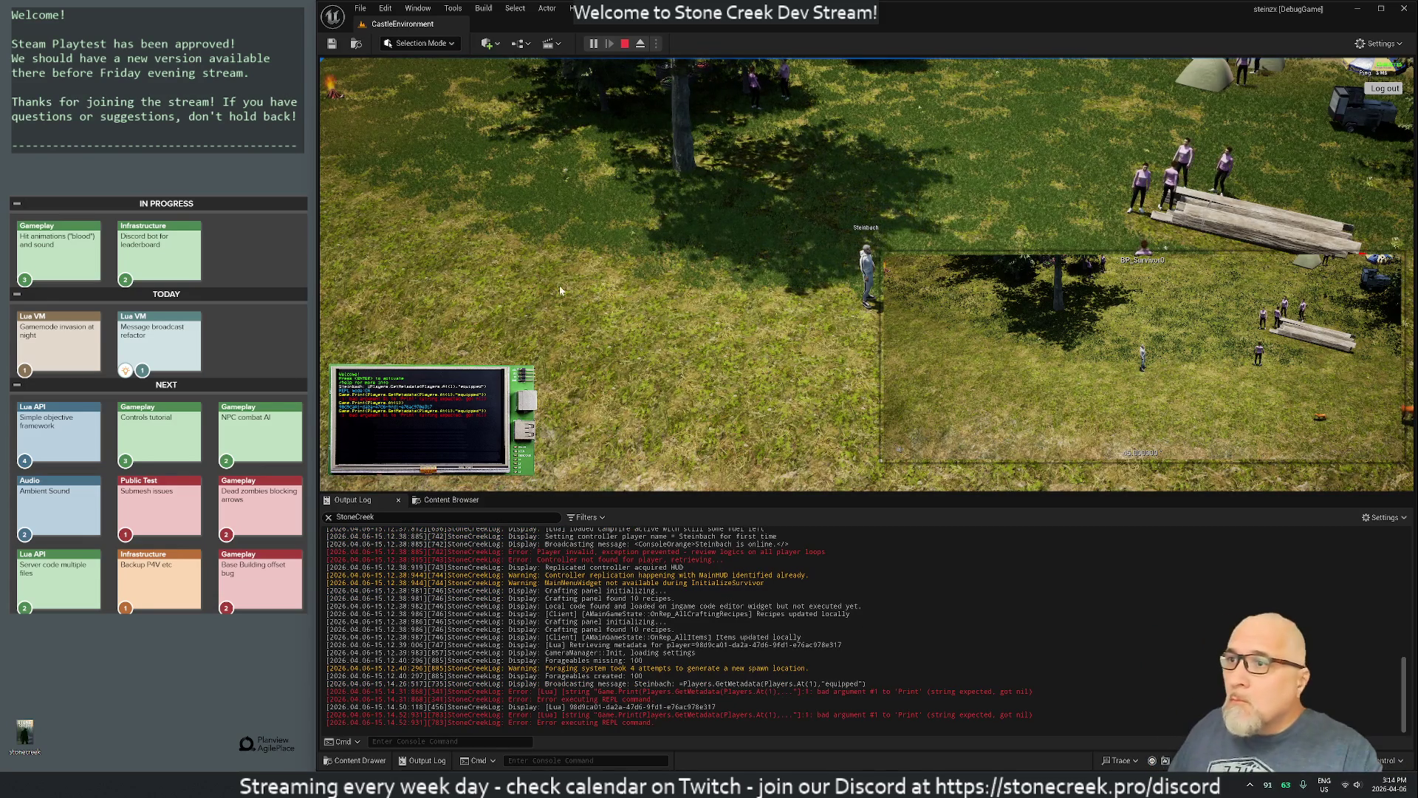
{"action": "key", "text": "apostrophe"}
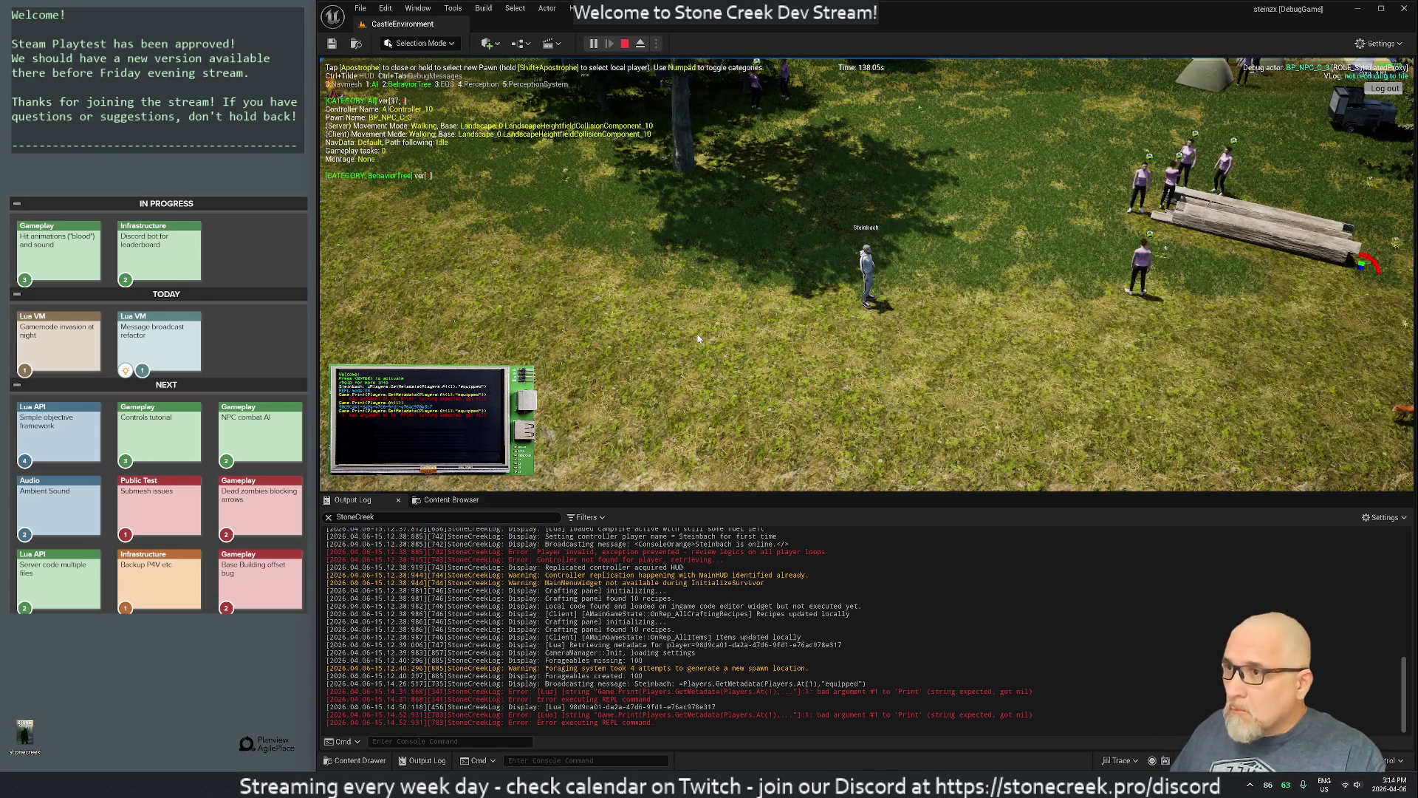
{"action": "key", "text": "apostrophe"}
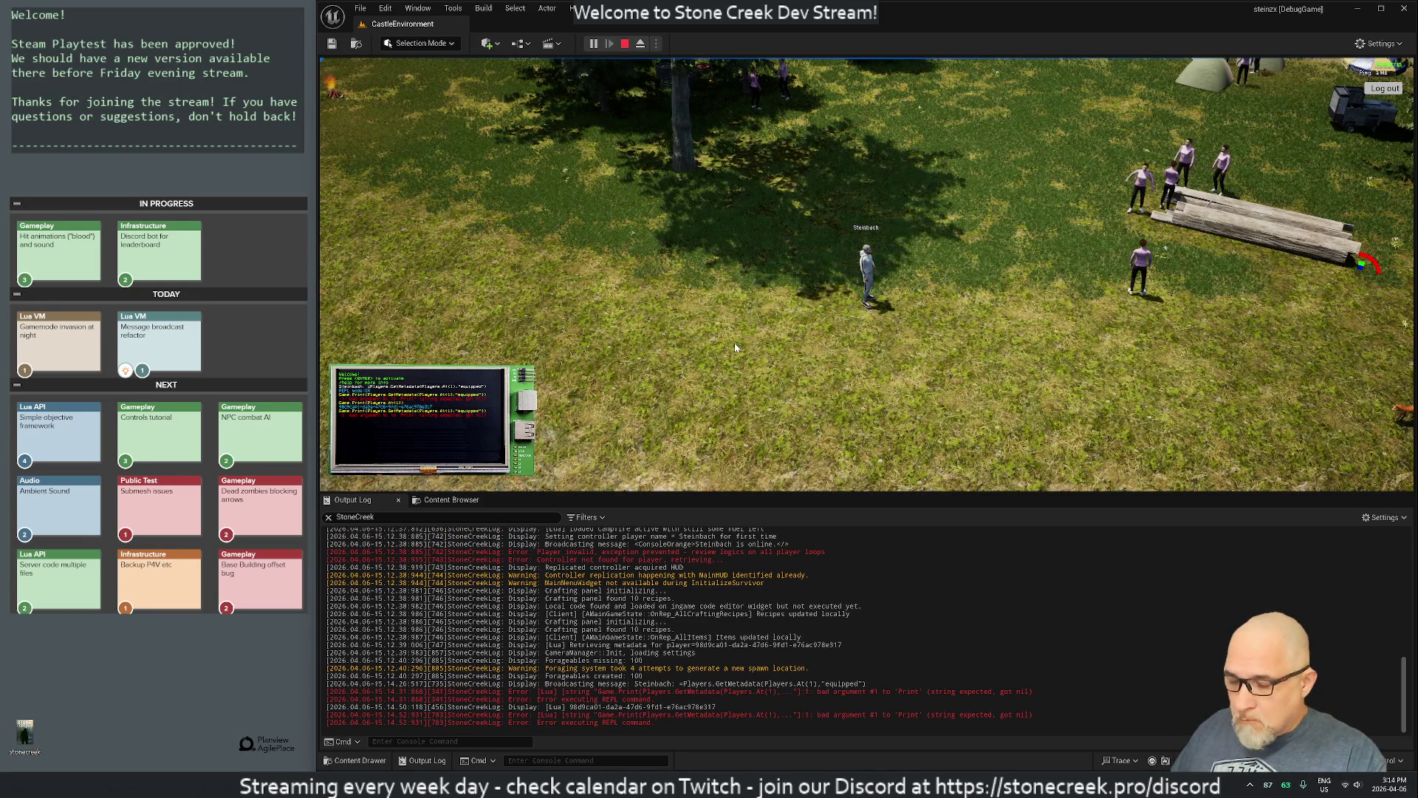
{"action": "key", "text": "i"}
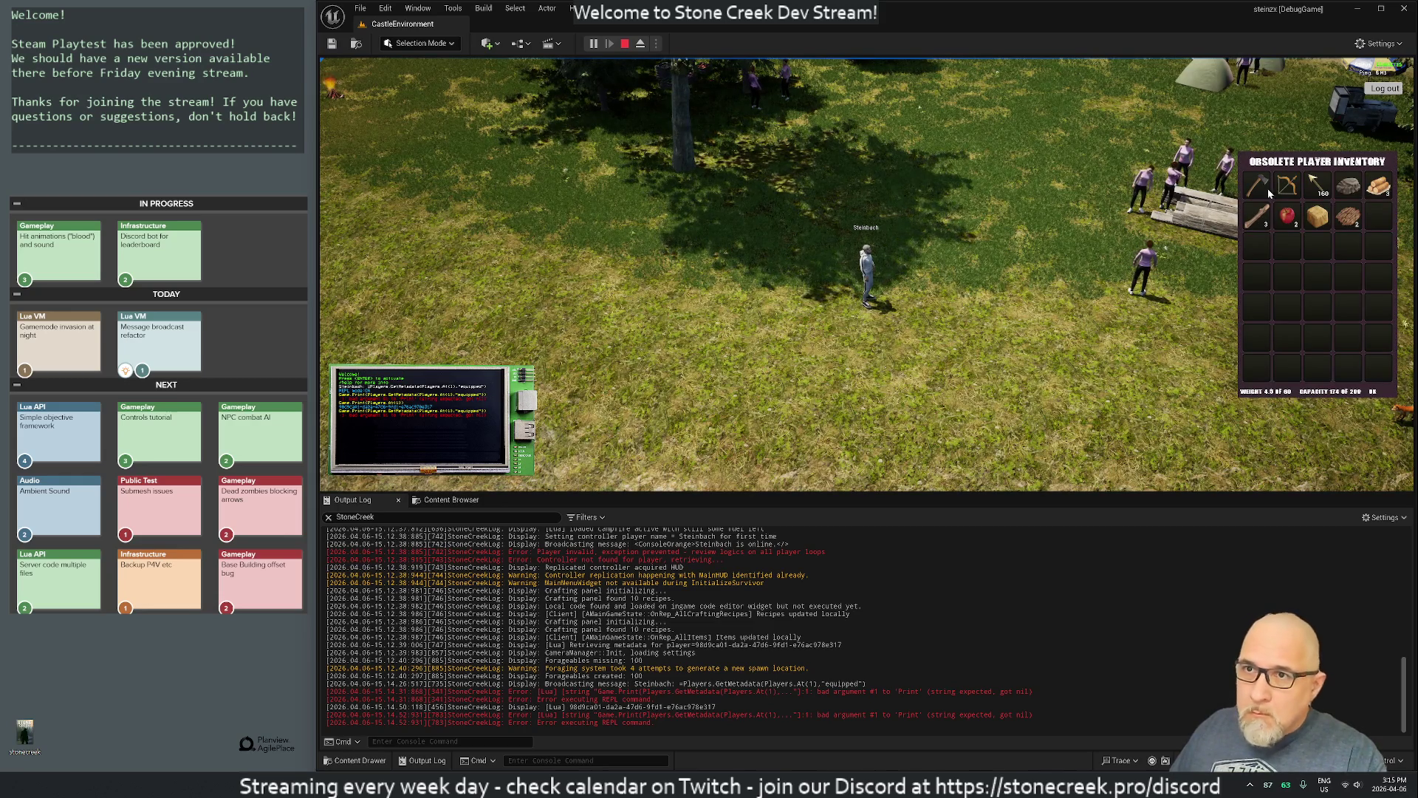
{"action": "key", "text": "i"}
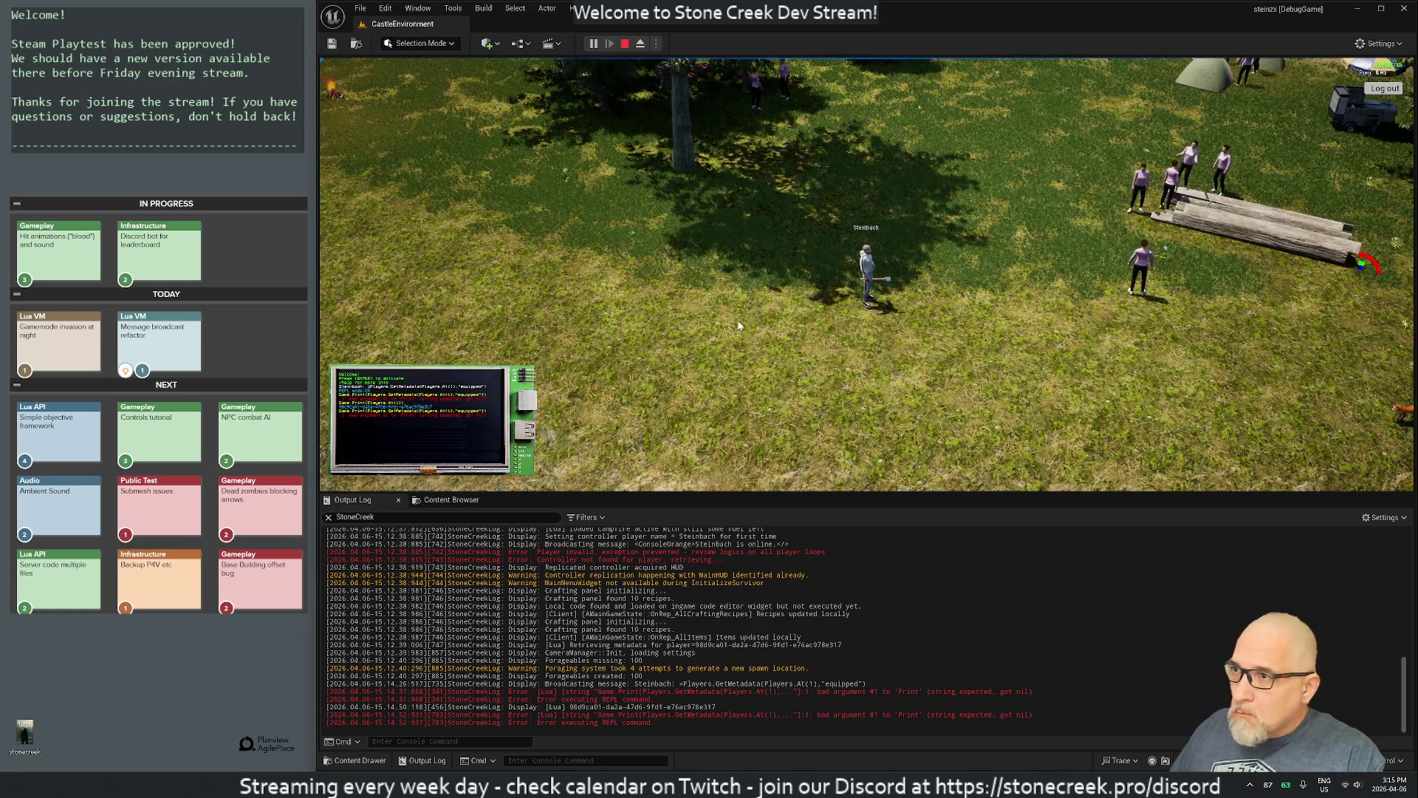
{"action": "key", "text": "Up"}
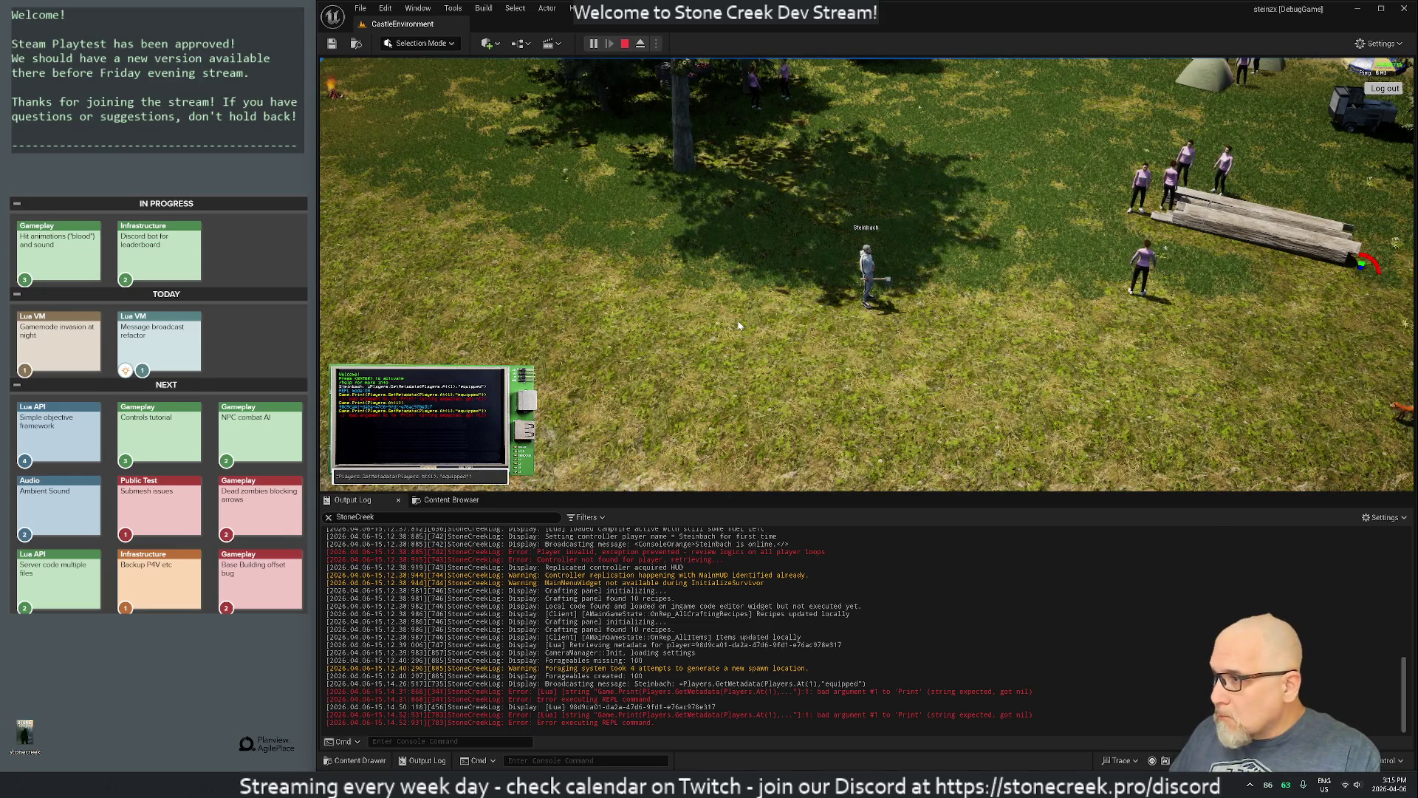
{"action": "key", "text": "Return"}
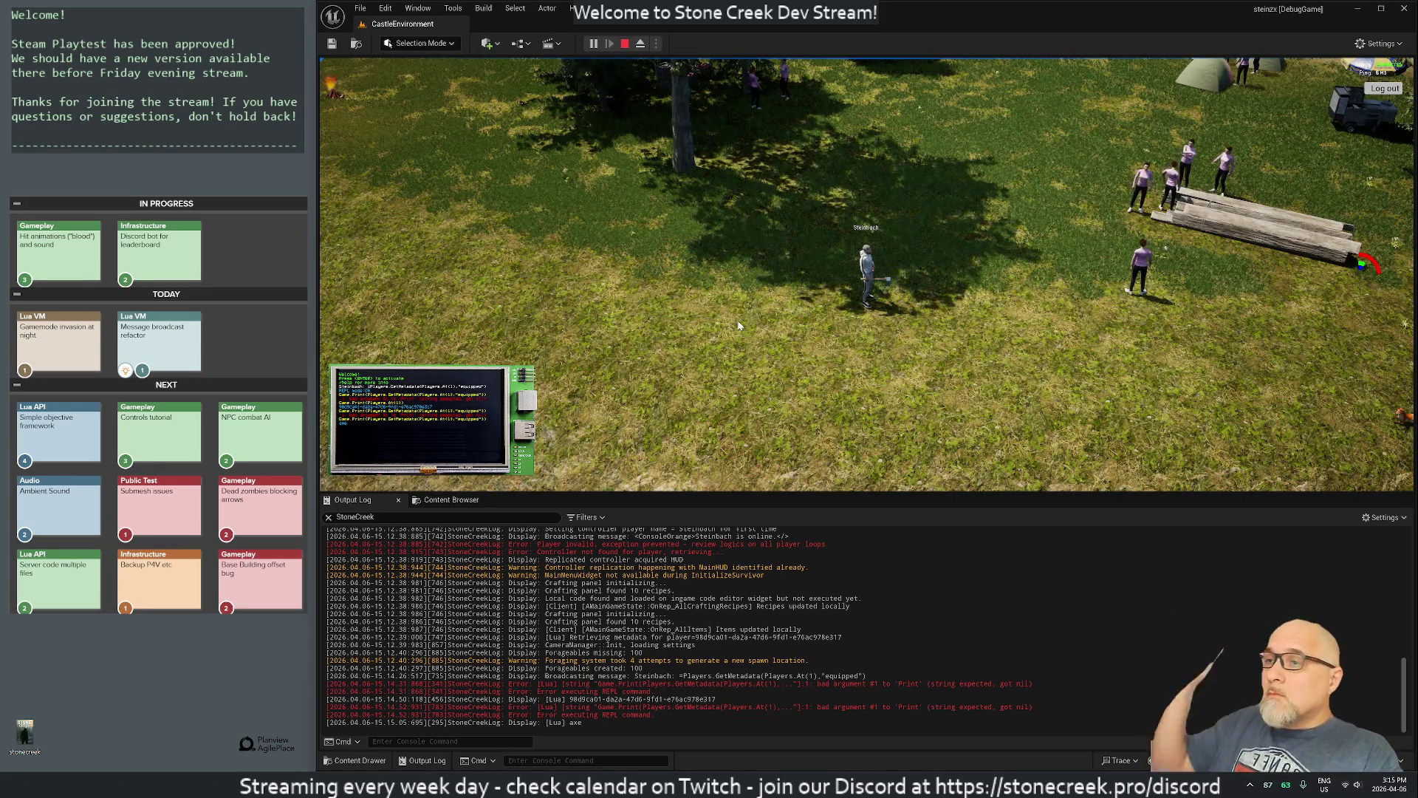
{"action": "left_click", "coordinate": [625, 43]}
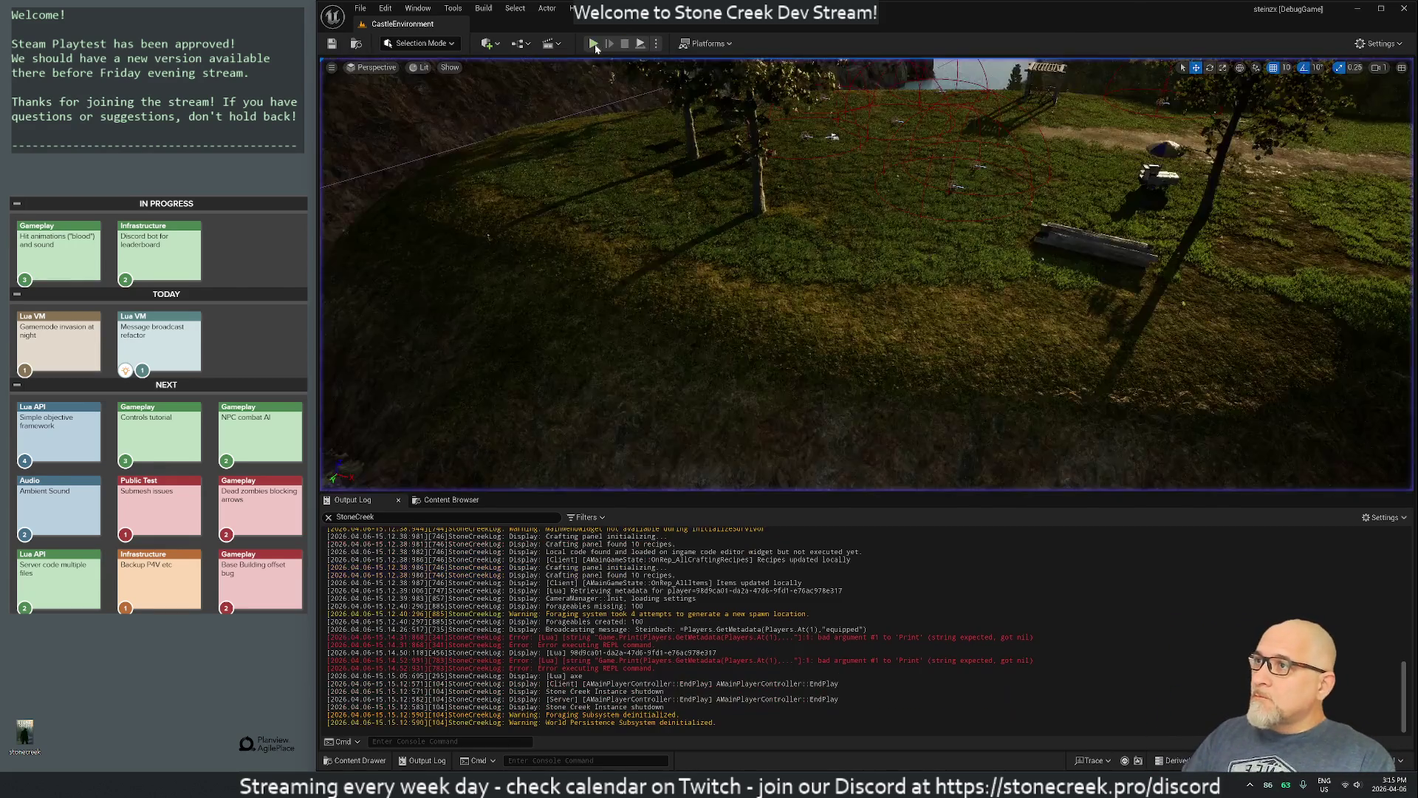
Step: Start a new play session, toggle the inventory panel several times, then stop playing
{"action": "left_click", "coordinate": [593, 43]}
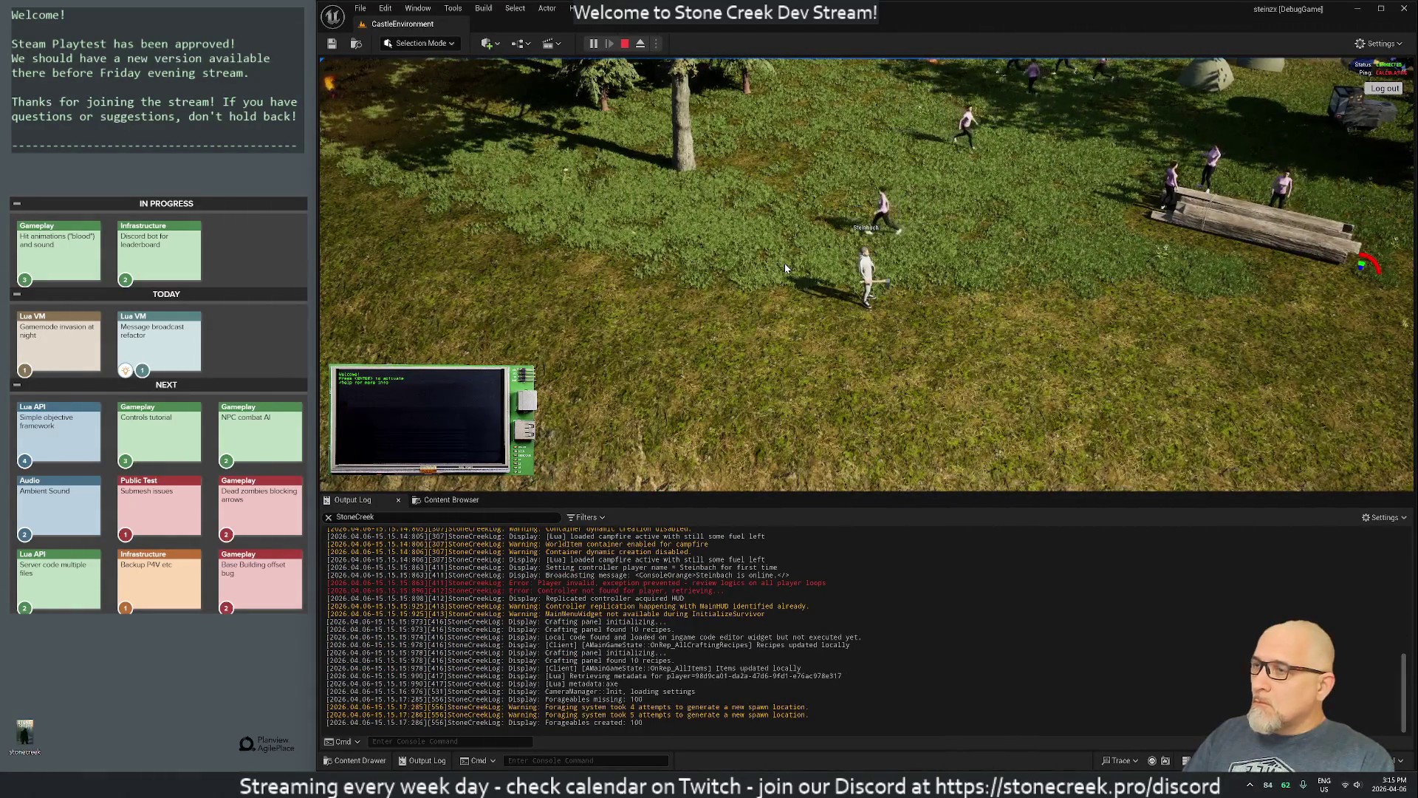
{"action": "key", "text": "i"}
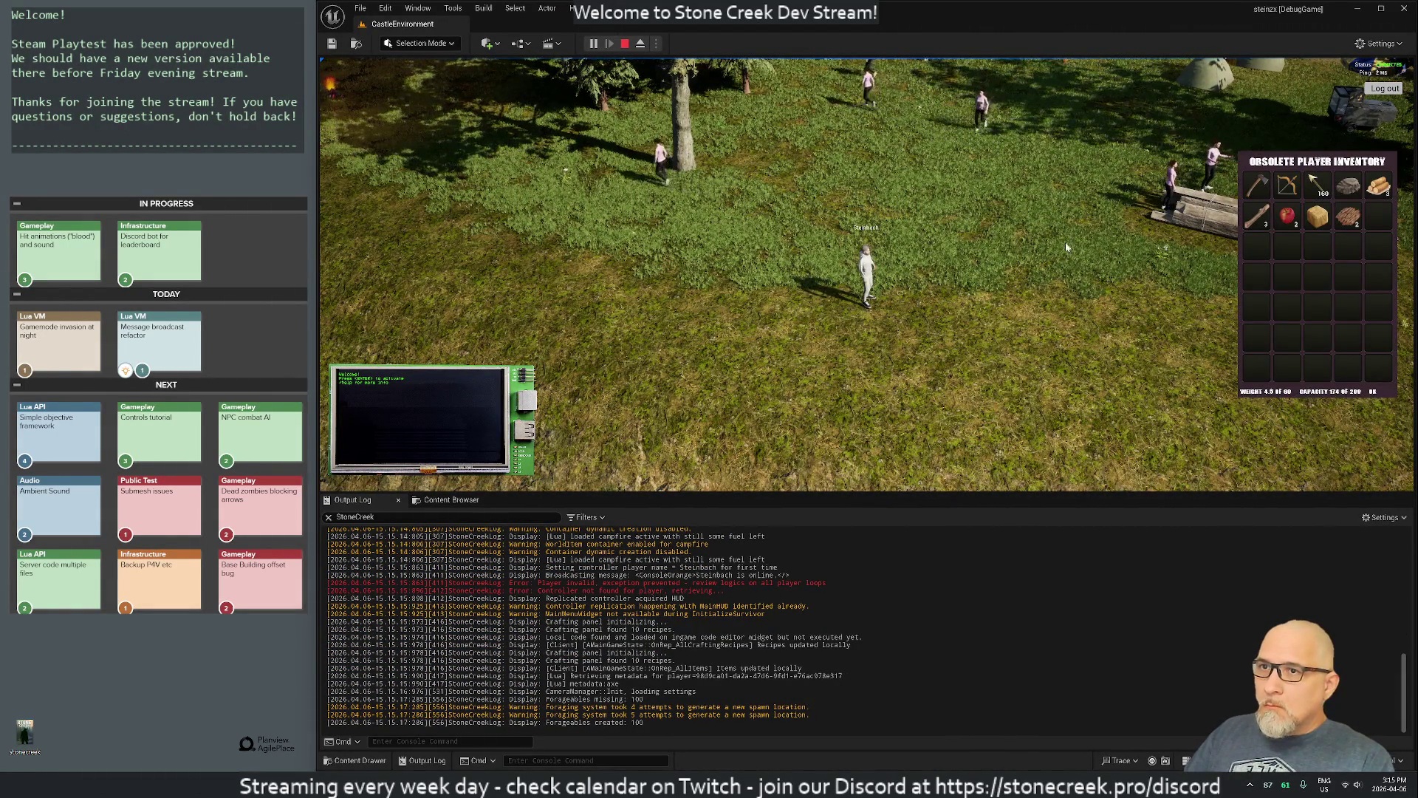
{"action": "key", "text": "i"}
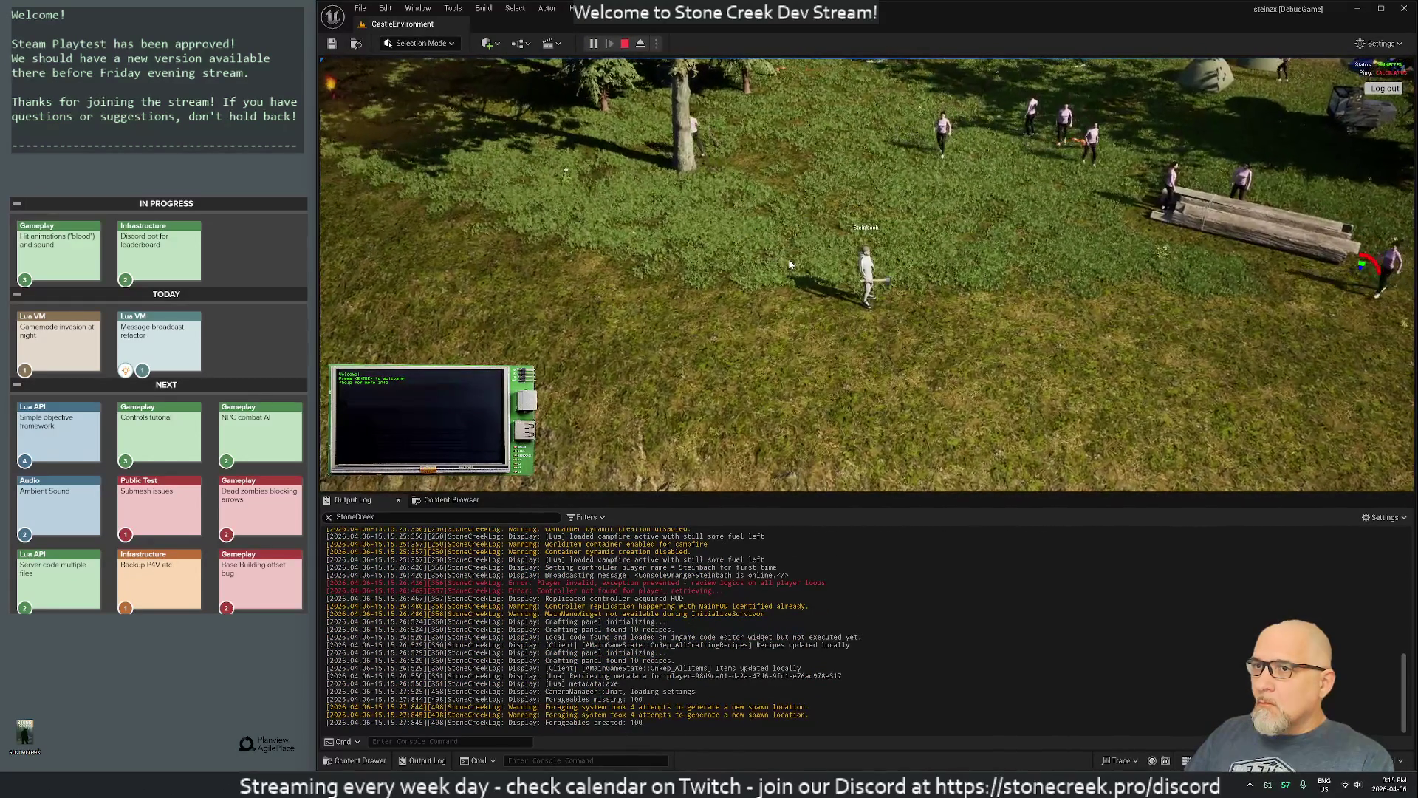
{"action": "key", "text": "i"}
{"action": "key", "text": "i"}
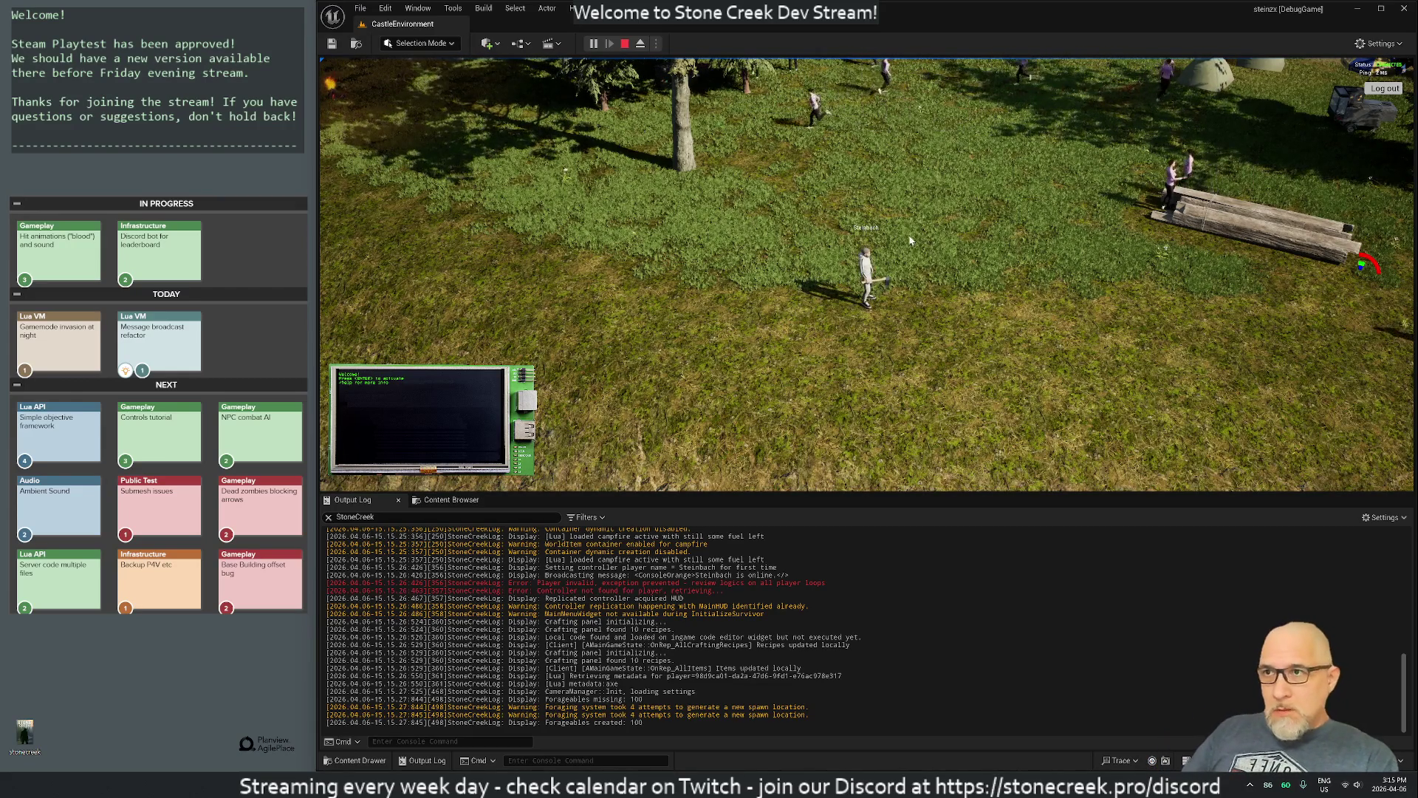
{"action": "key", "text": "i"}
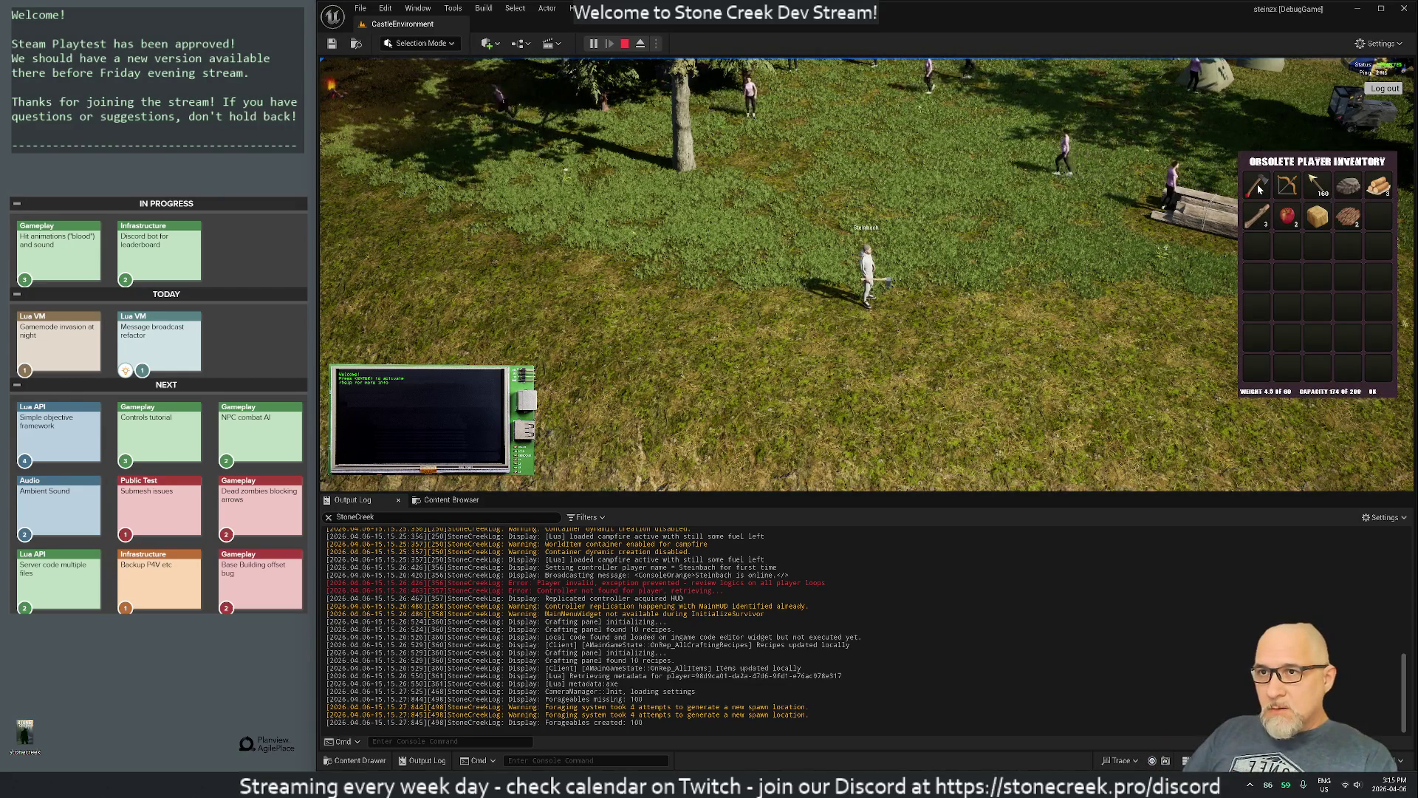
{"action": "key", "text": "i"}
{"action": "key", "text": "i"}
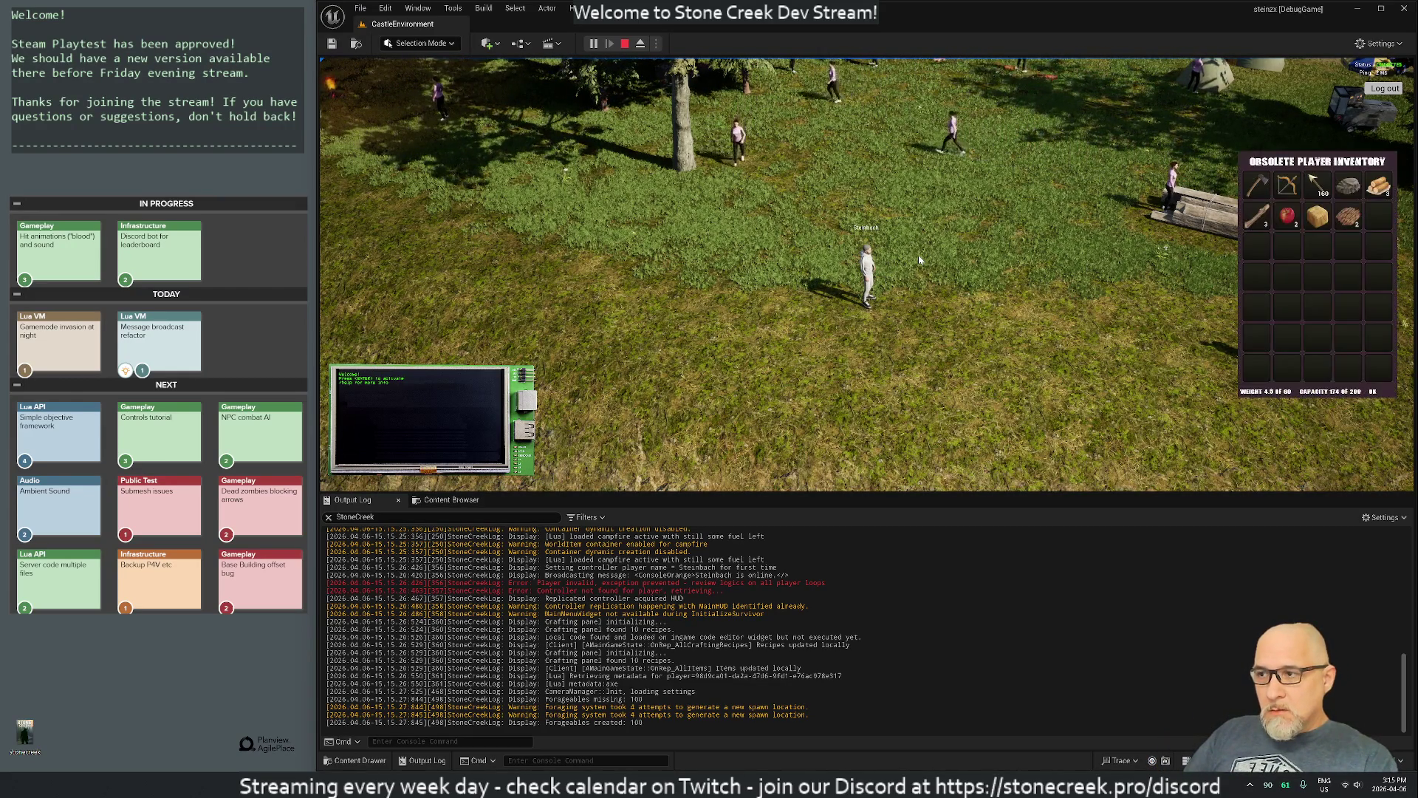
{"action": "left_click", "coordinate": [624, 43]}
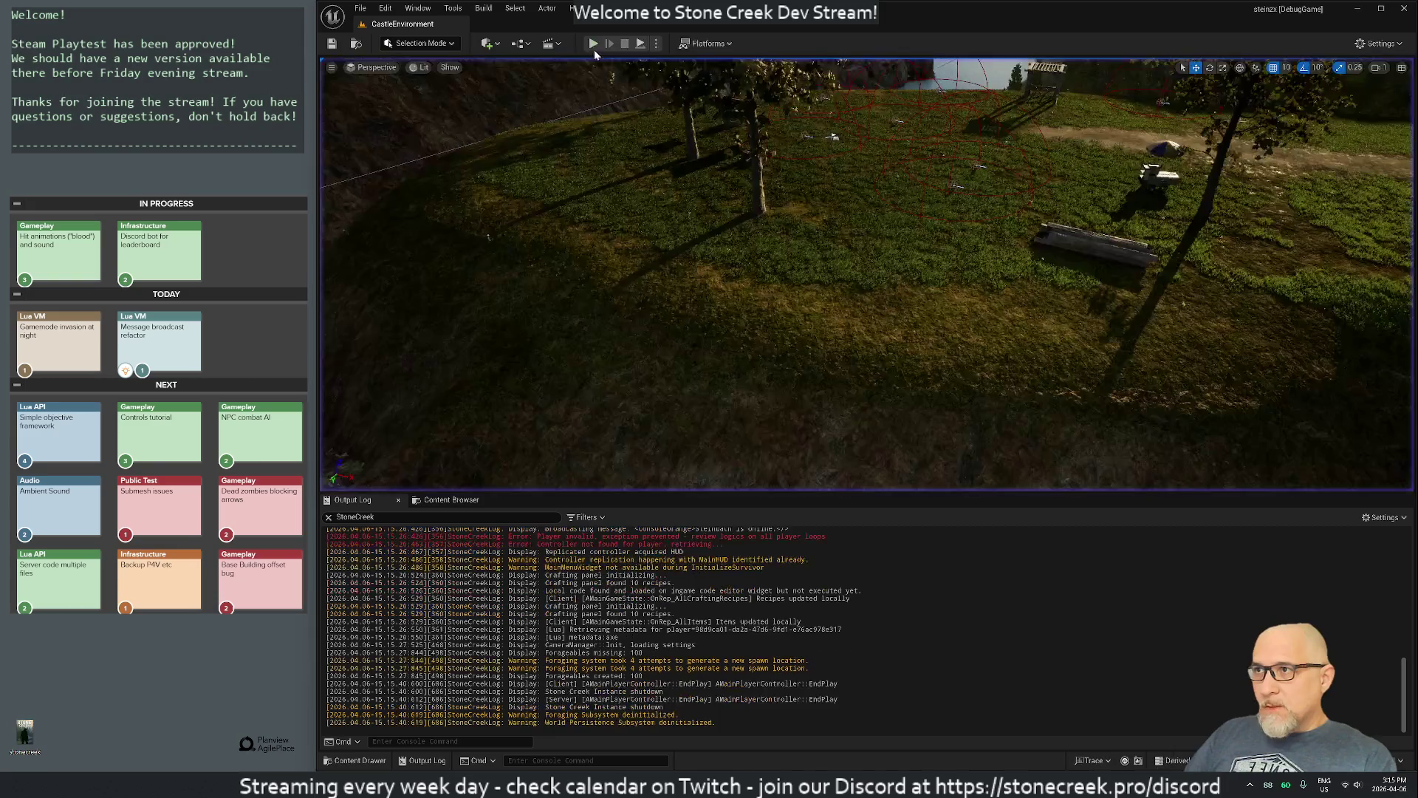
{"action": "left_click", "coordinate": [592, 44]}
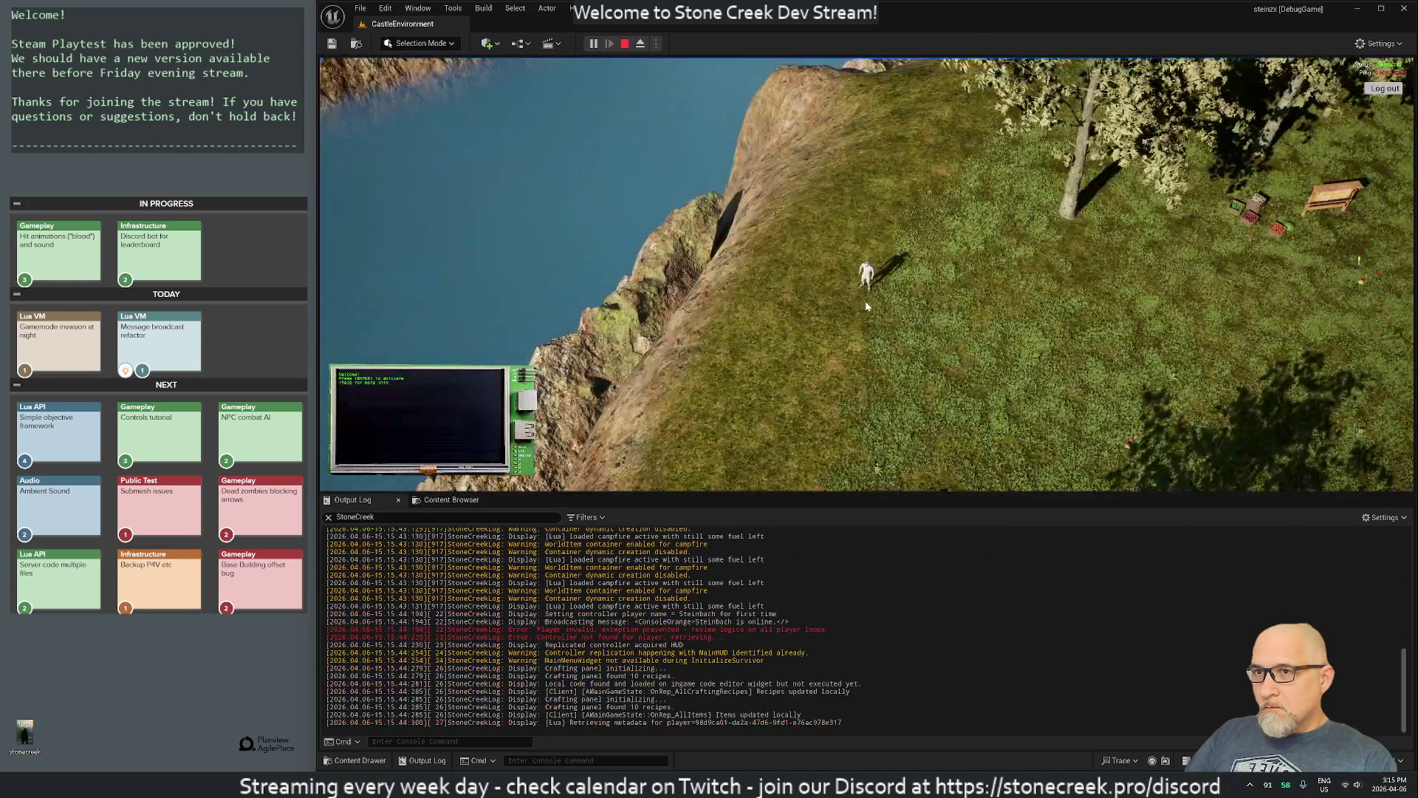
{"action": "key", "text": "i"}
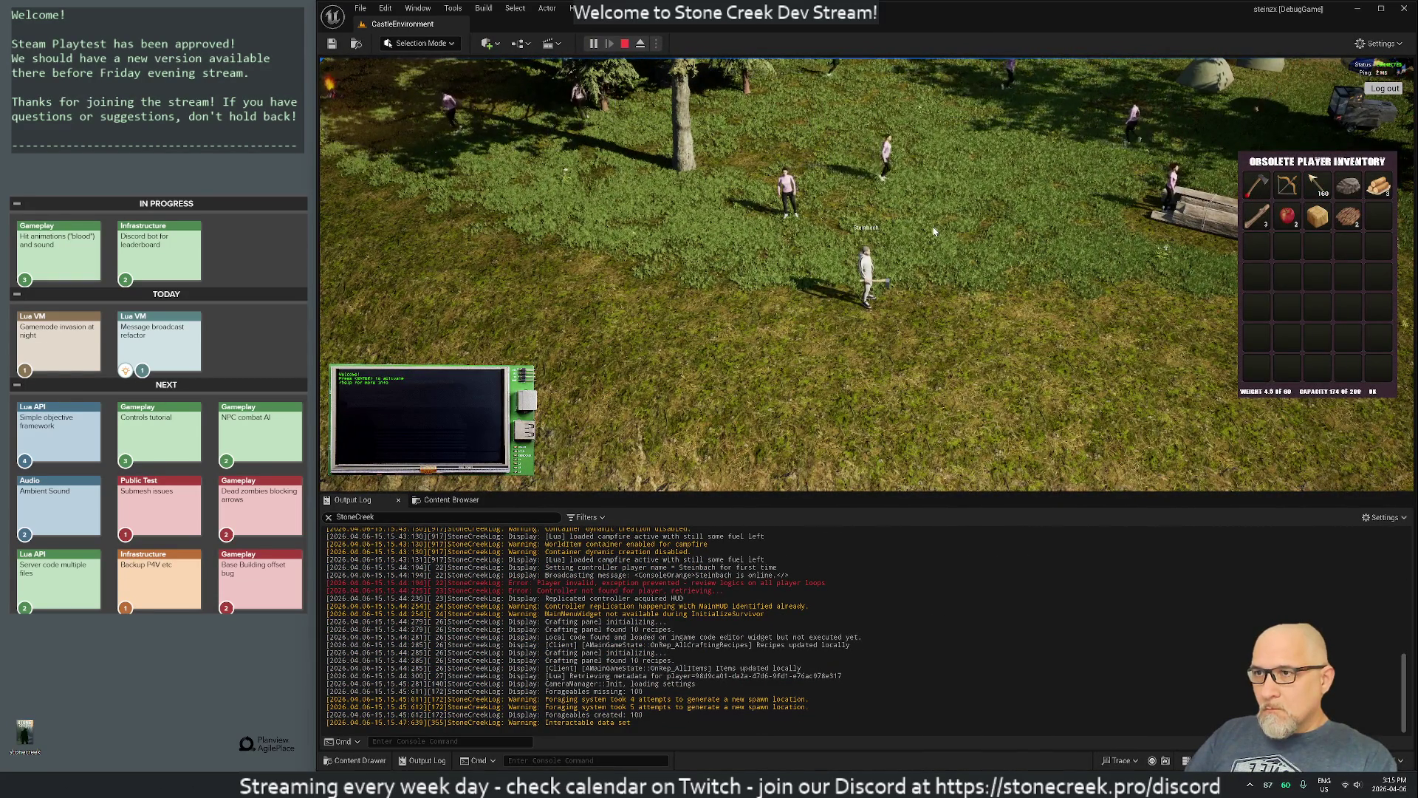
{"action": "key", "text": "i"}
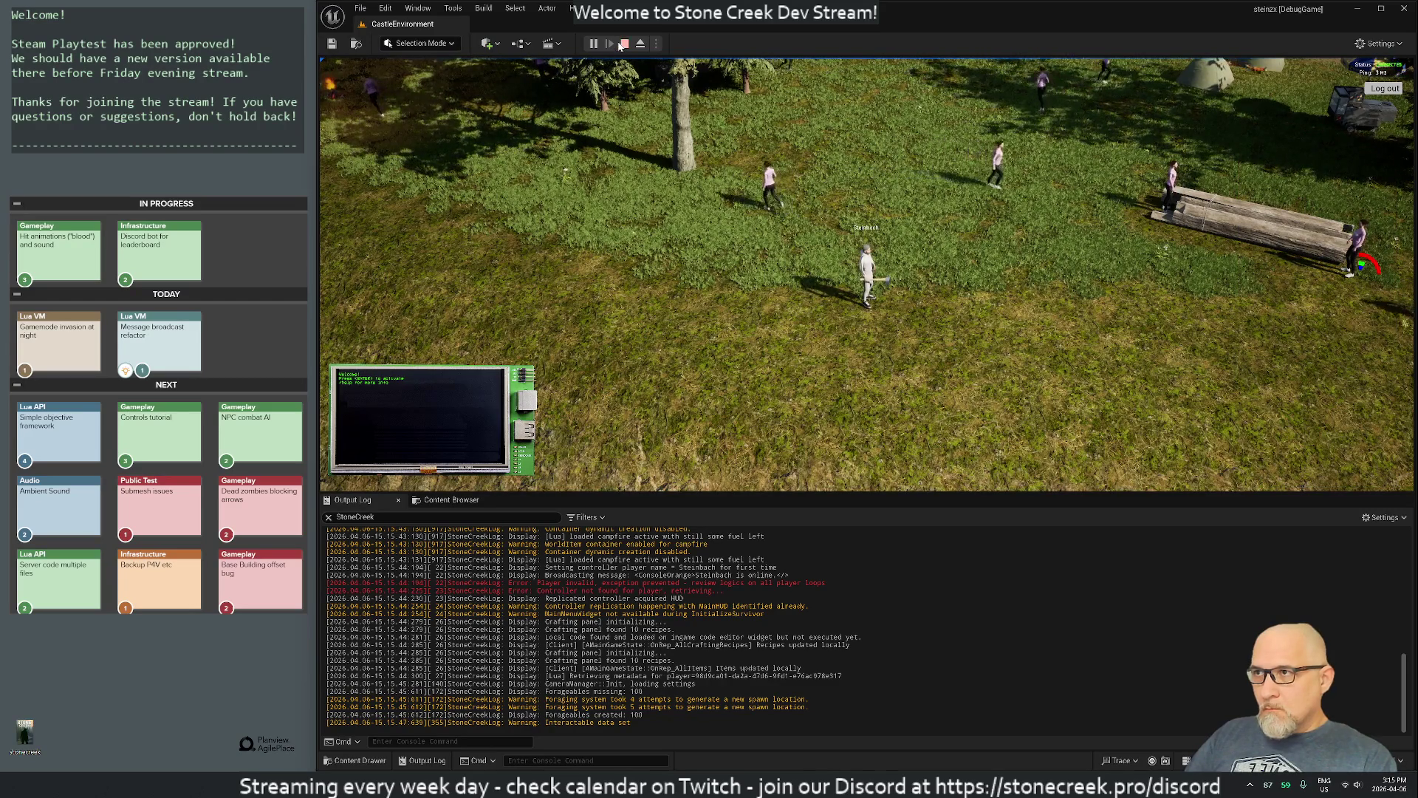
{"action": "key", "text": "Escape"}
{"action": "left_click", "coordinate": [593, 44]}
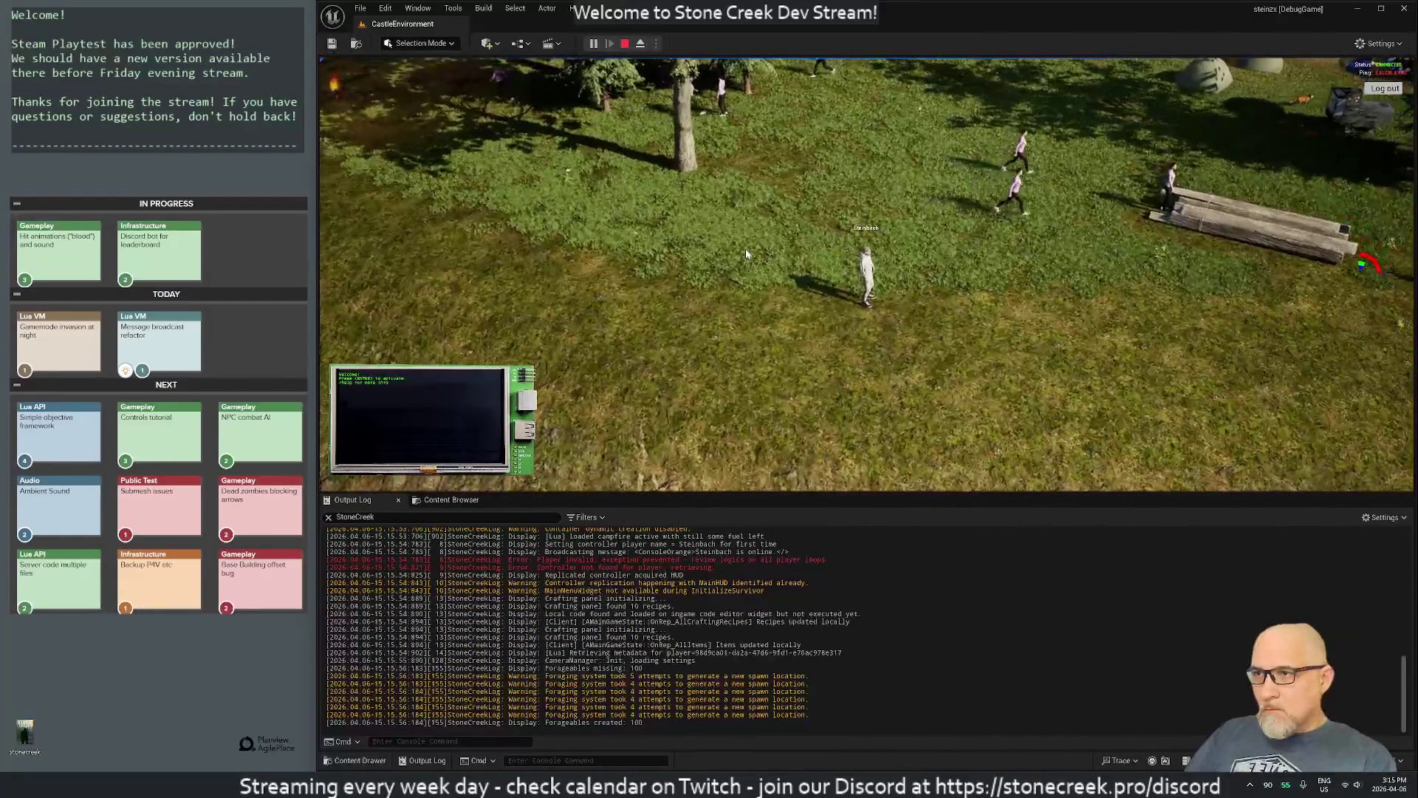
{"action": "key", "text": "i"}
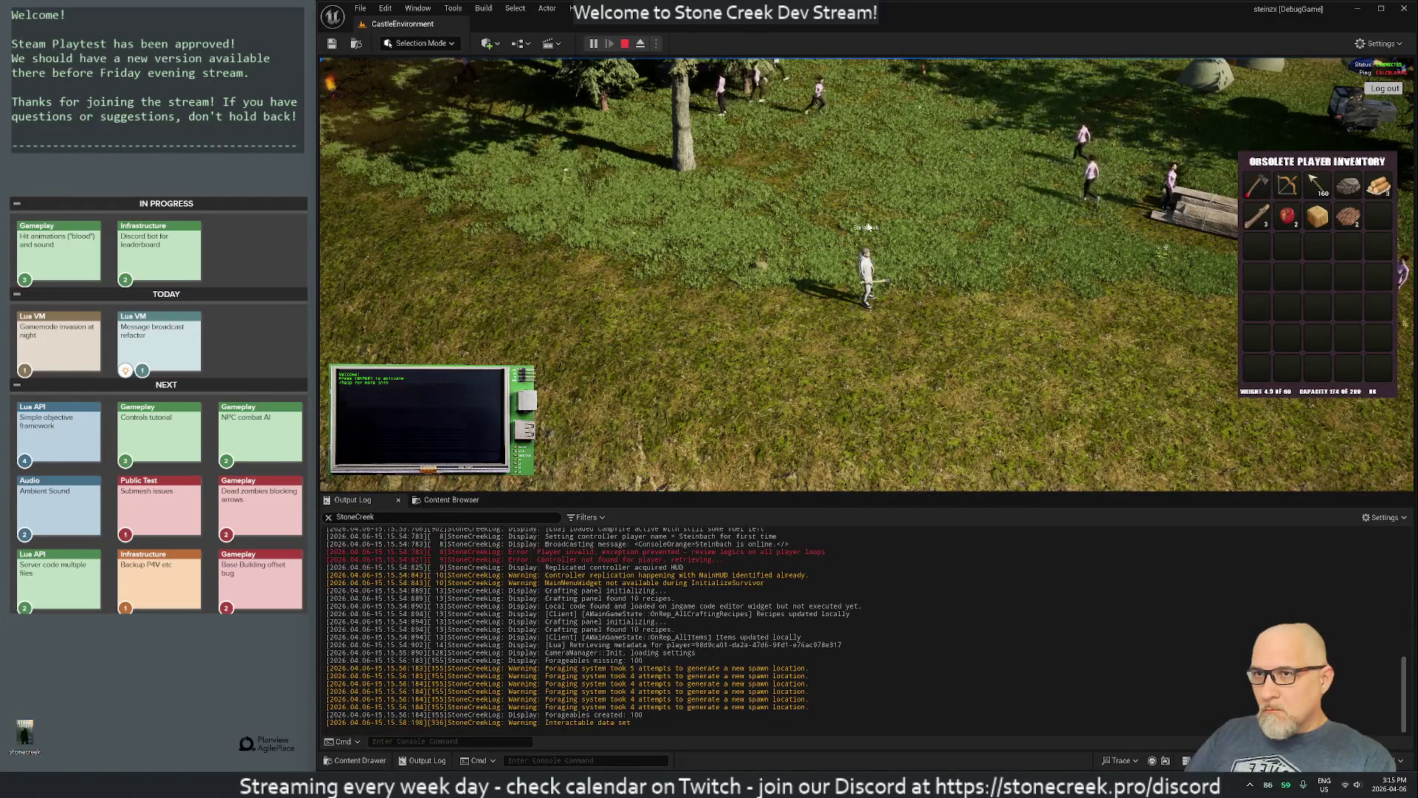
{"action": "key", "text": "i"}
{"action": "key", "text": "w"}
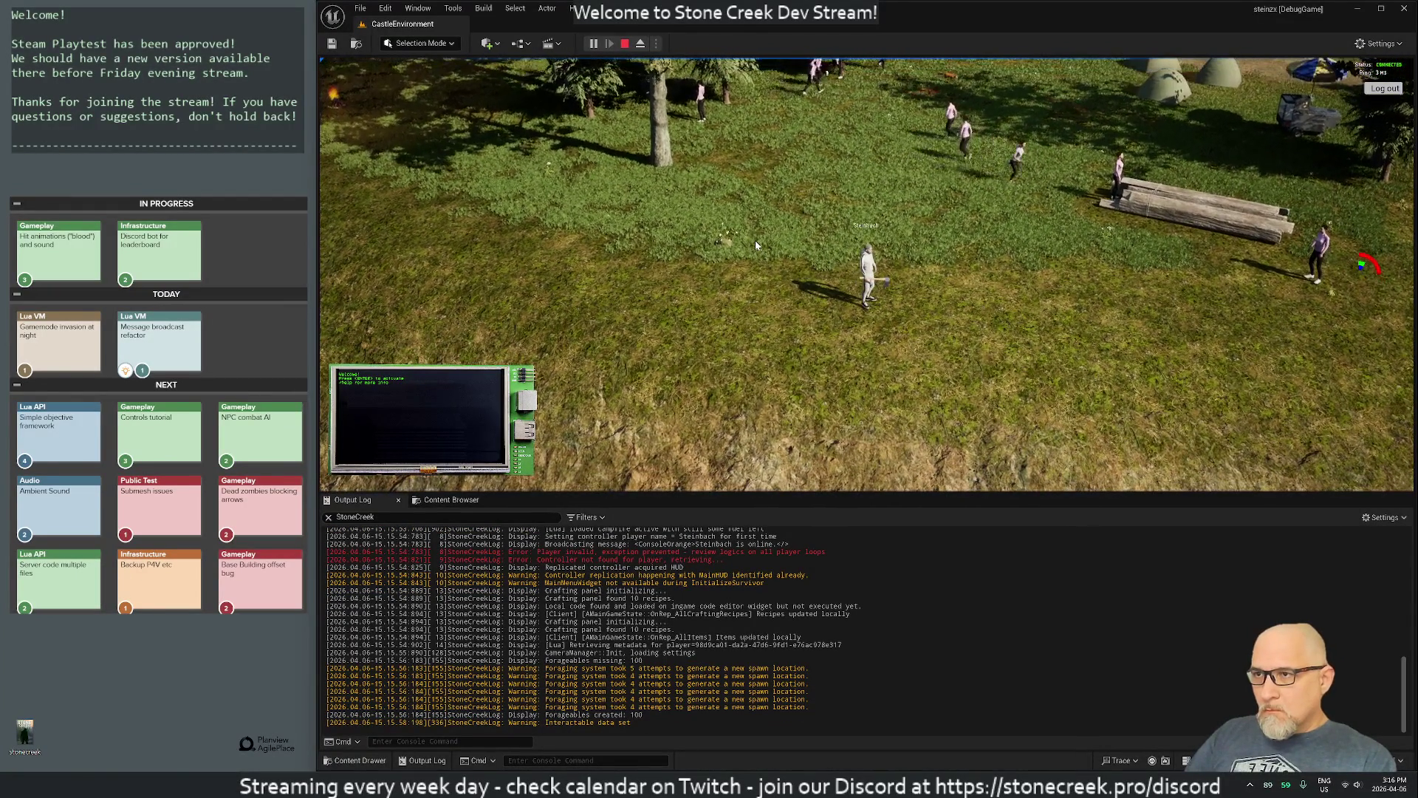
{"action": "key", "text": "i"}
{"action": "key", "text": "i"}
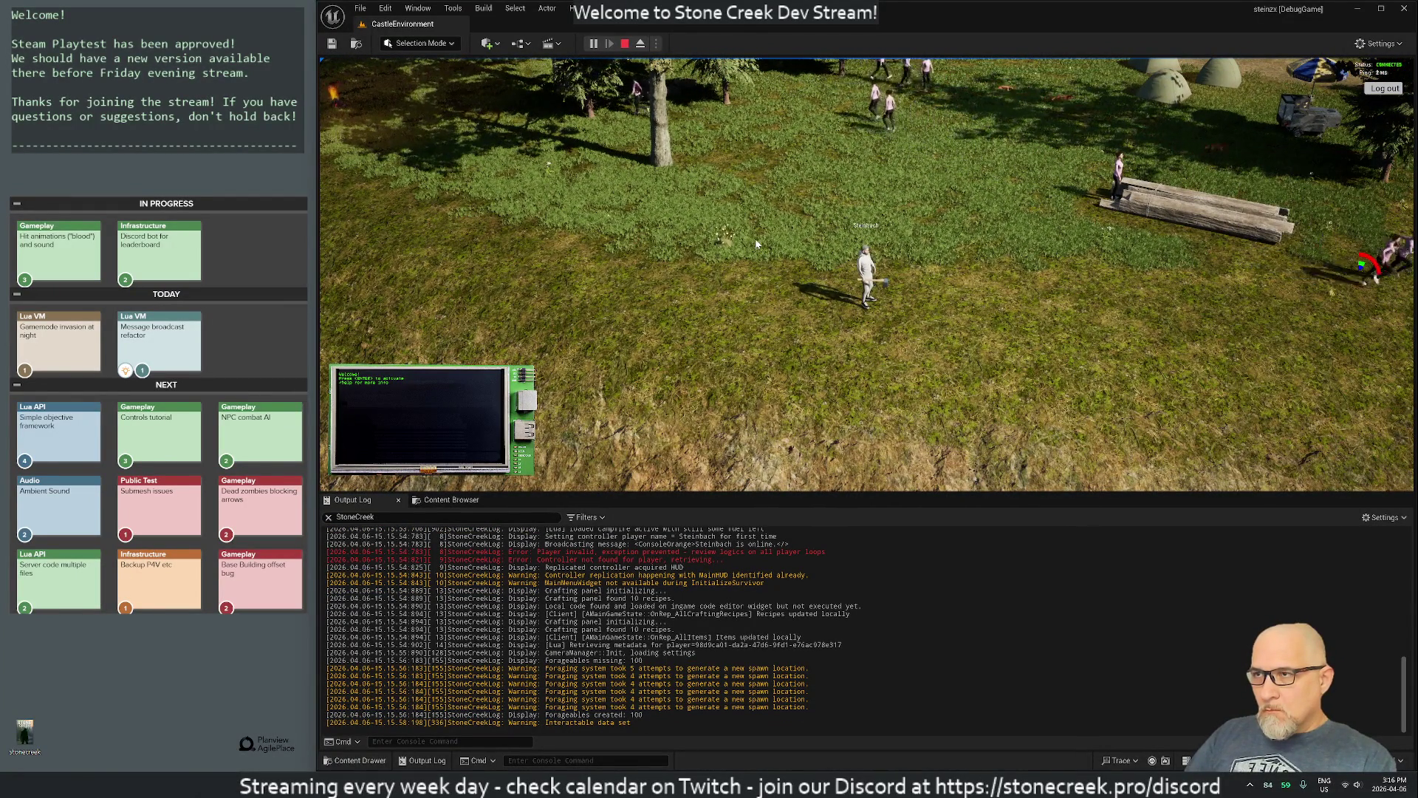
{"action": "left_click", "coordinate": [626, 45]}
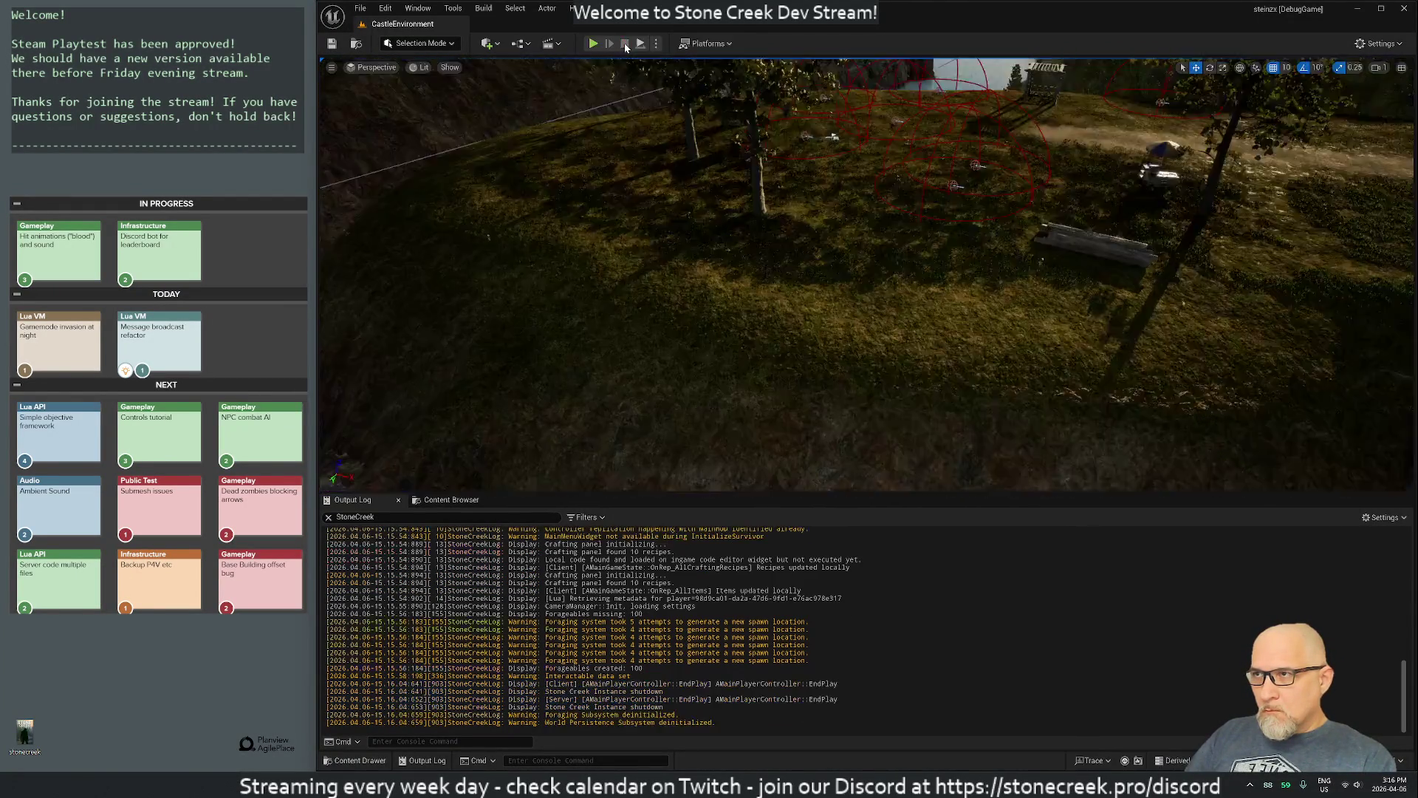
Step: Start a Play In Editor session, toggle the inventory with I and zoom the camera out
{"action": "left_click", "coordinate": [593, 44]}
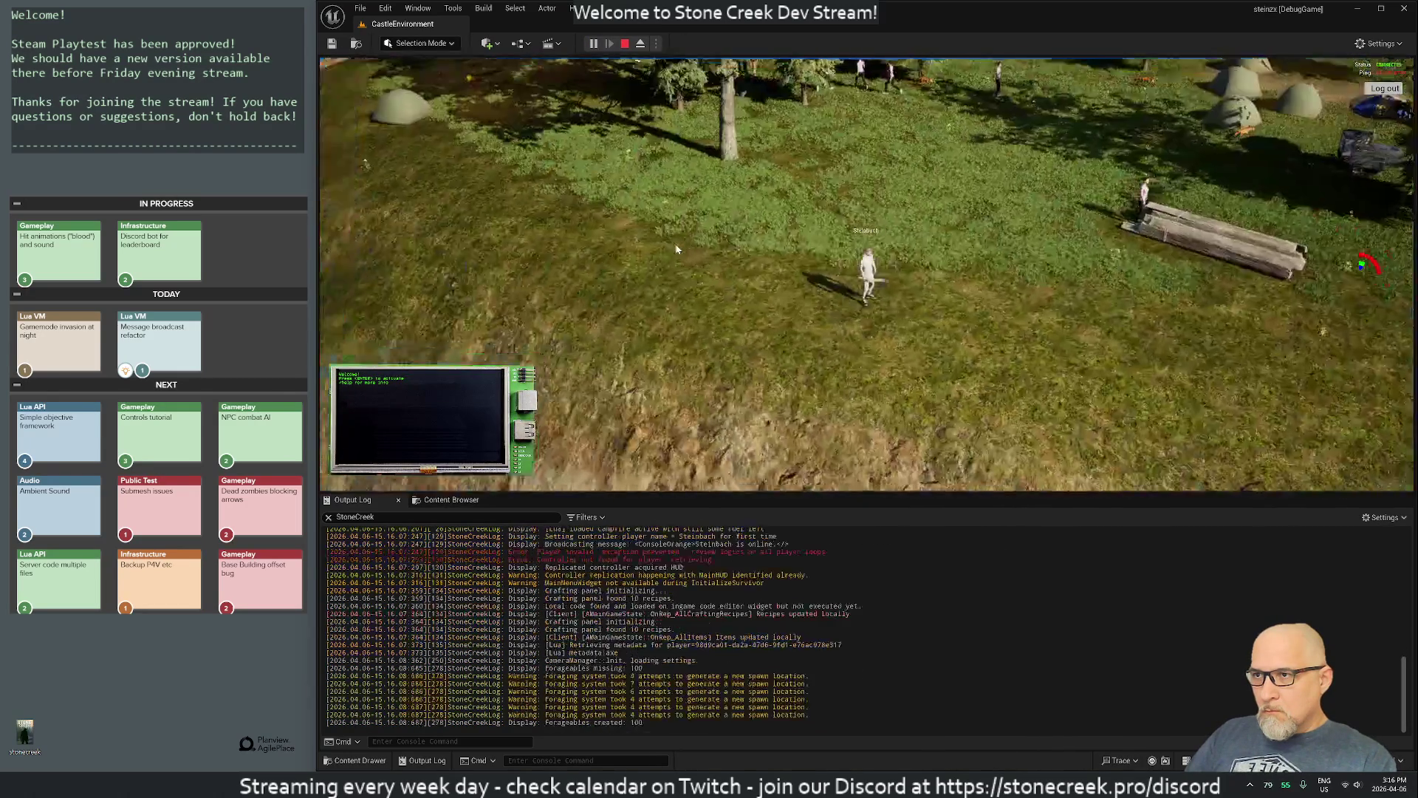
{"action": "key", "text": "i"}
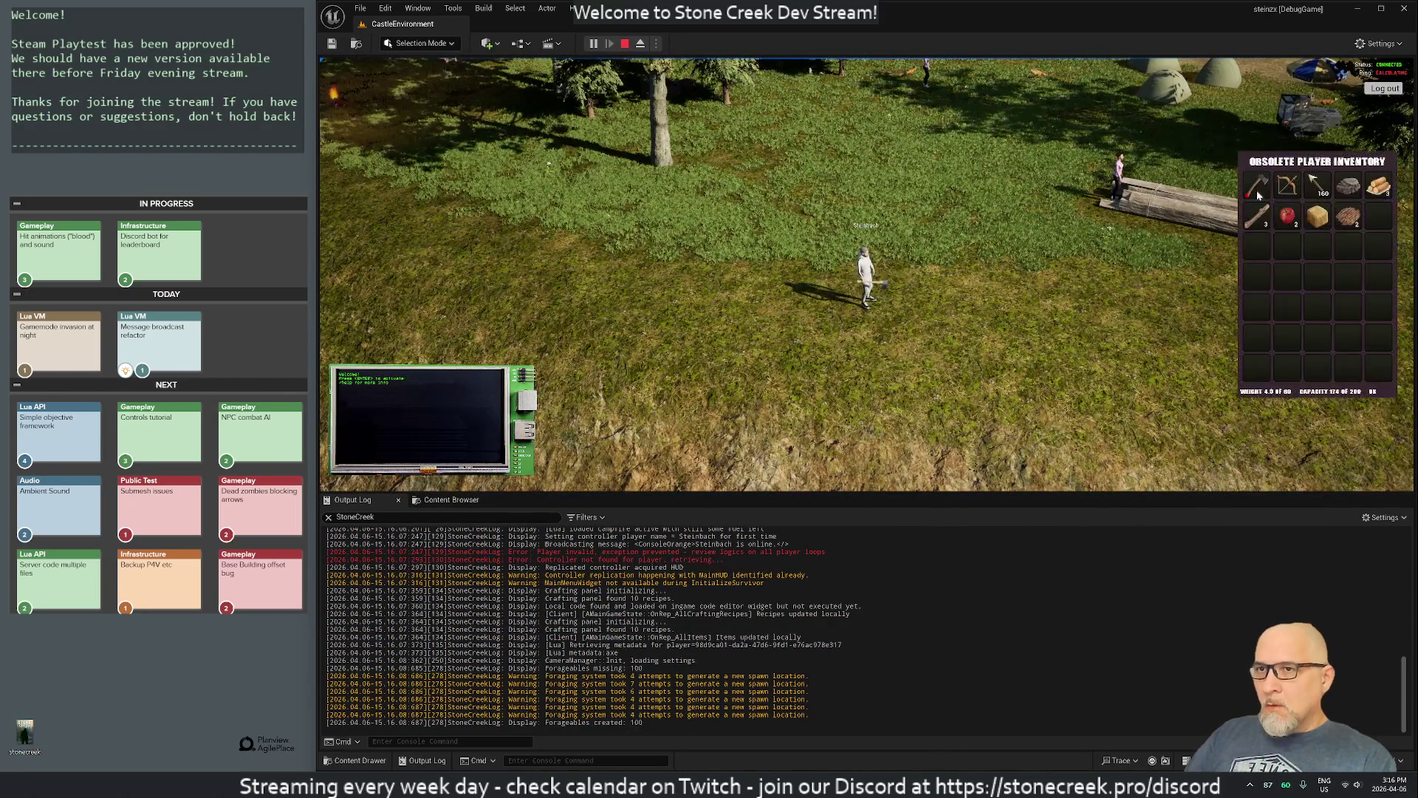
{"action": "key", "text": "i"}
{"action": "scroll", "coordinate": [813, 186], "scroll_direction": "down", "scroll_amount": 5}
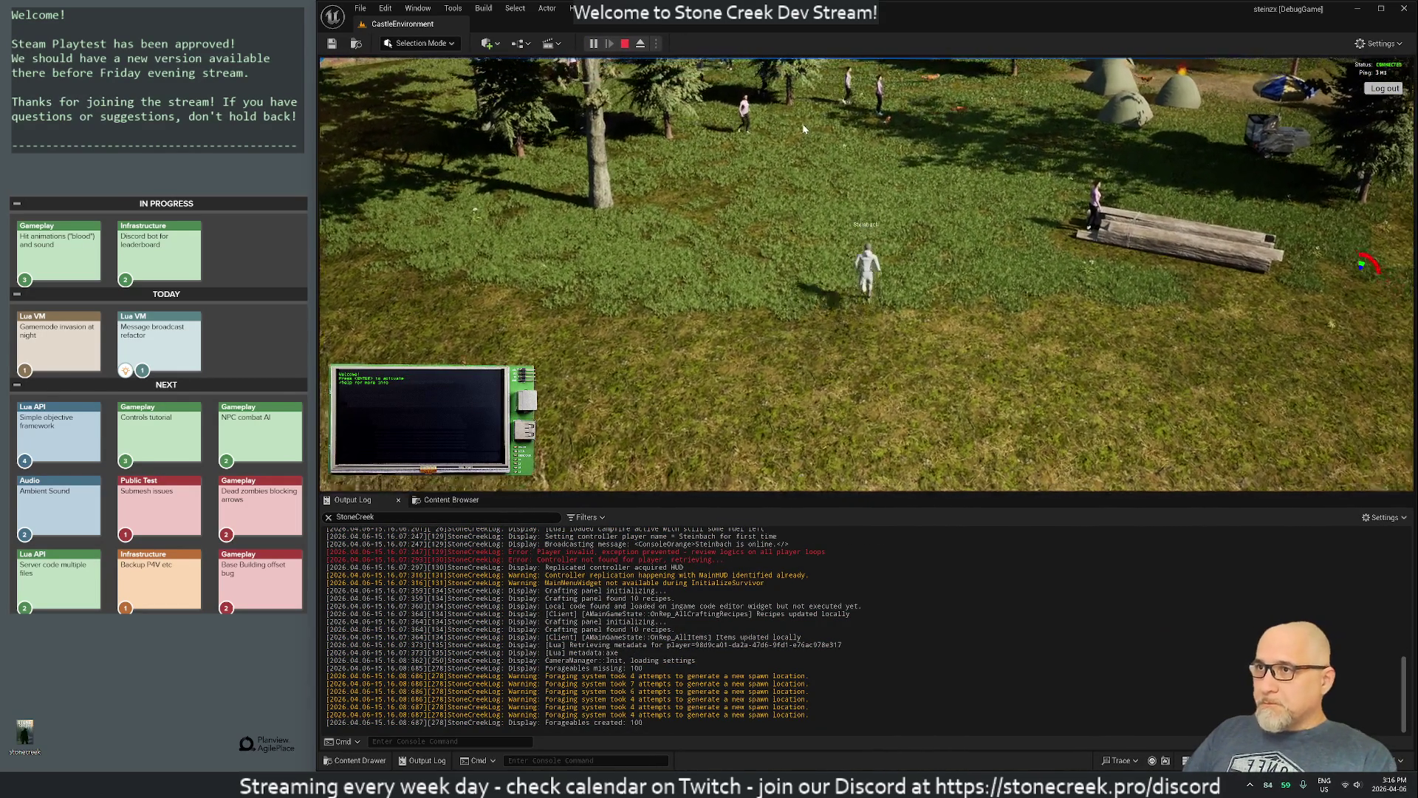
{"action": "scroll", "coordinate": [1049, 280], "scroll_direction": "down", "scroll_amount": 5}
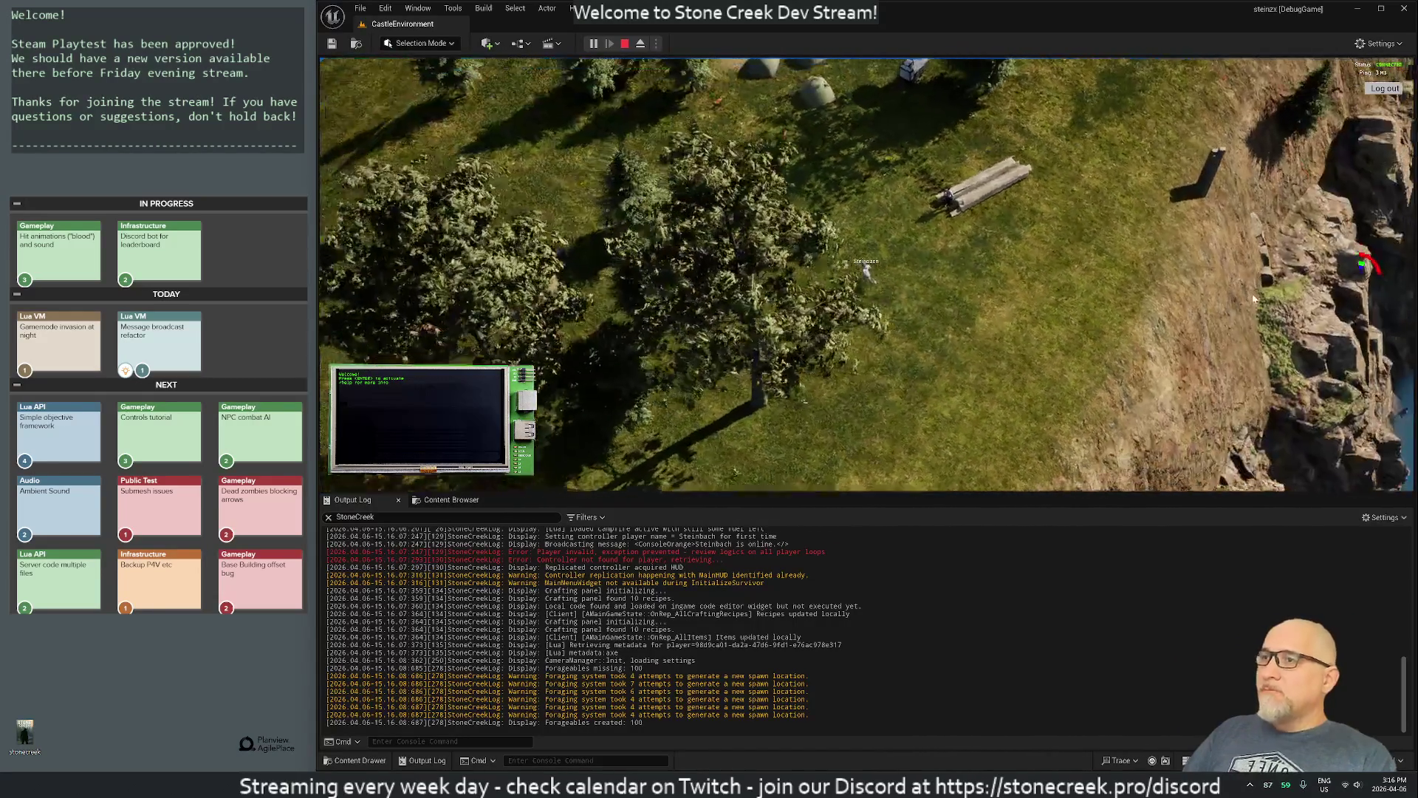
Step: Walk the character north toward the campfire, reopen the inventory, then stop the session
{"action": "key", "text": "w"}
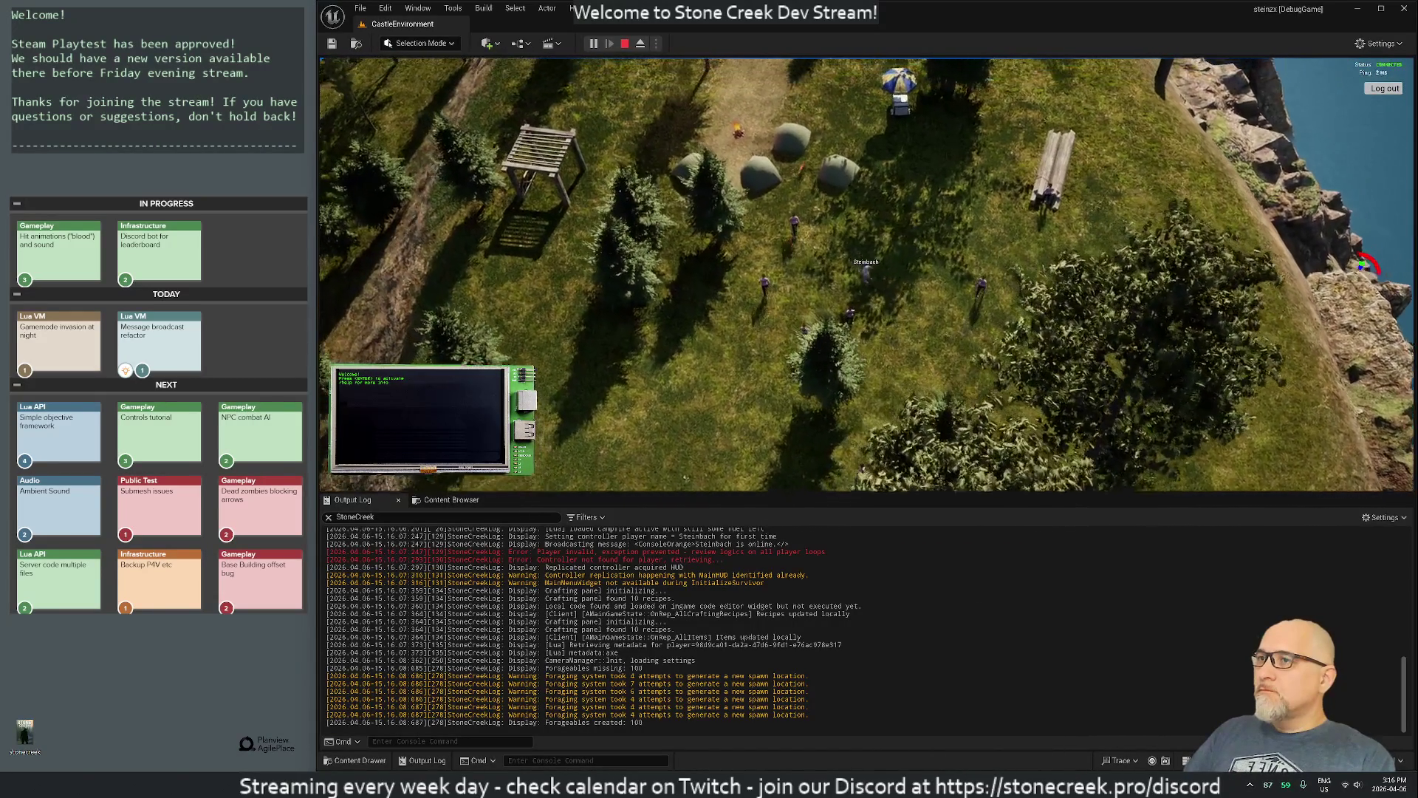
{"action": "scroll", "coordinate": [866, 275], "scroll_direction": "up", "scroll_amount": 5}
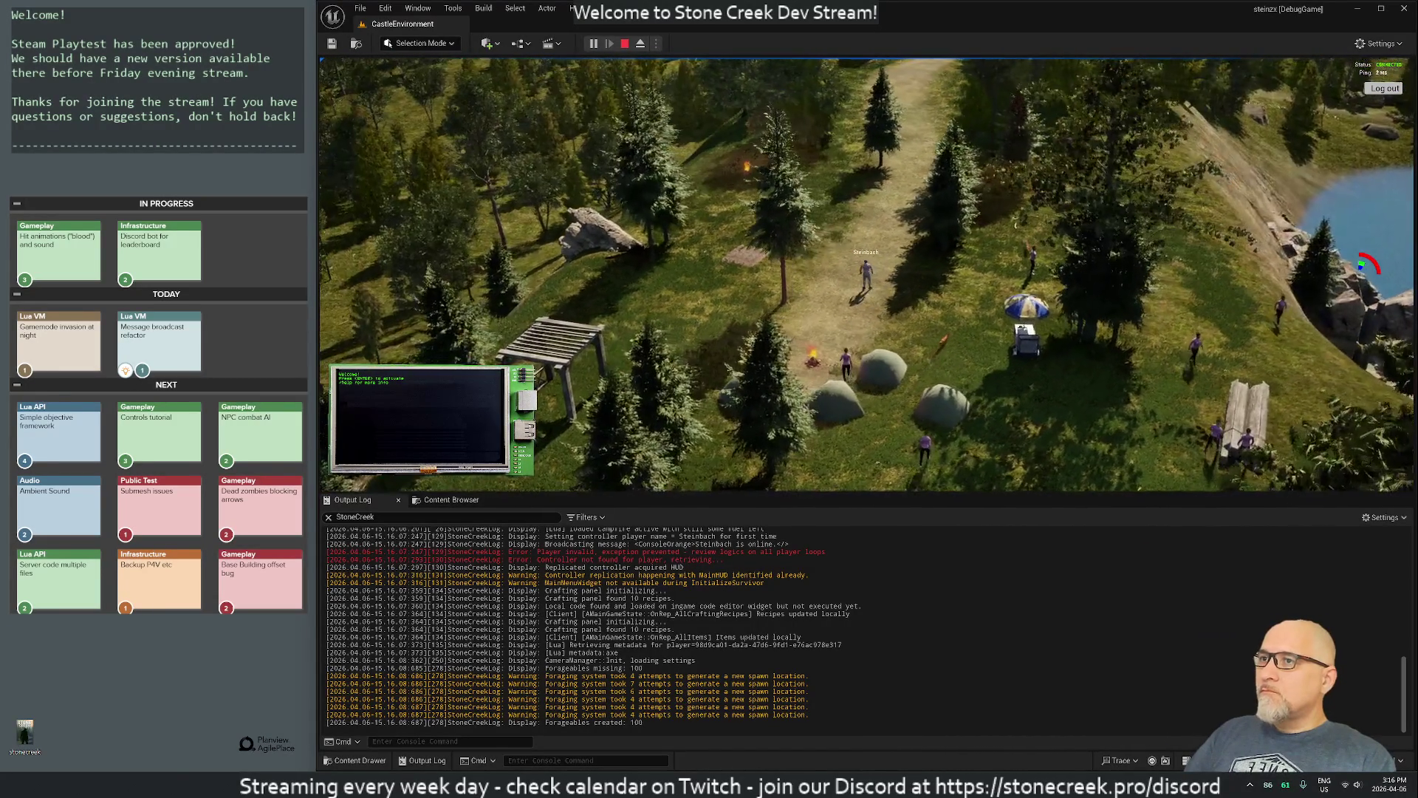
{"action": "key", "text": "i"}
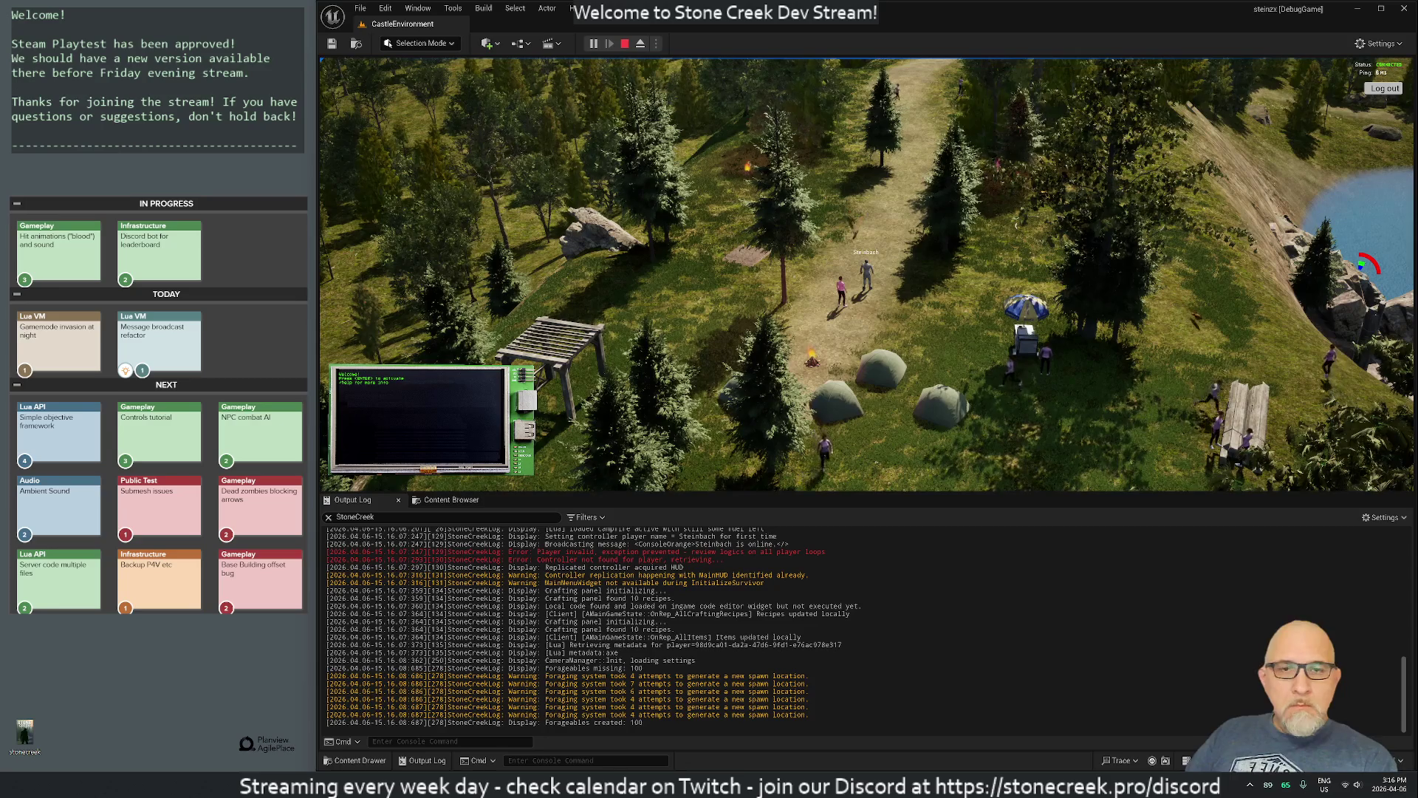
{"action": "left_click", "coordinate": [624, 43]}
Step: Open the Content Browser and browse the BluePrints folders, ending on the HUD folder
{"action": "left_click", "coordinate": [446, 500]}
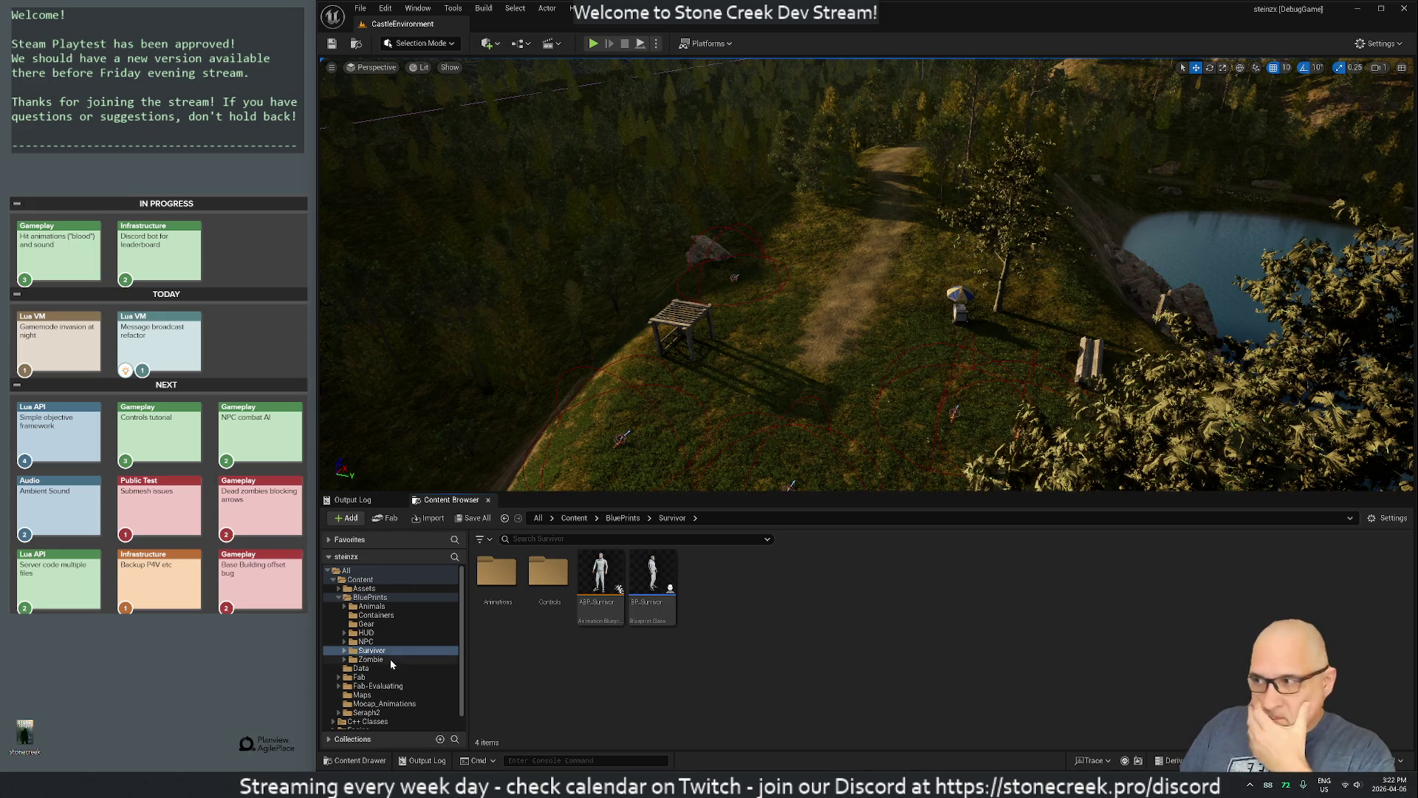
{"action": "left_click", "coordinate": [365, 632]}
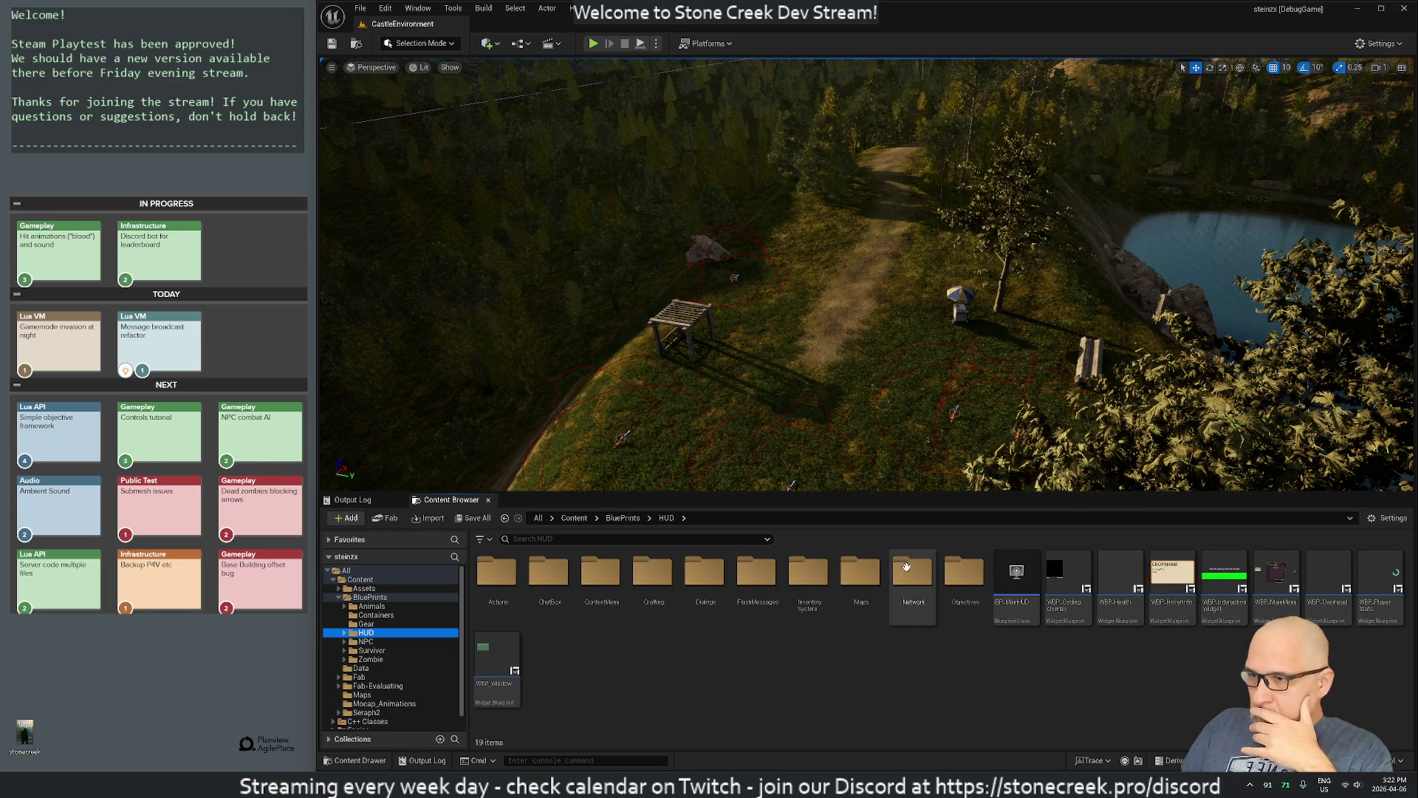
Step: Open the HUD > Network folder and open the WBP_LoginWidget blueprint for editing
{"action": "double_click", "coordinate": [909, 578]}
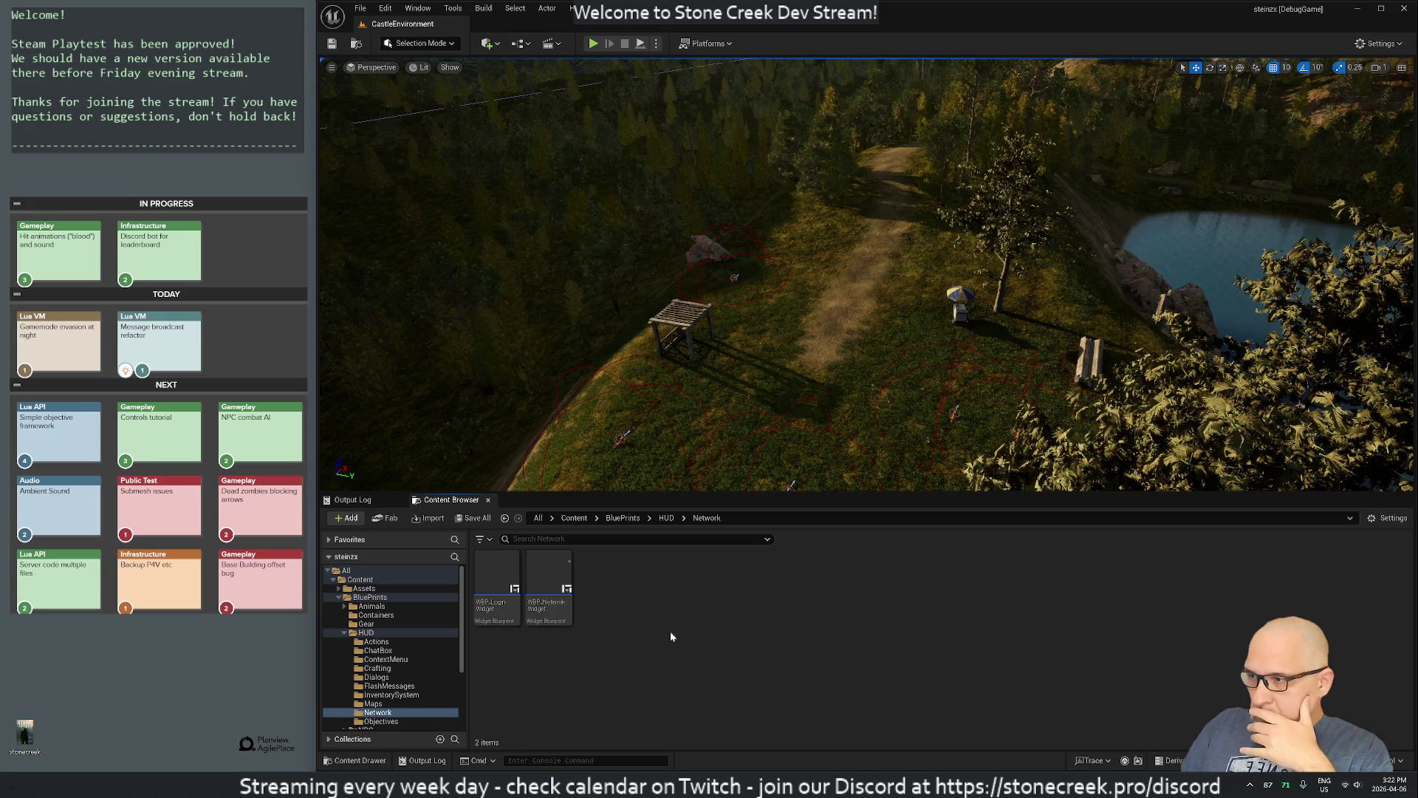
{"action": "left_click", "coordinate": [488, 579]}
{"action": "double_click", "coordinate": [488, 579]}
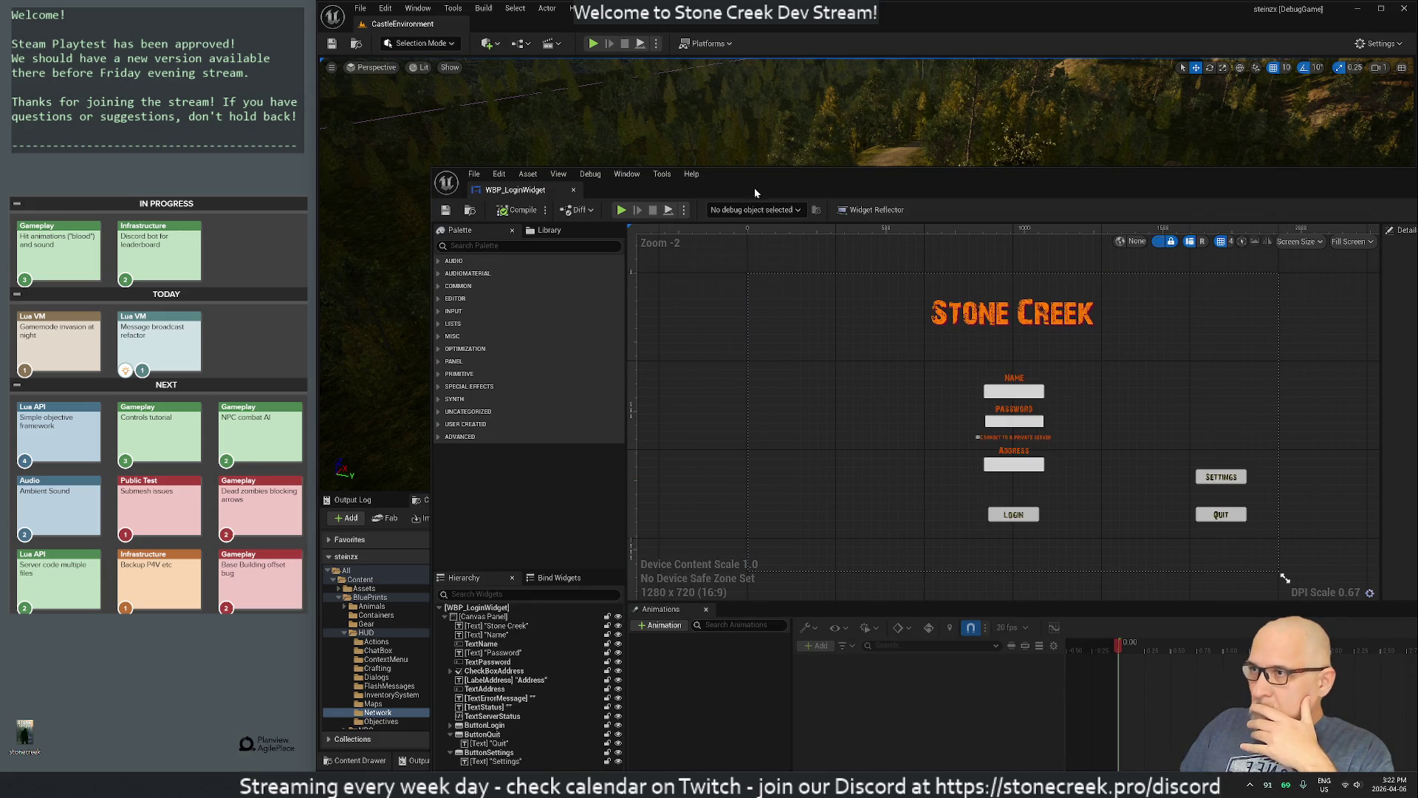
Step: Dock the WBP_LoginWidget editor beside the CastleEnvironment level and select the server status text
{"action": "mouse_move", "coordinate": [553, 193]}
{"action": "left_mouse_down"}
{"action": "mouse_move", "coordinate": [554, 46]}
{"action": "mouse_move", "coordinate": [532, 23]}
{"action": "left_mouse_up"}
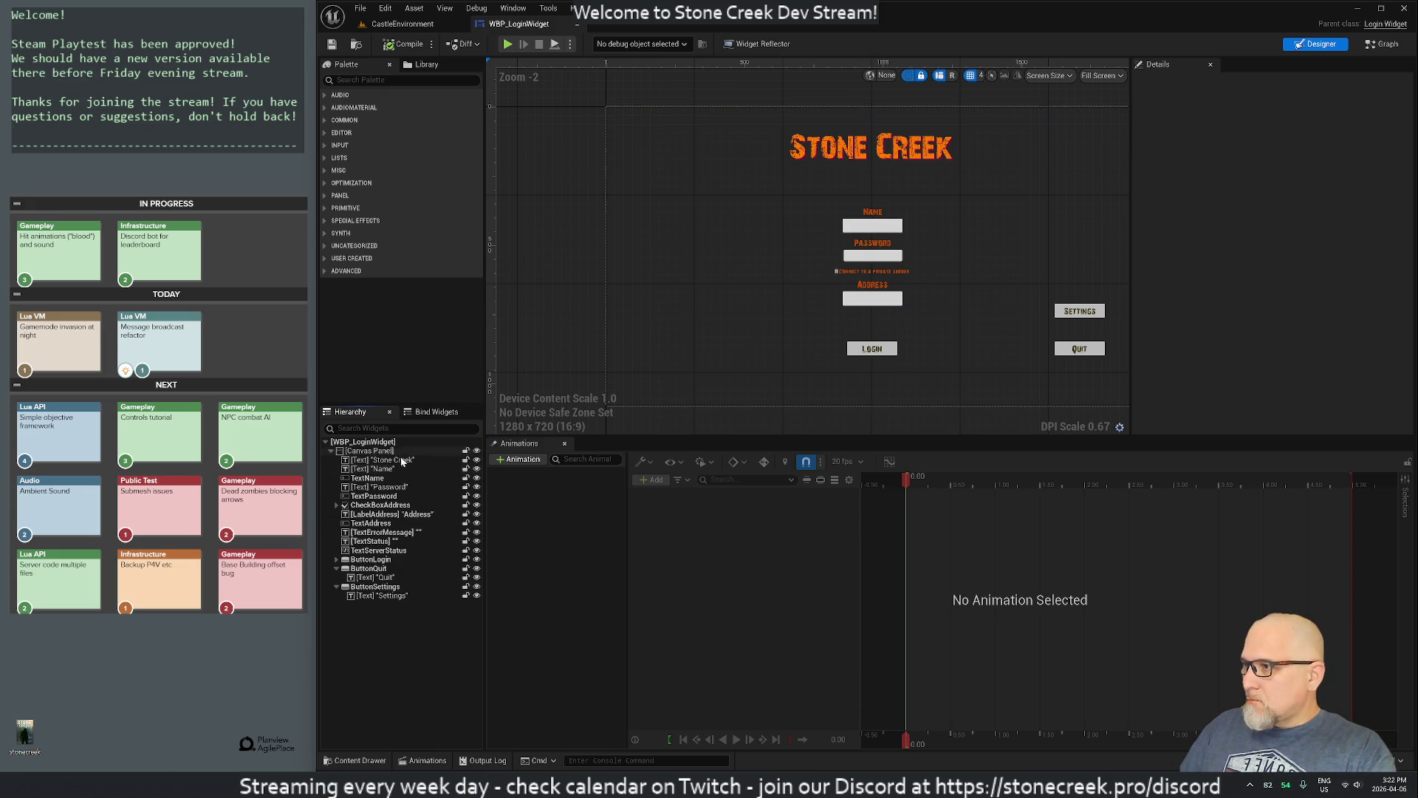
{"action": "left_click", "coordinate": [869, 340]}
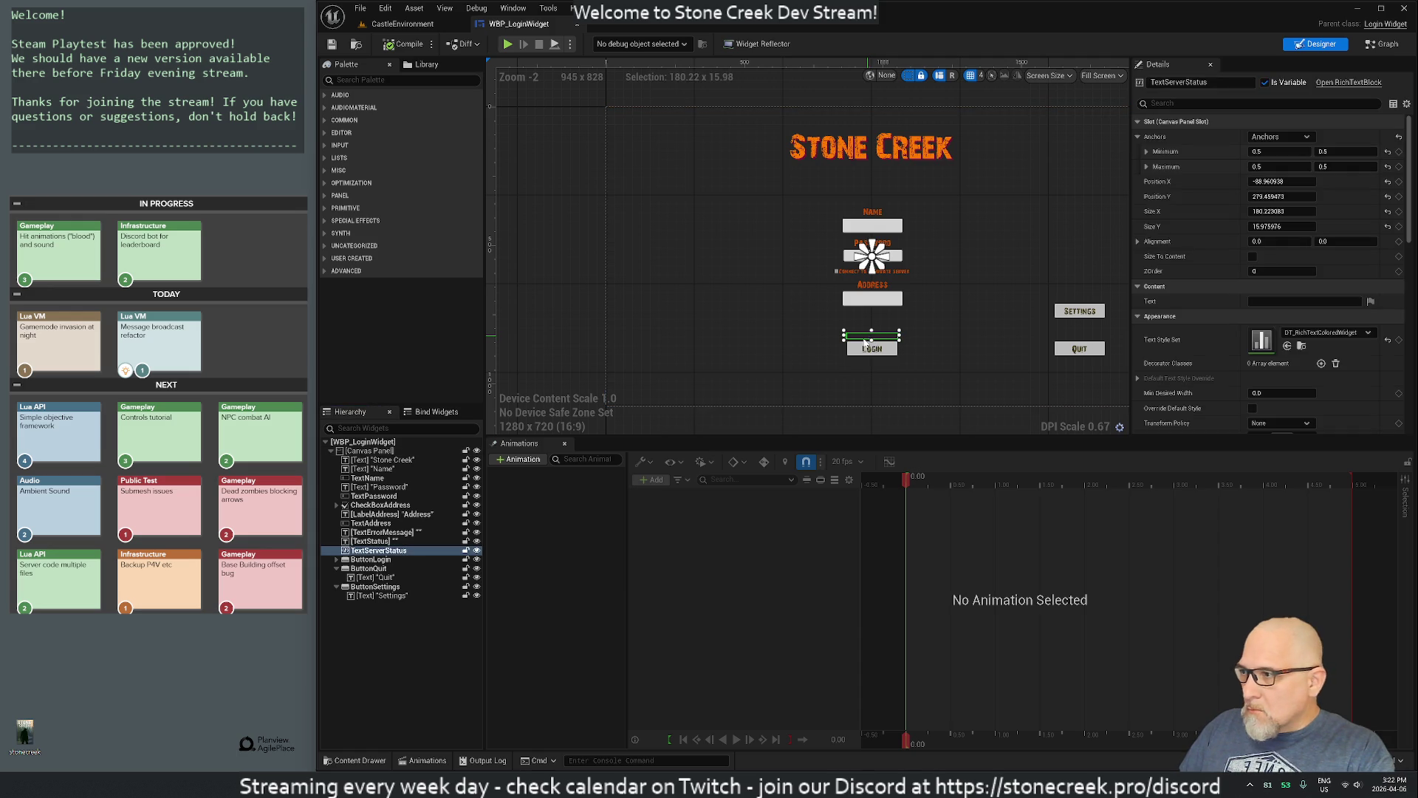
Step: Paste a copy of the TextServerStatus text block into the Canvas Panel
{"action": "right_click", "coordinate": [365, 552]}
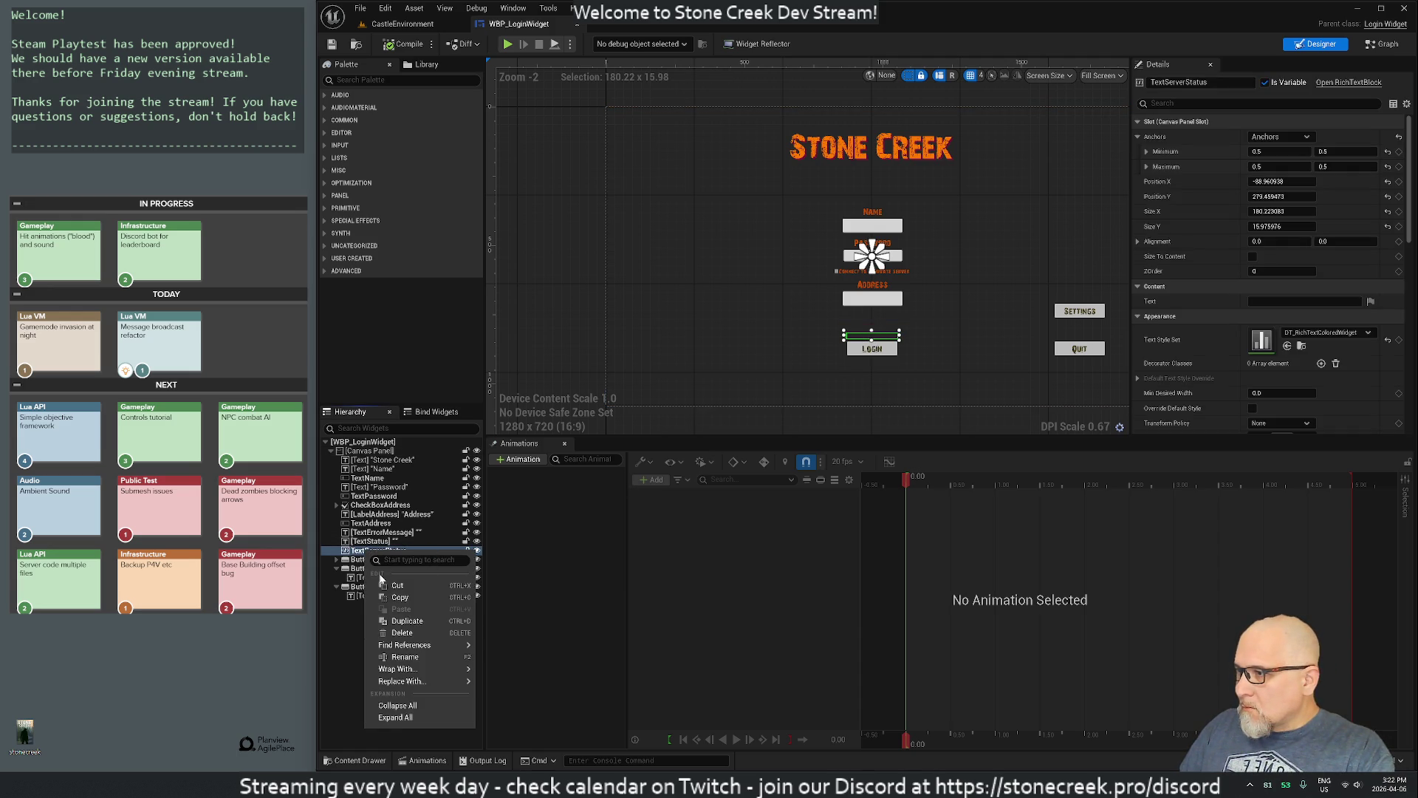
{"action": "key", "text": "Escape"}
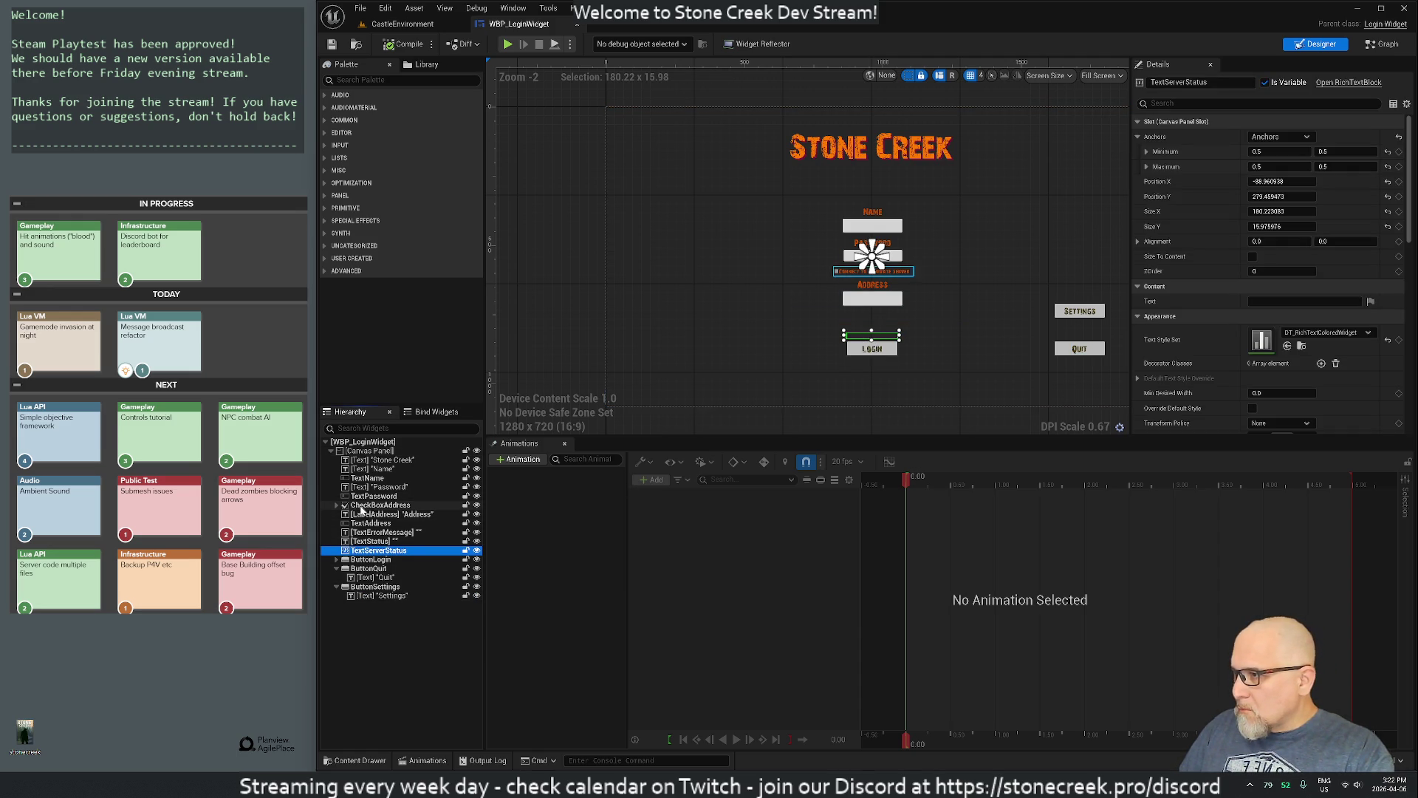
{"action": "right_click", "coordinate": [357, 451]}
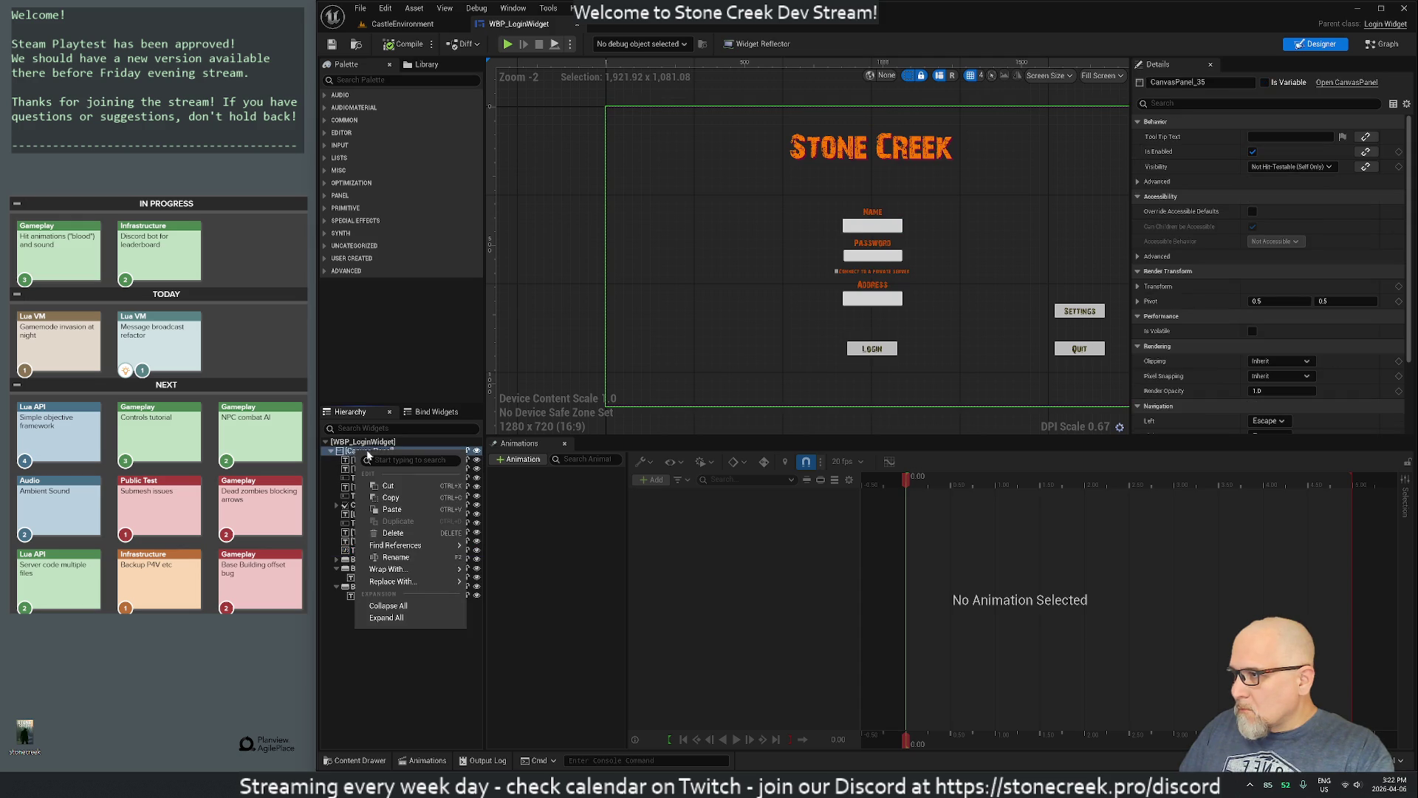
{"action": "left_click", "coordinate": [391, 509]}
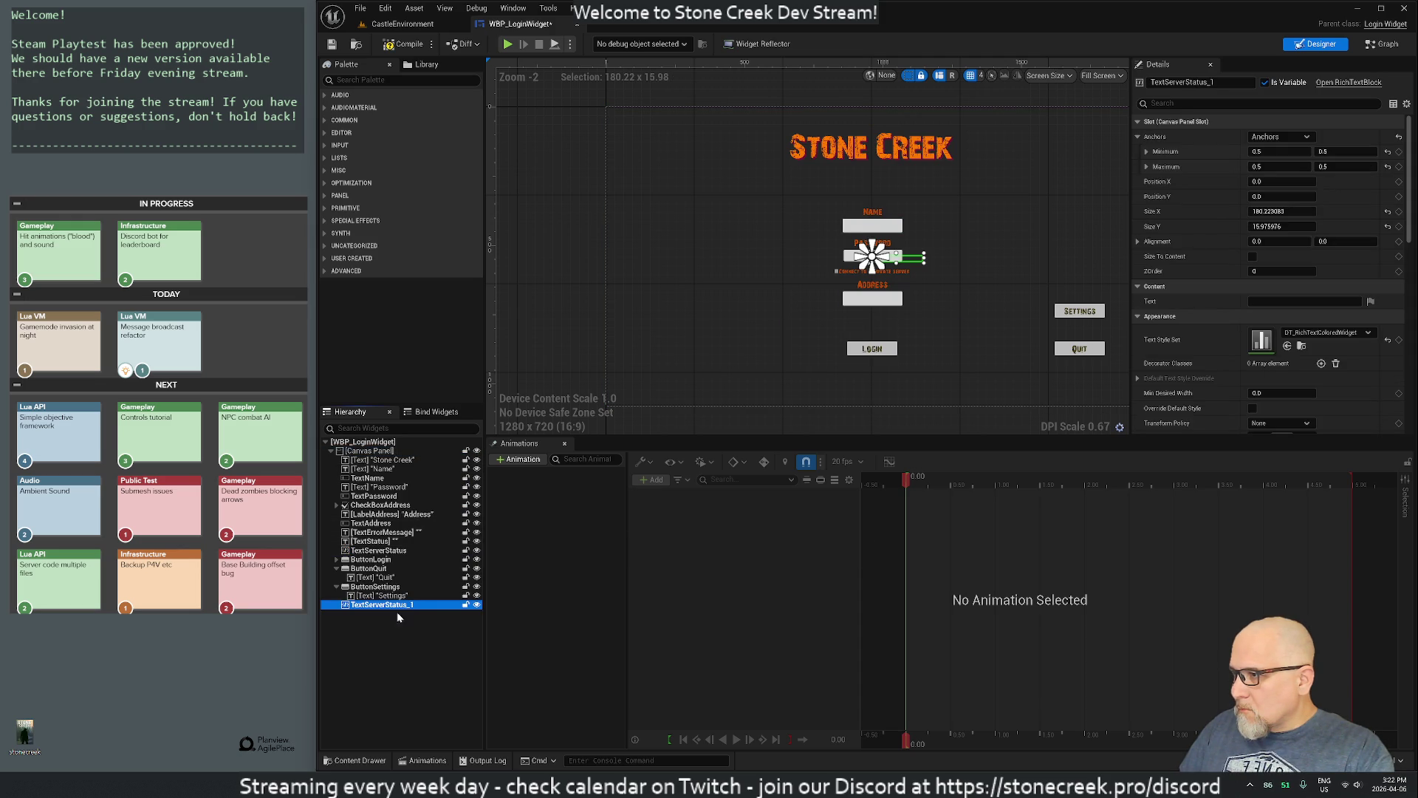
Step: Rename the copy to TextGameVersion and move it below the Login button
{"action": "double_click", "coordinate": [377, 606]}
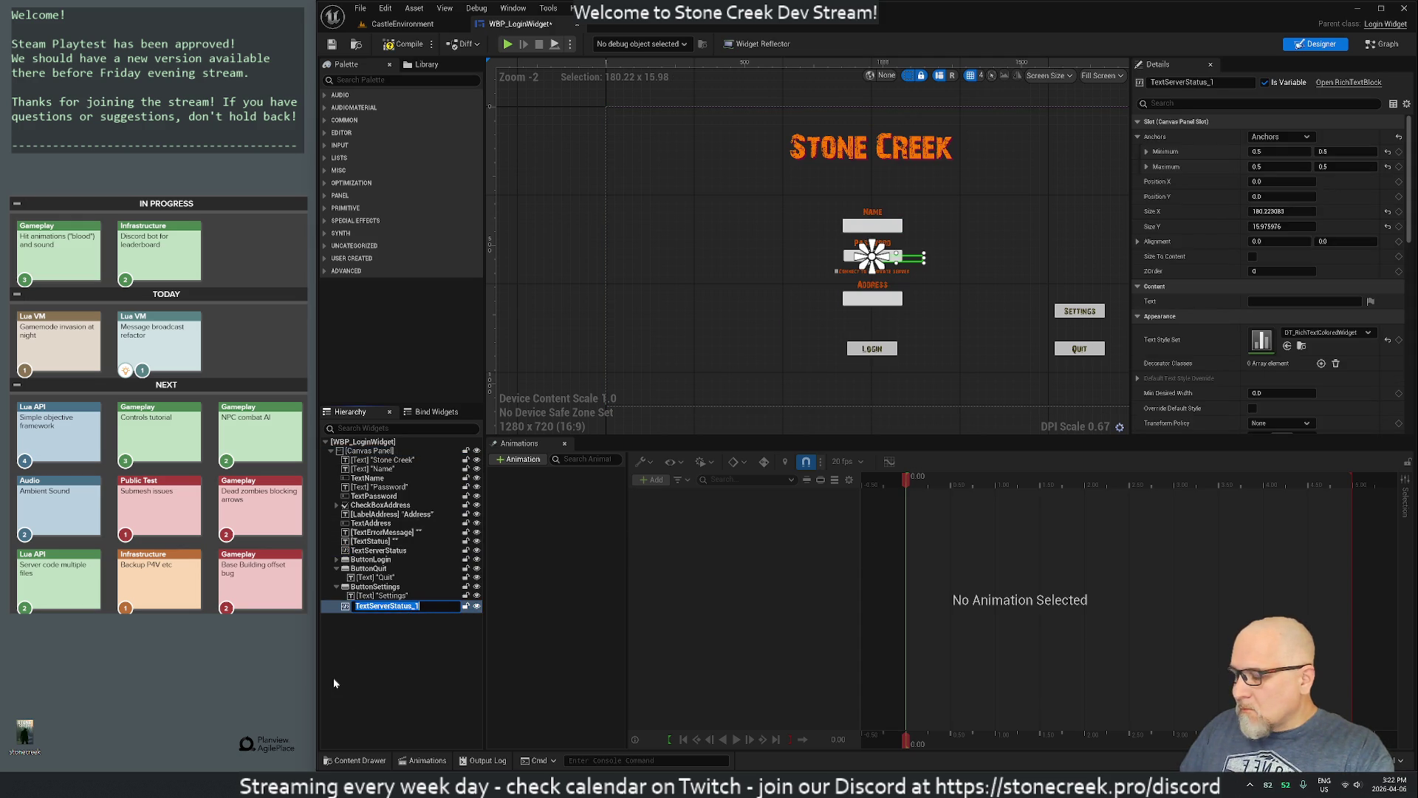
{"action": "type", "text": "TextGameVersion"}
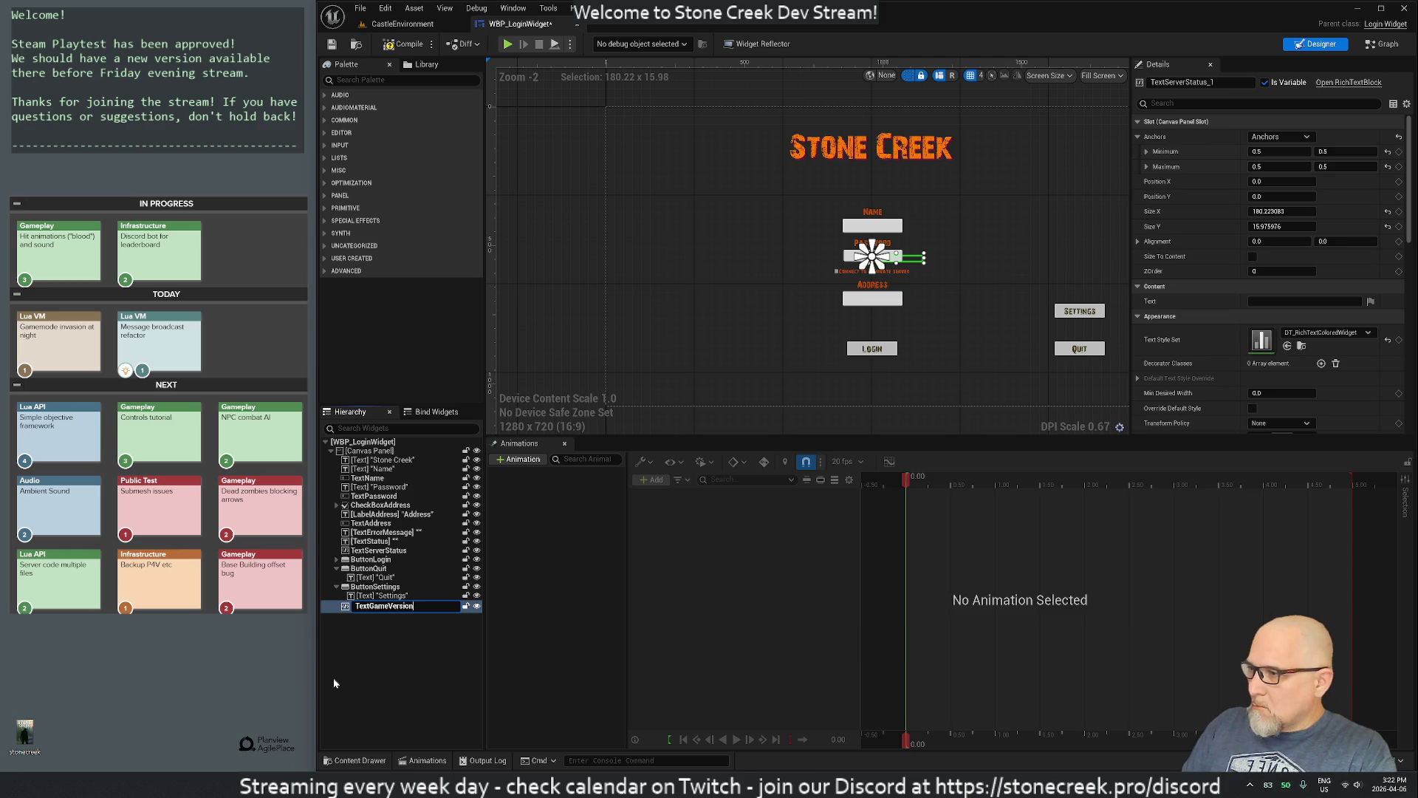
{"action": "key", "text": "Return"}
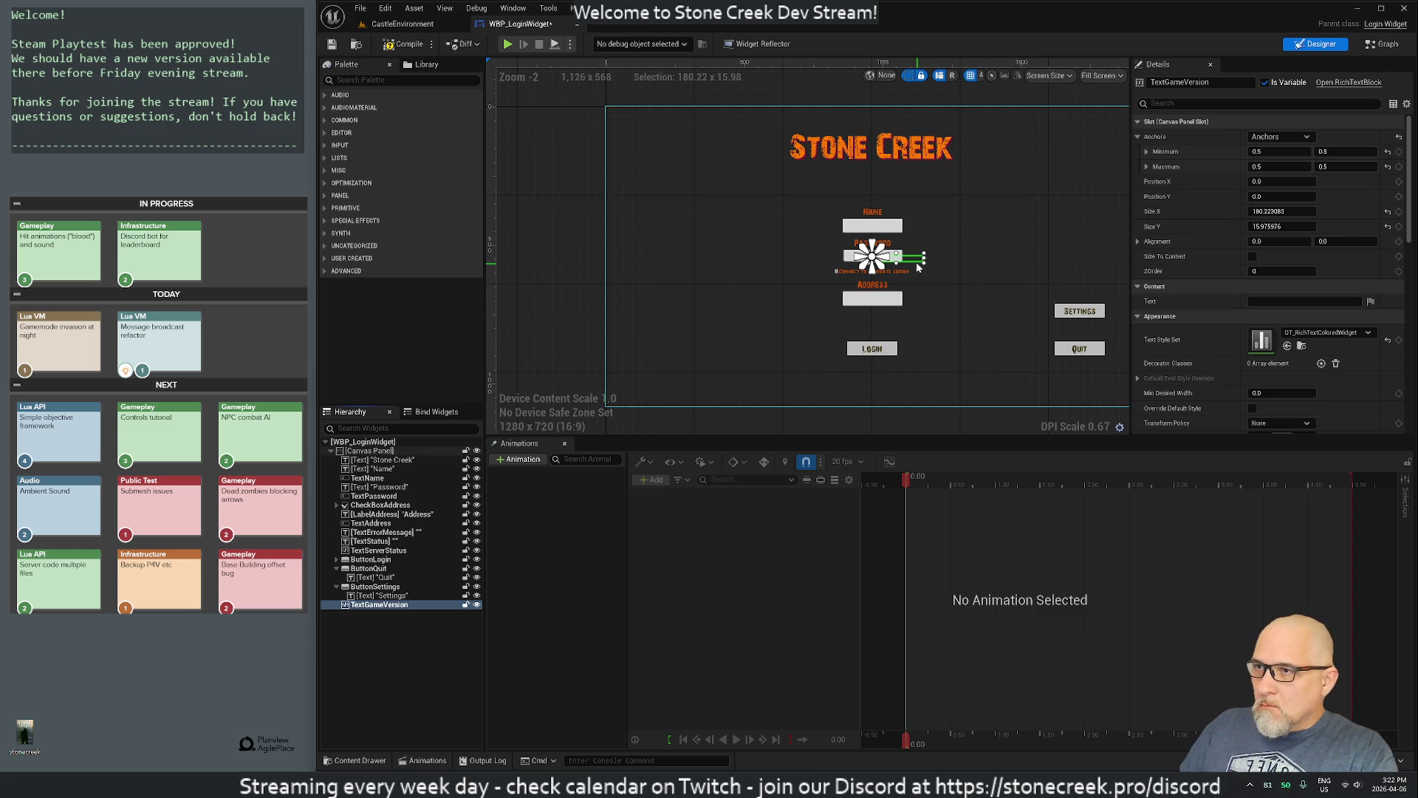
{"action": "mouse_move", "coordinate": [918, 268]}
{"action": "left_mouse_down"}
{"action": "mouse_move", "coordinate": [887, 303]}
{"action": "mouse_move", "coordinate": [884, 397]}
{"action": "left_mouse_up"}
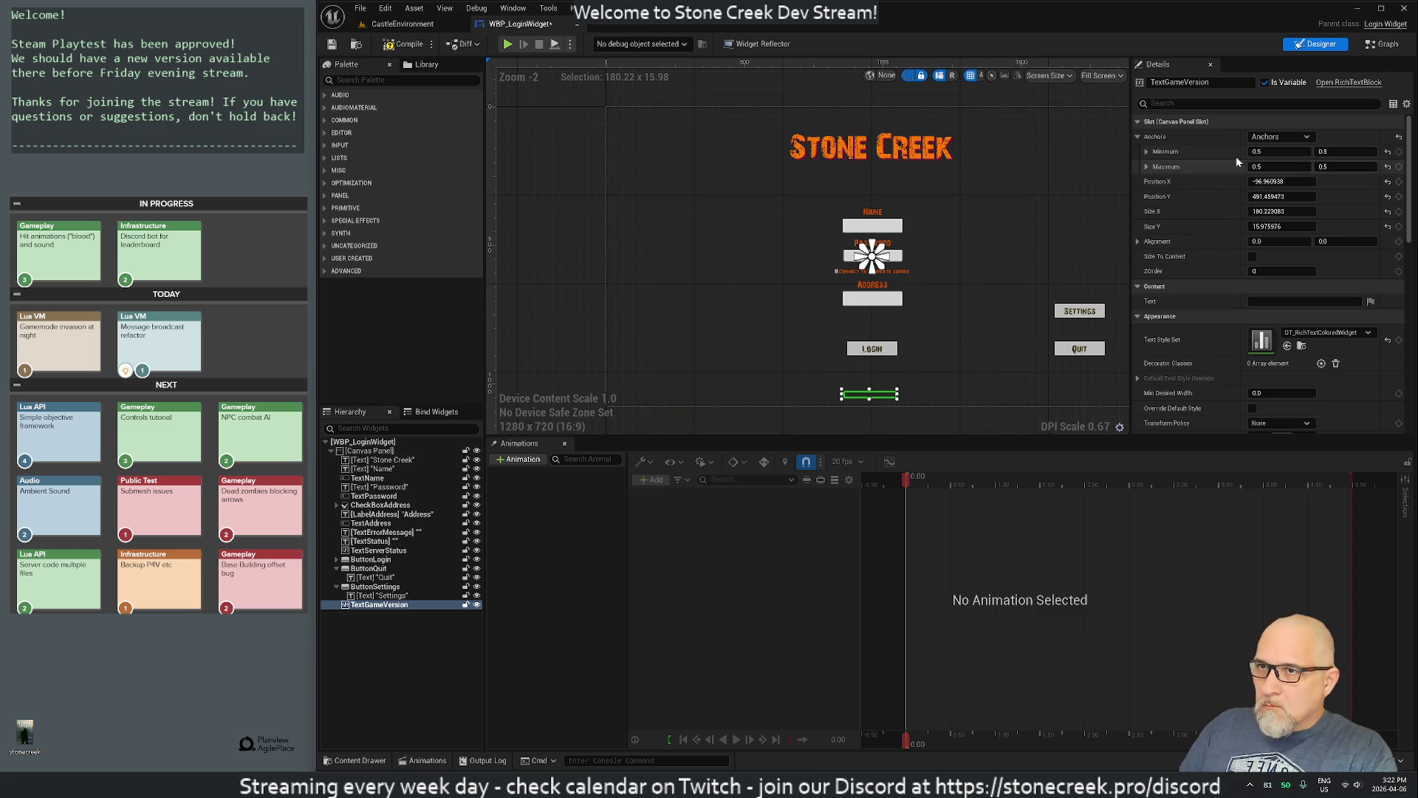
Step: Anchor TextGameVersion bottom-centre at Position X 0, Y -70
{"action": "left_click", "coordinate": [1285, 140]}
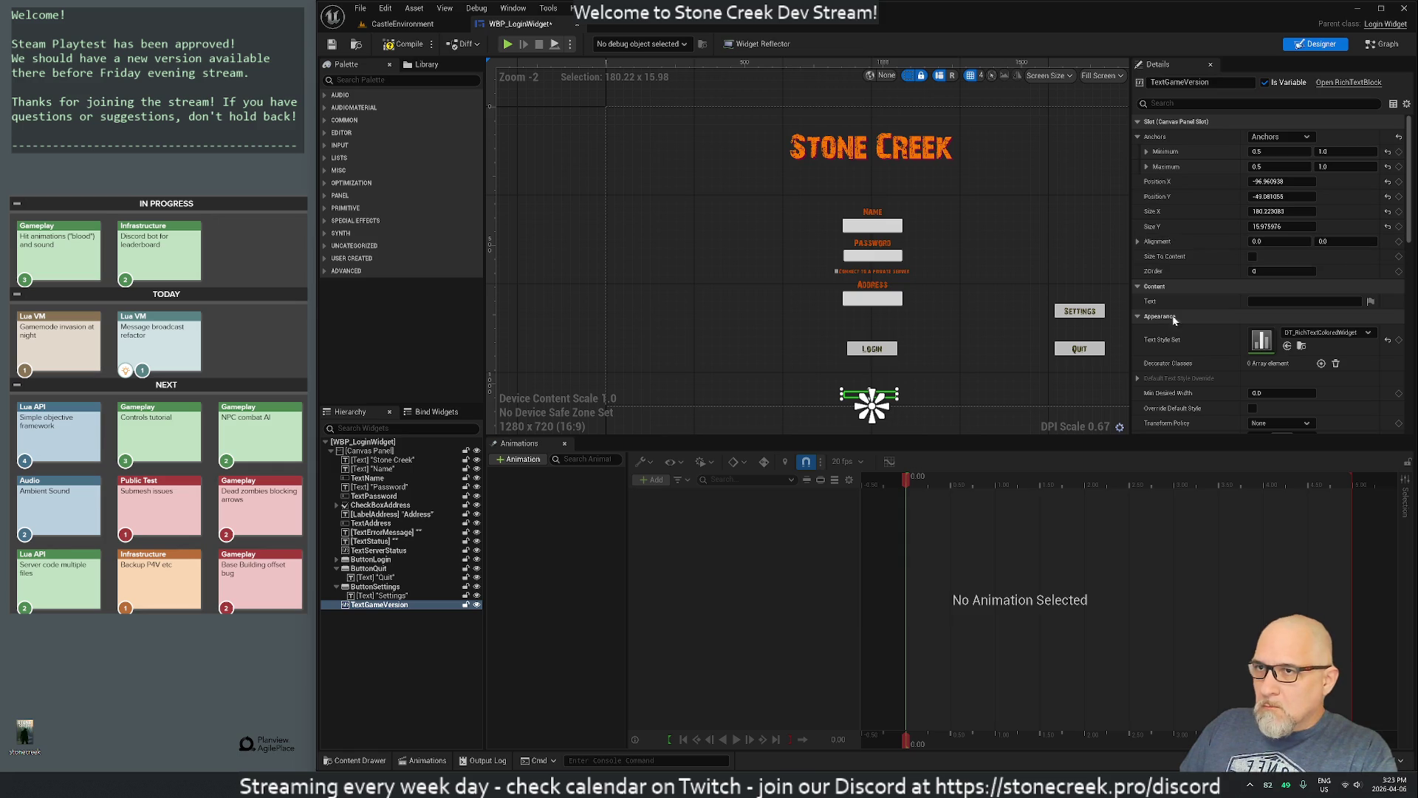
{"action": "left_click", "coordinate": [1264, 181]}
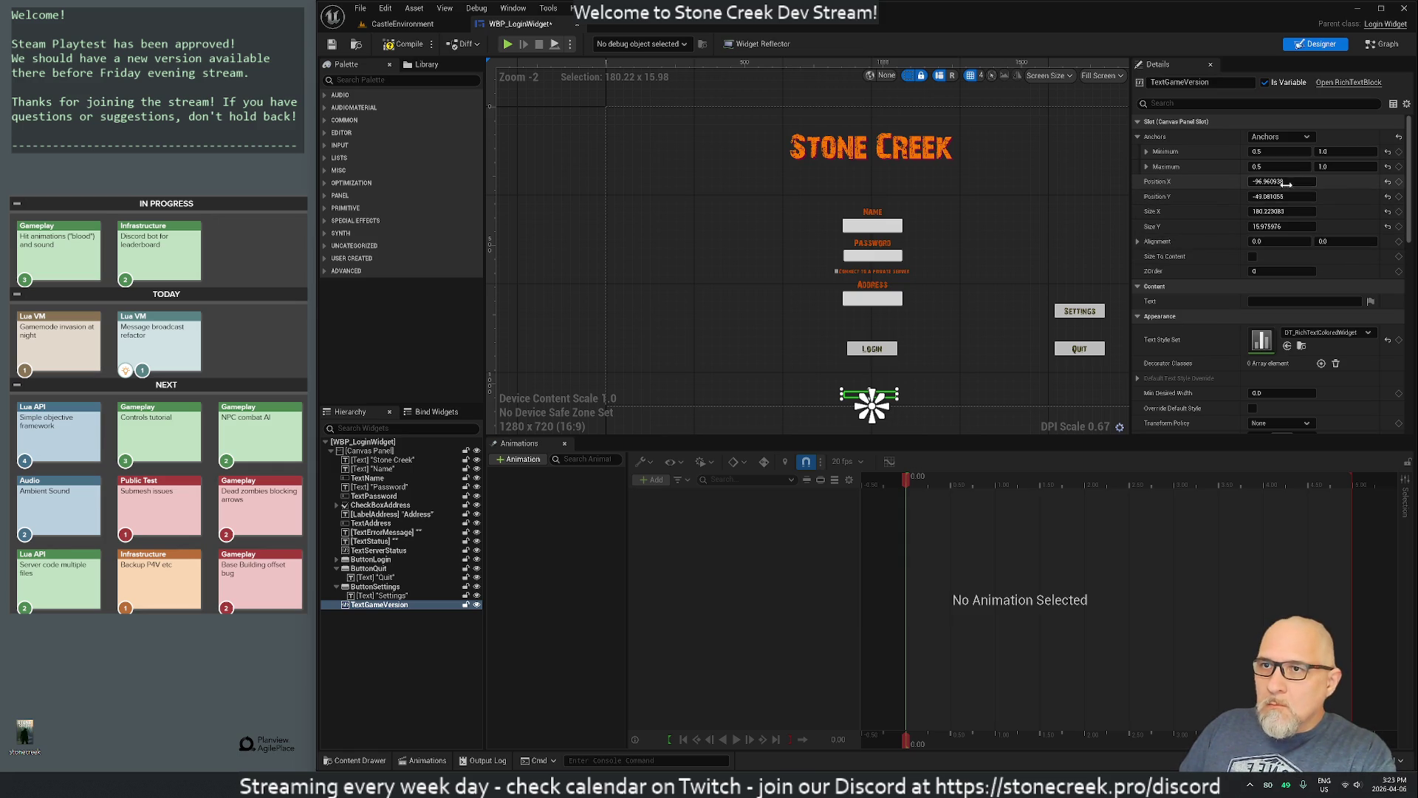
{"action": "type", "text": "0"}
{"action": "key", "text": "Return"}
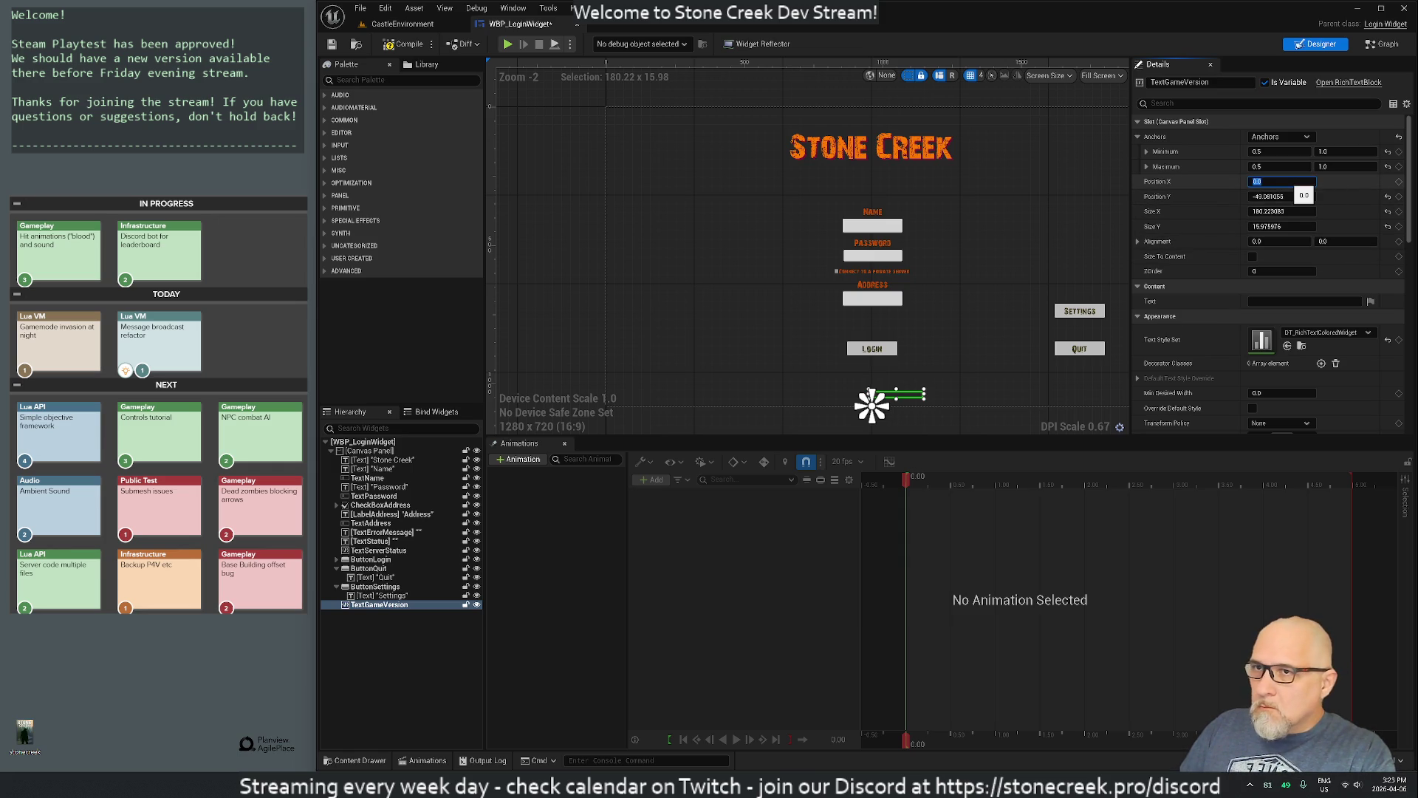
{"action": "left_click", "coordinate": [1282, 197]}
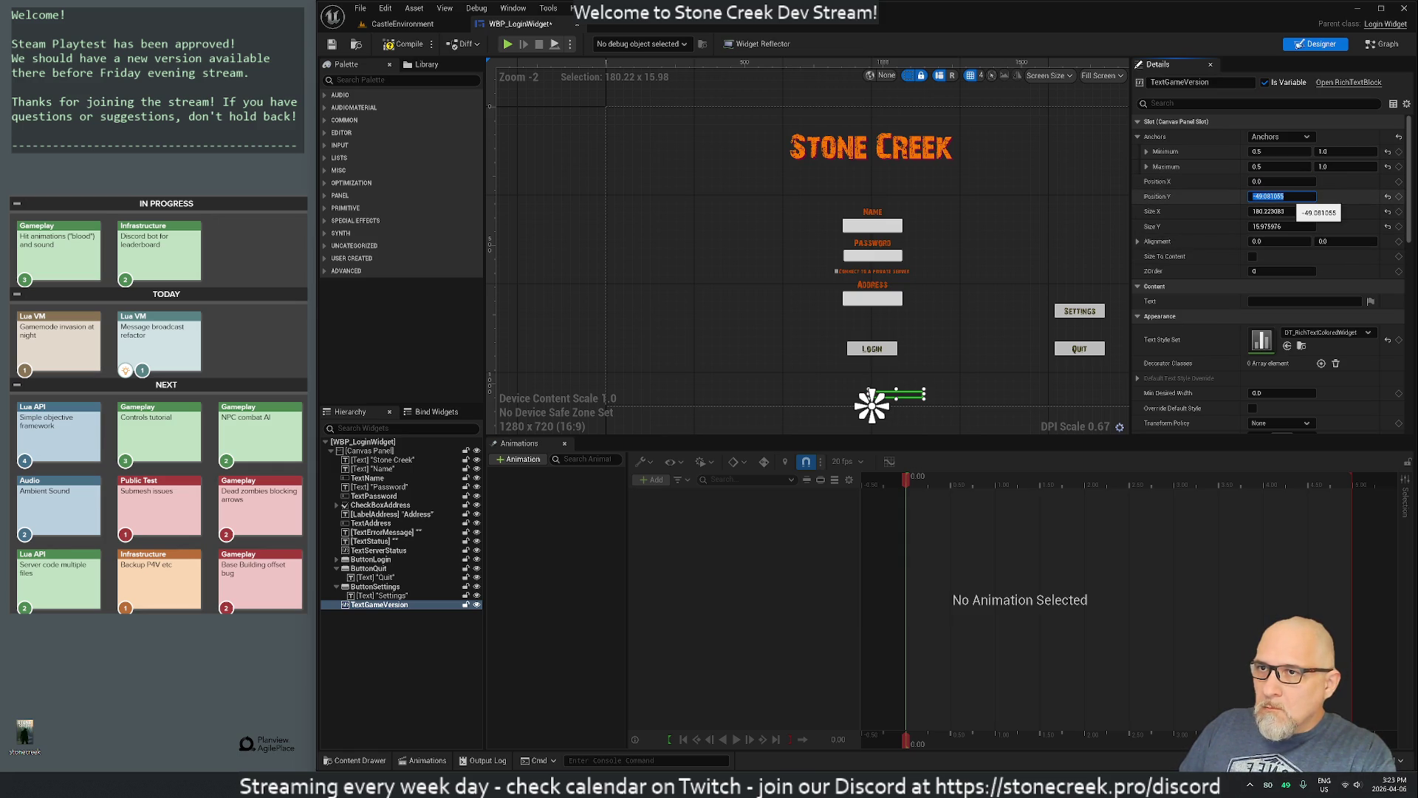
{"action": "type", "text": "0"}
{"action": "key", "text": "Return"}
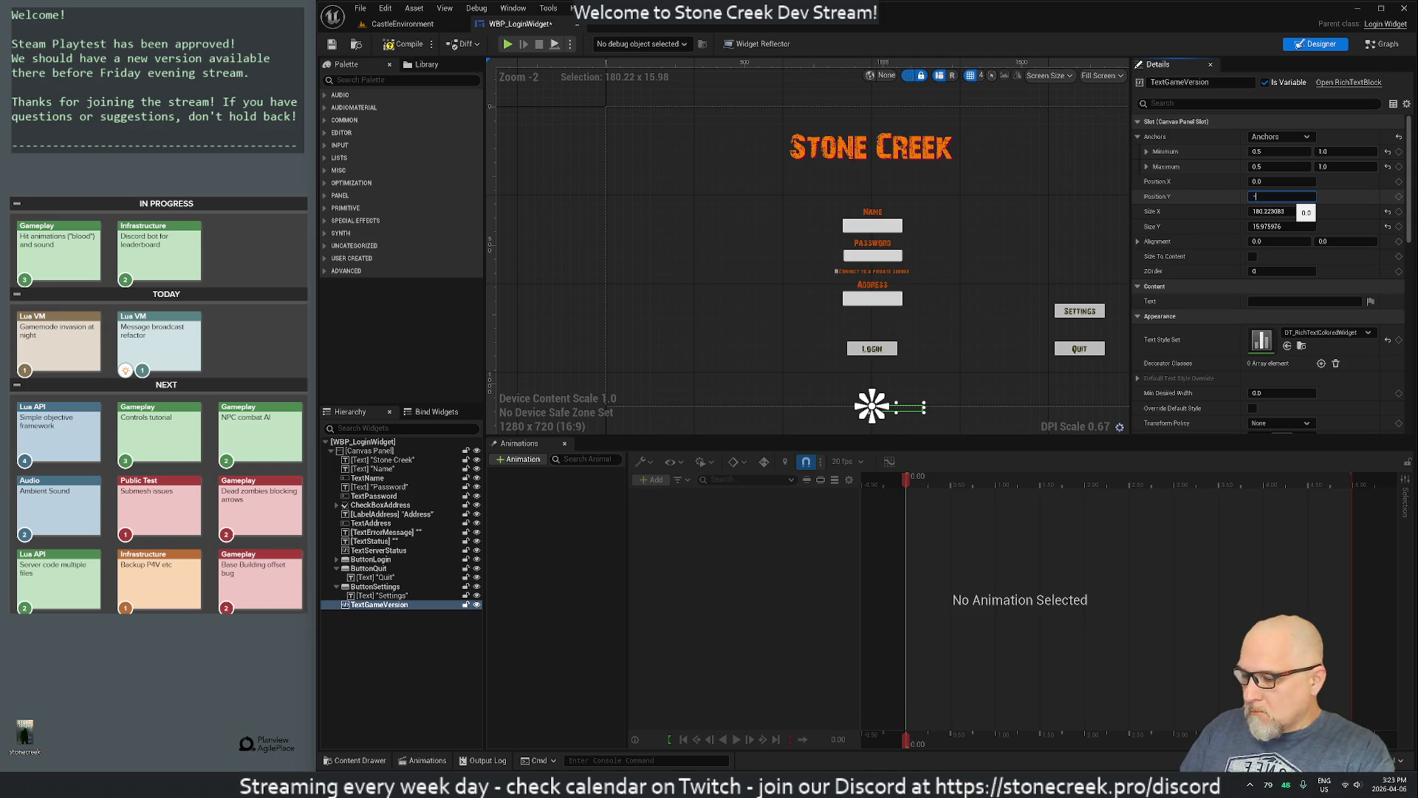
{"action": "key", "text": "Return"}
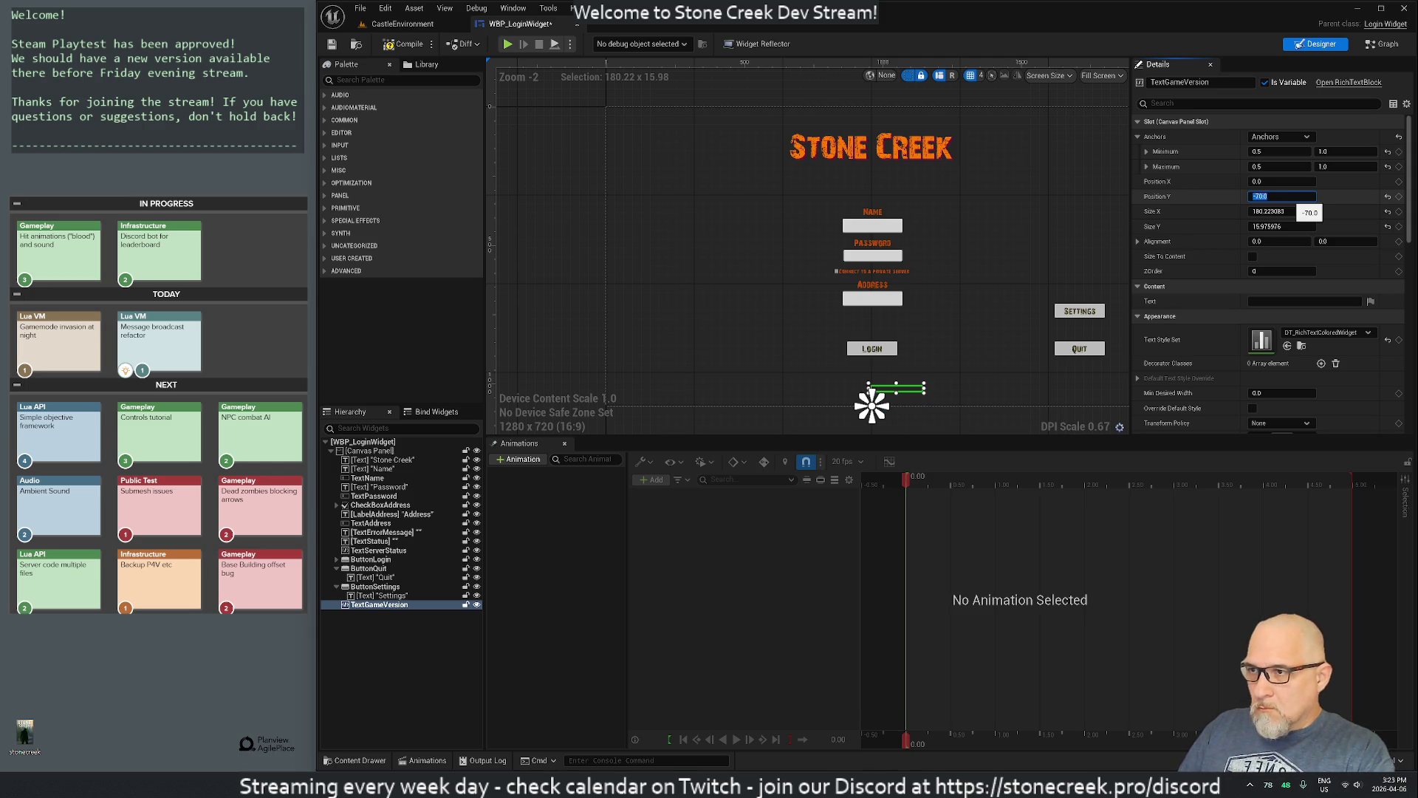
Step: Size TextGameVersion to 180 wide by 18 high
{"action": "left_click", "coordinate": [1284, 212]}
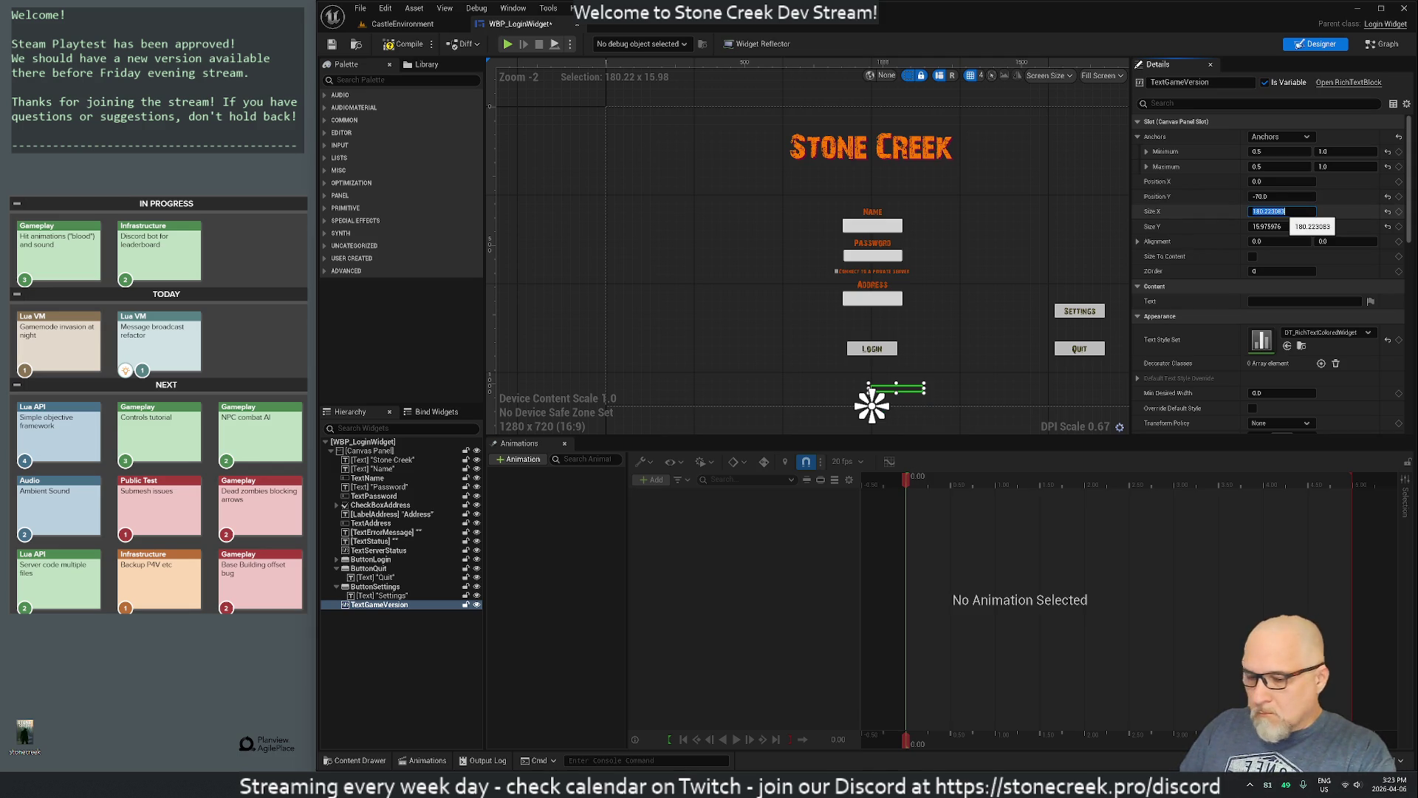
{"action": "type", "text": "180"}
{"action": "key", "text": "Return"}
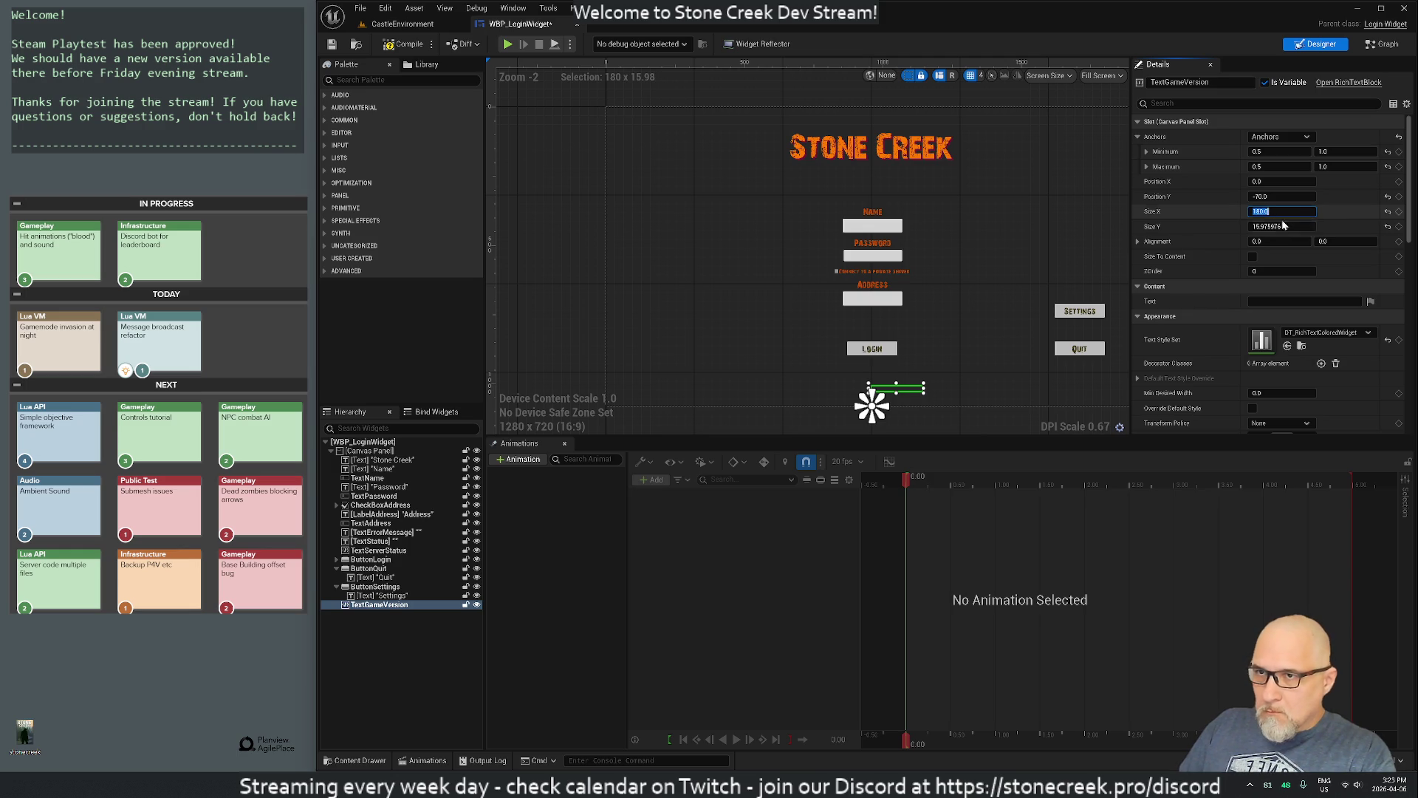
{"action": "left_click", "coordinate": [1283, 227]}
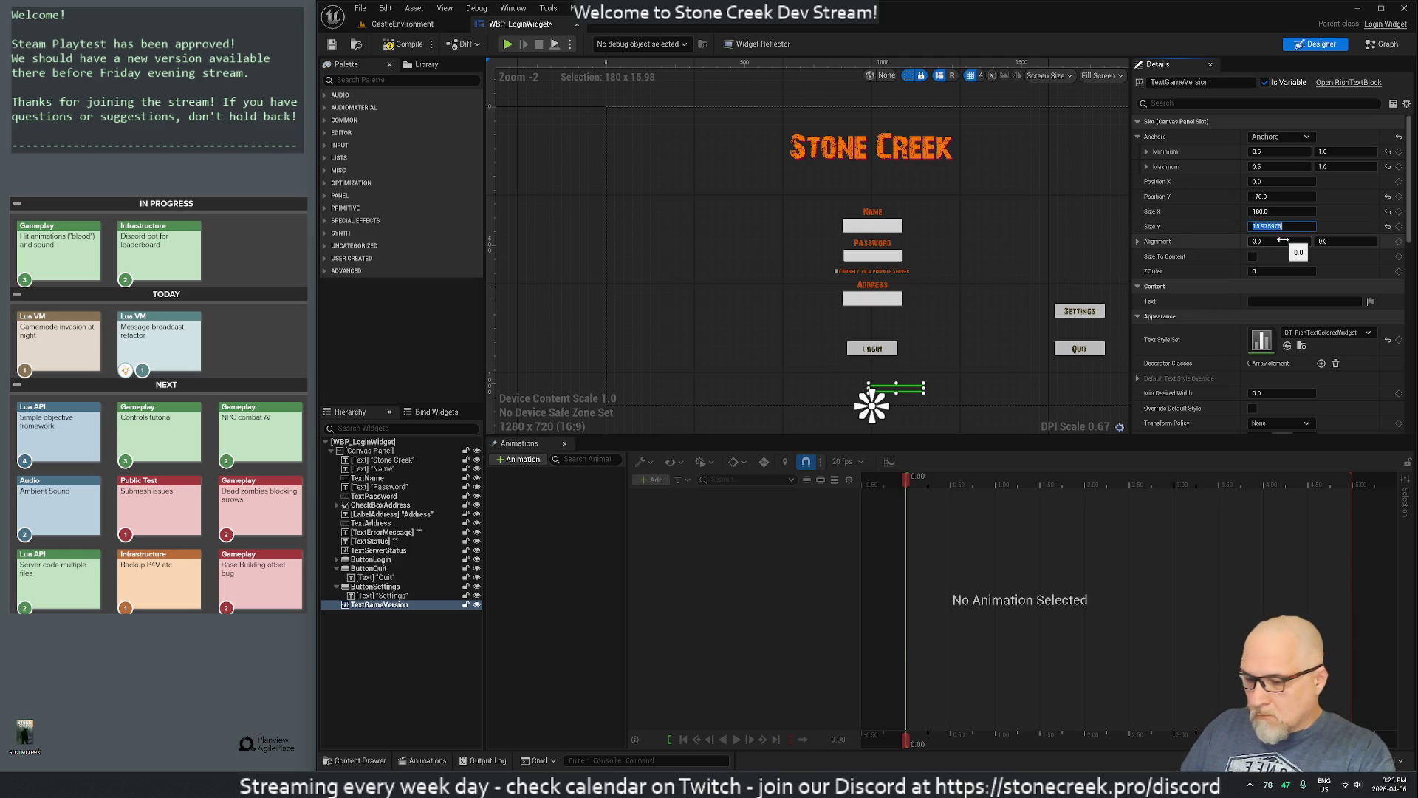
{"action": "type", "text": "18"}
{"action": "key", "text": "Return"}
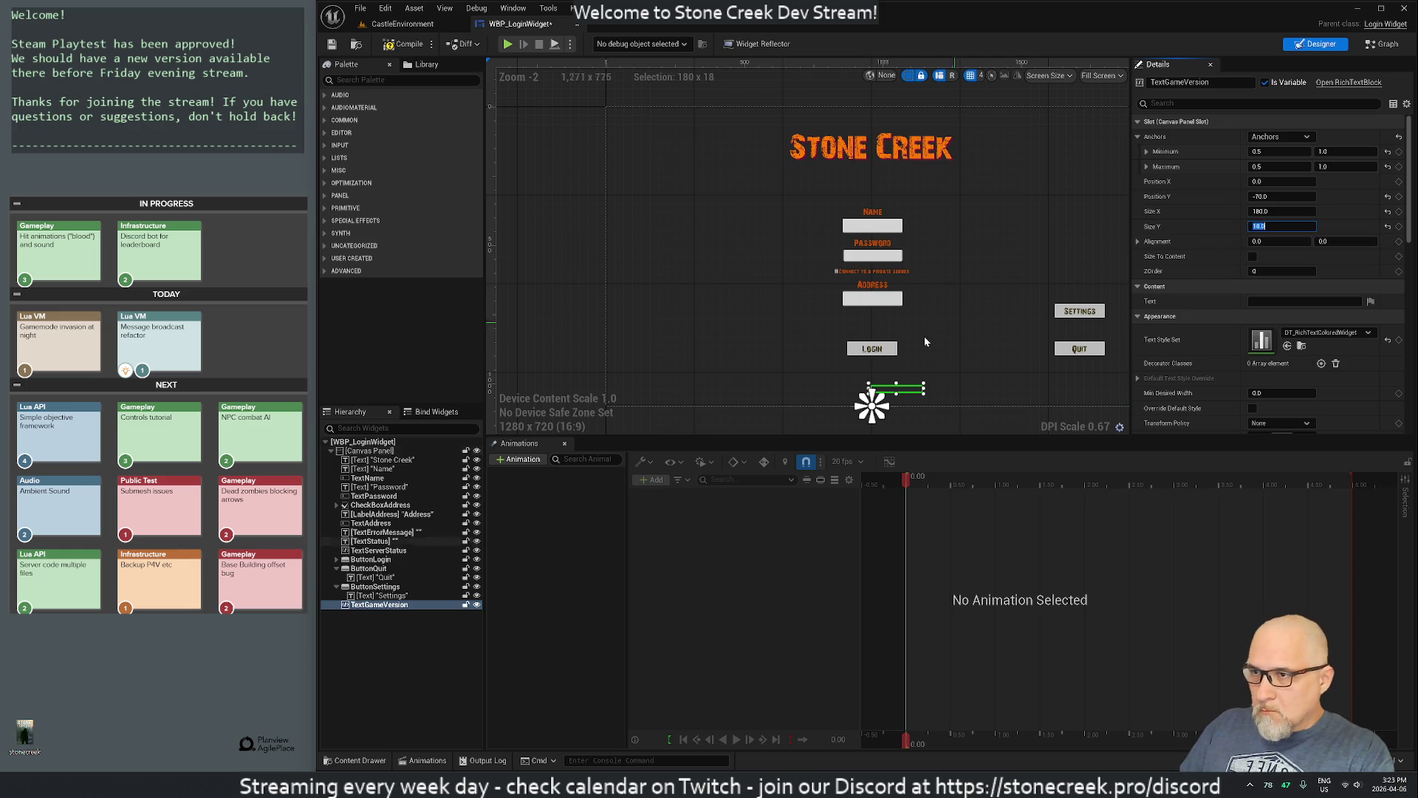
Step: Try a minimum anchor of 0, then undo it back to 0.5
{"action": "left_click", "coordinate": [1273, 153]}
{"action": "type", "text": "0"}
{"action": "key", "text": "Return"}
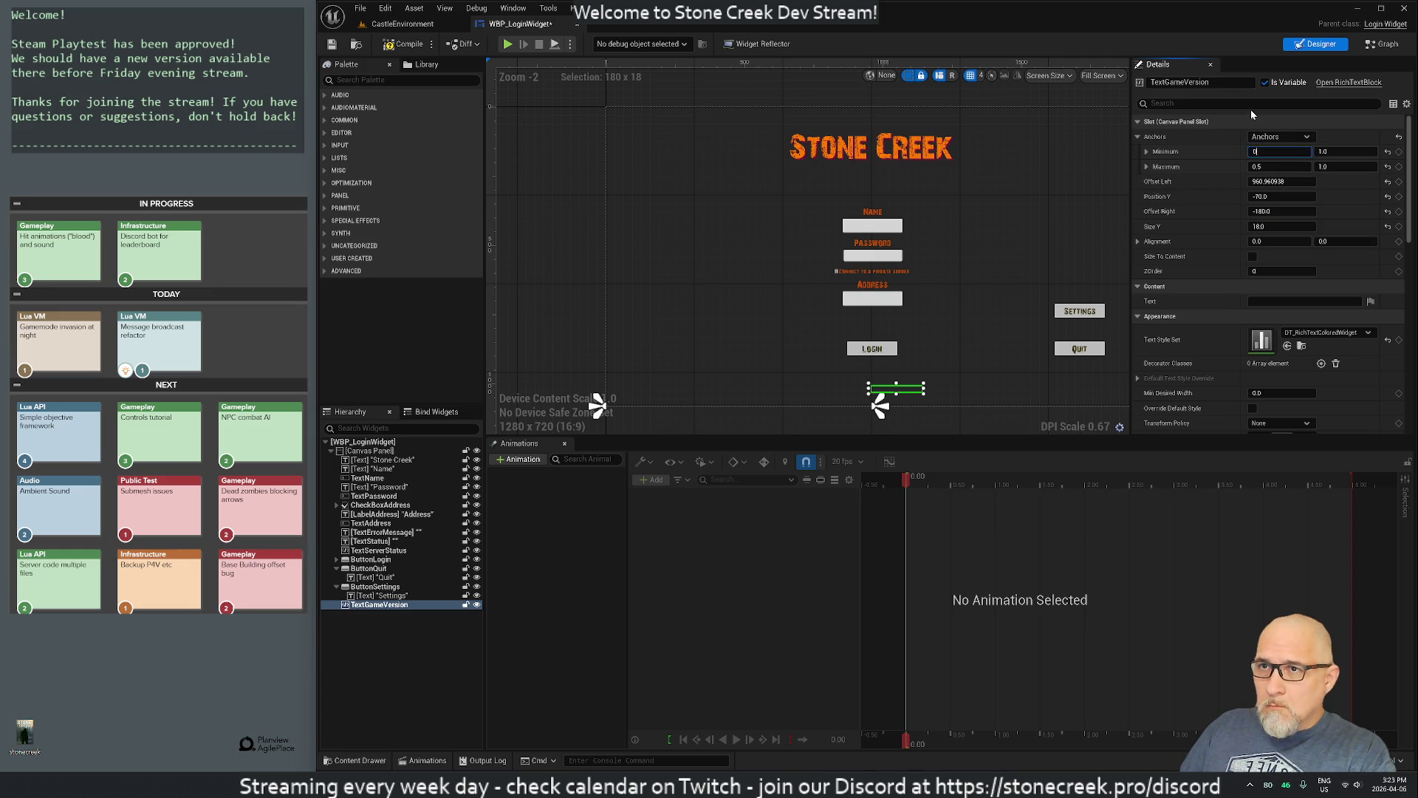
{"action": "key", "text": "Return"}
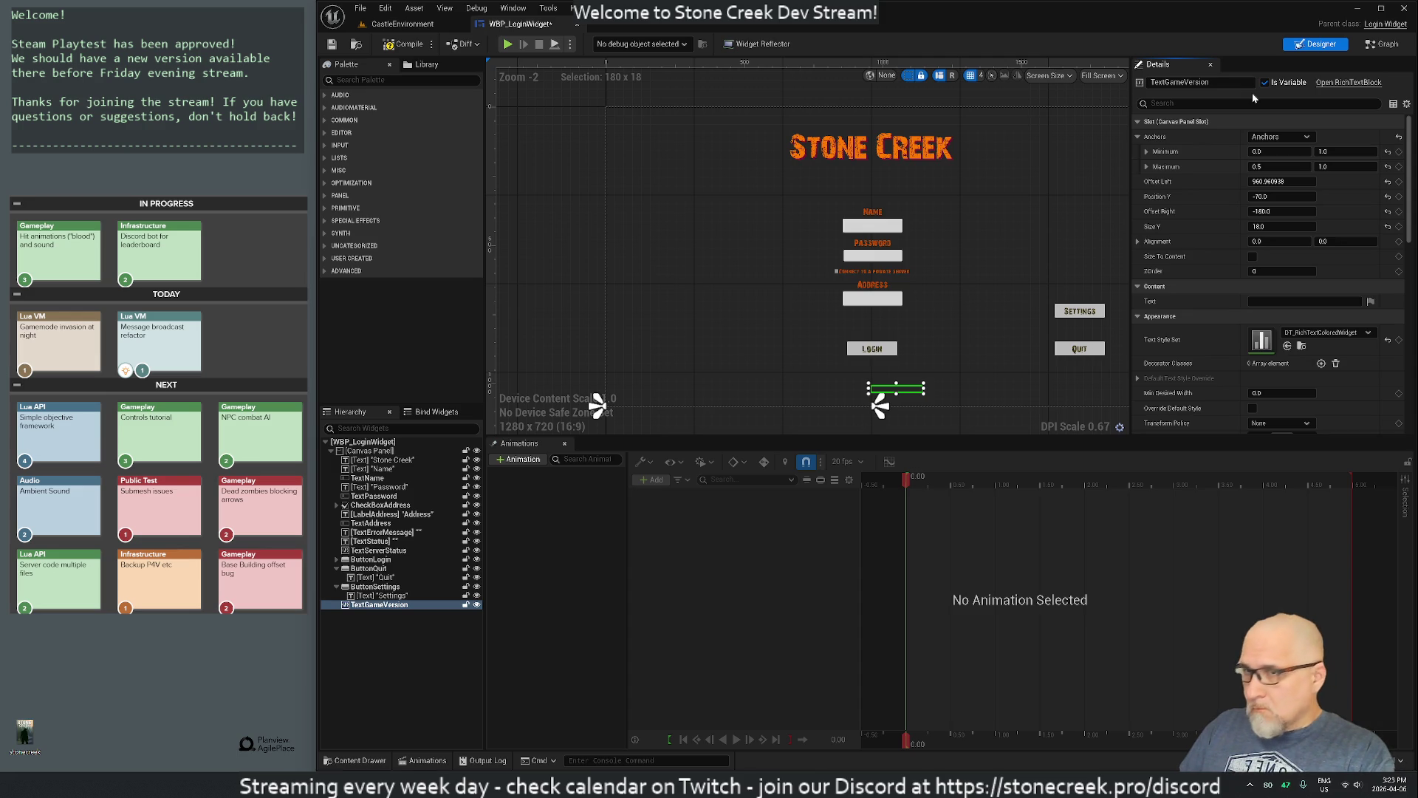
{"action": "key", "text": "ctrl+z"}
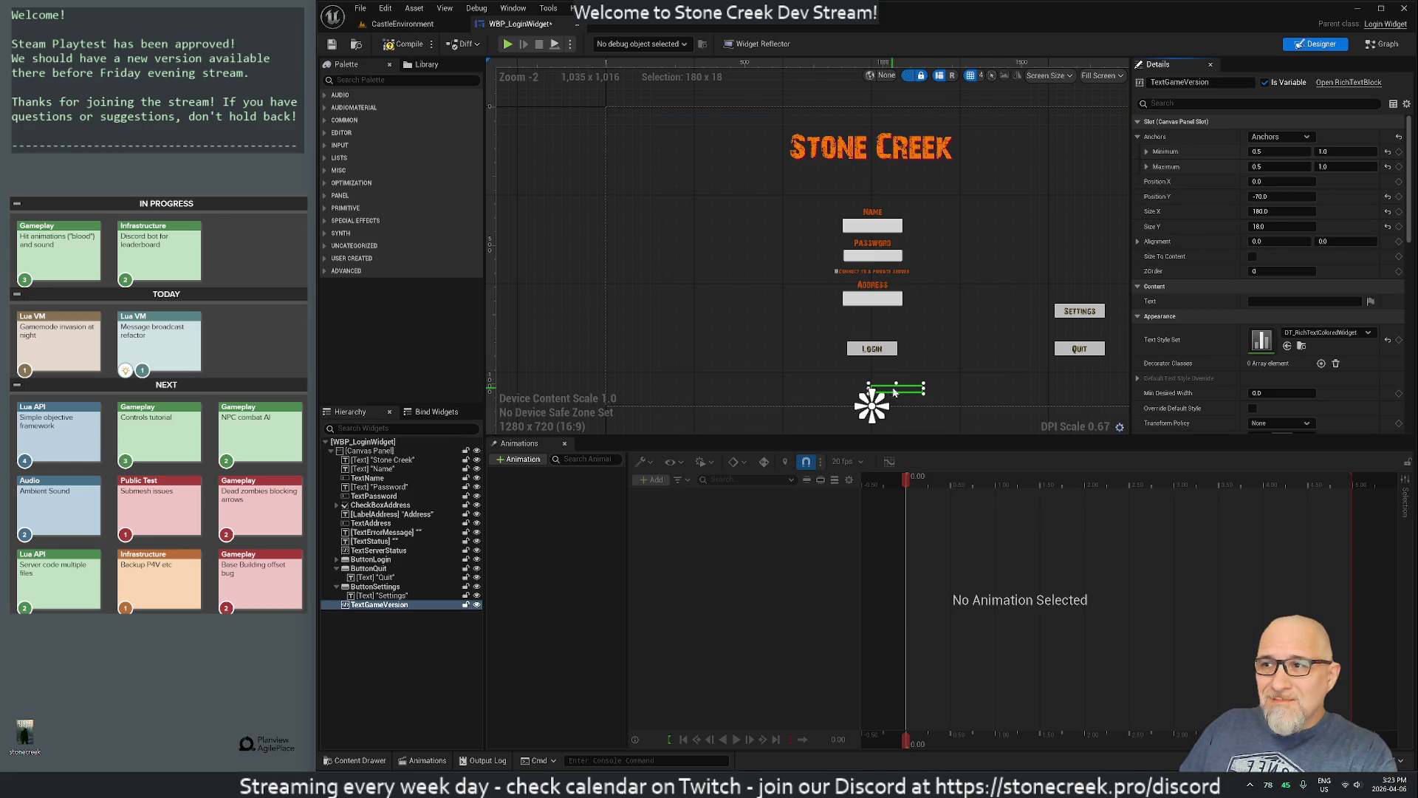
Step: Set TextGameVersion's Position X to -90 and its text to 'Game version: 1.2.3'
{"action": "left_click", "coordinate": [1271, 181]}
{"action": "type", "text": "-90"}
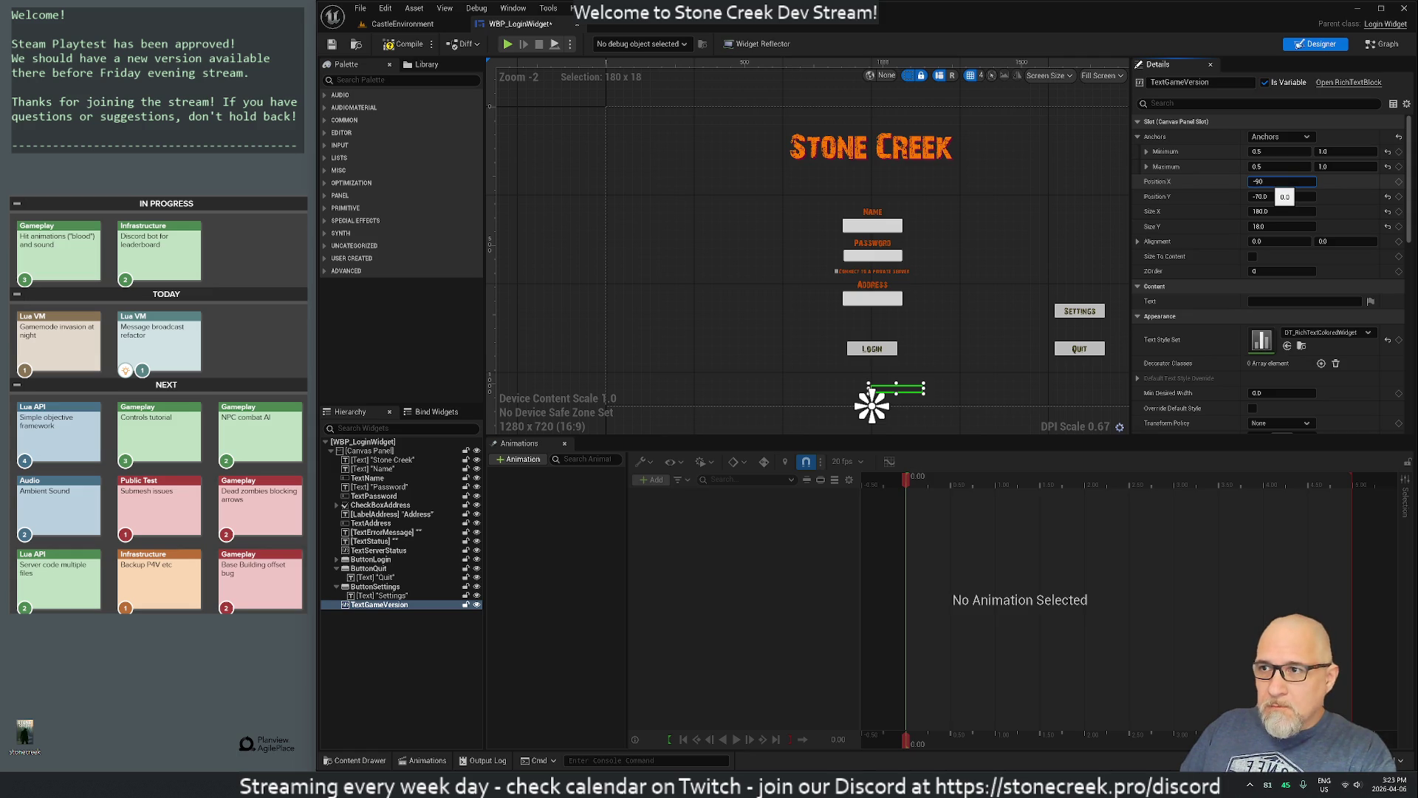
{"action": "key", "text": "Return"}
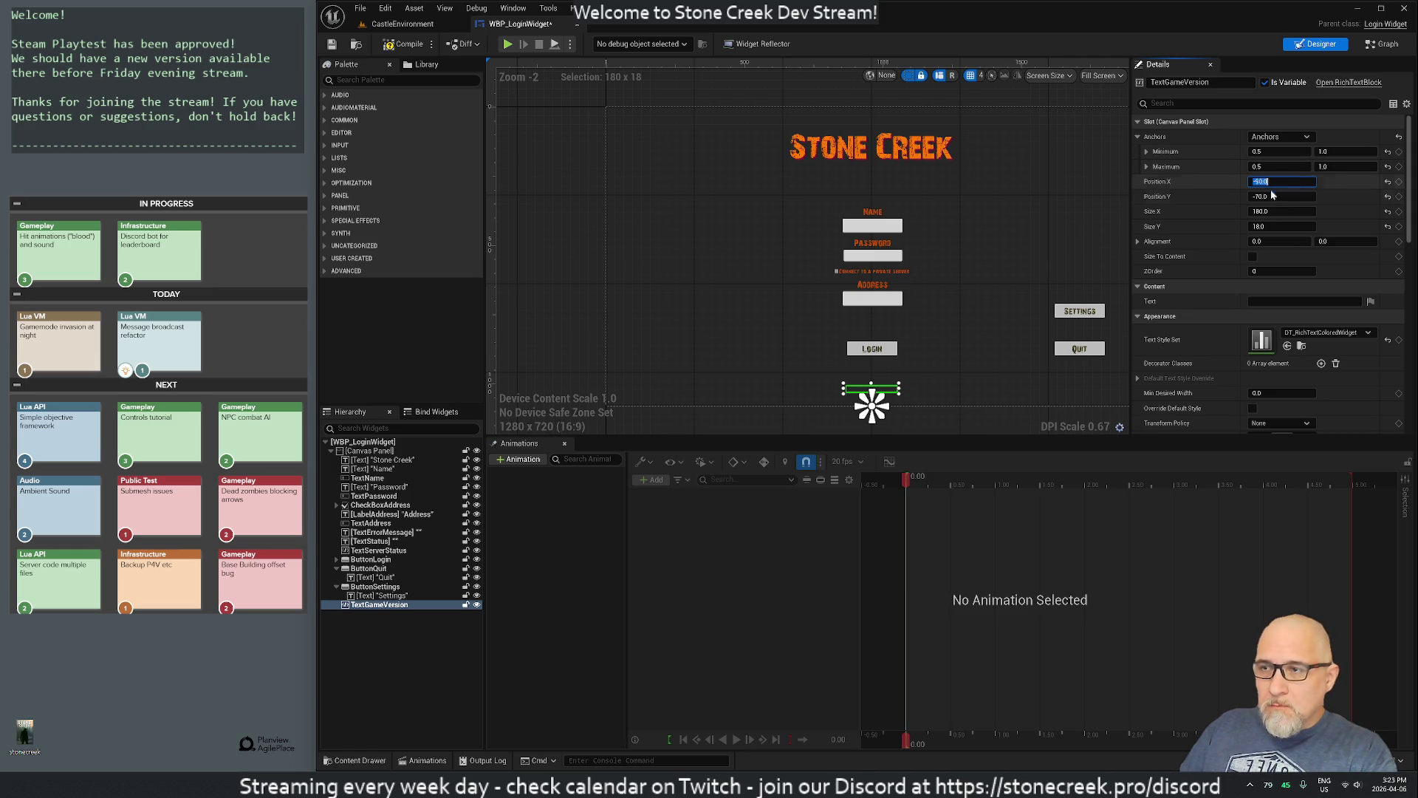
{"action": "left_click", "coordinate": [1265, 301]}
{"action": "type", "text": "Game version 1.2.0"}
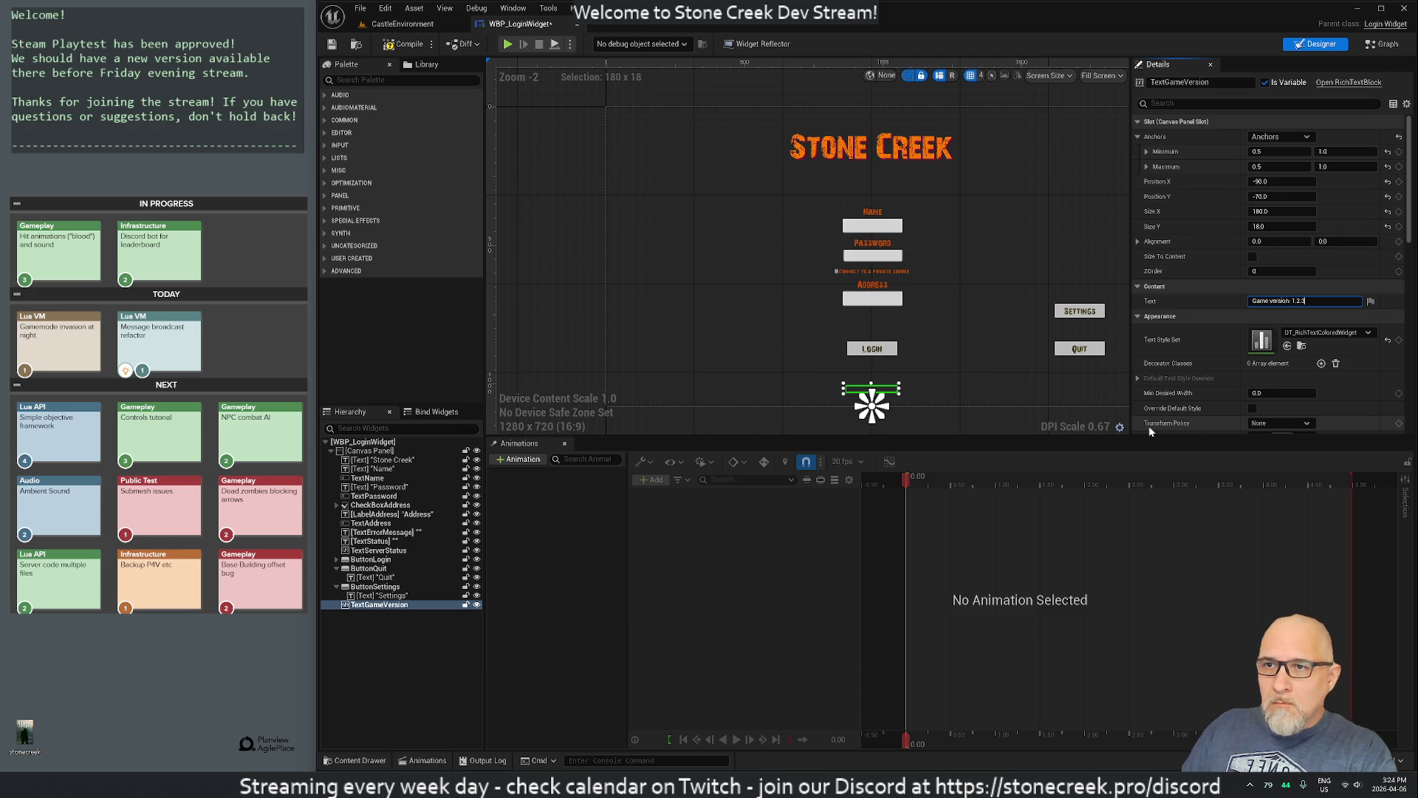
{"action": "key", "text": "Return"}
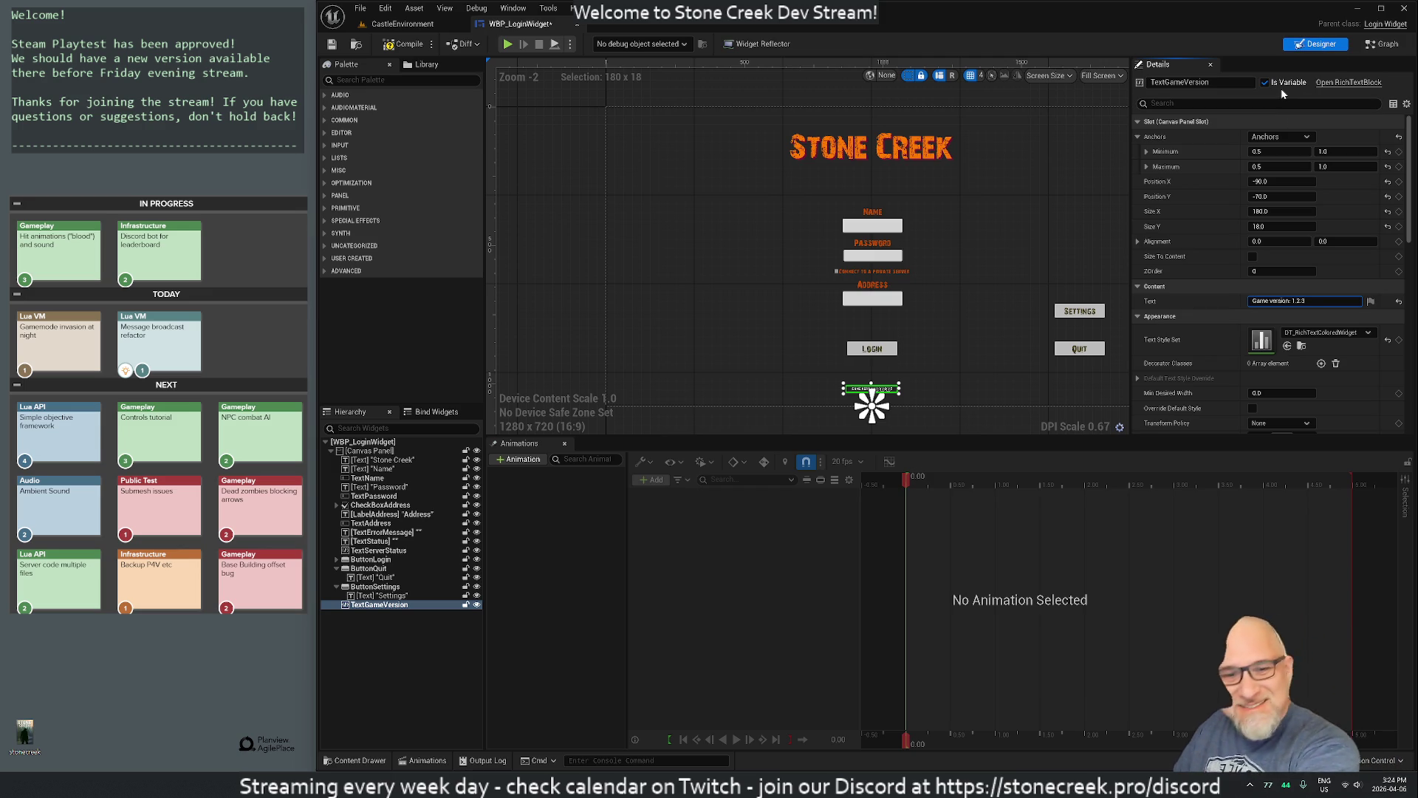
Step: Select the canvas panel, then reselect the game version label
{"action": "left_click", "coordinate": [754, 319]}
{"action": "scroll", "coordinate": [866, 384], "scroll_direction": "up", "scroll_amount": 9}
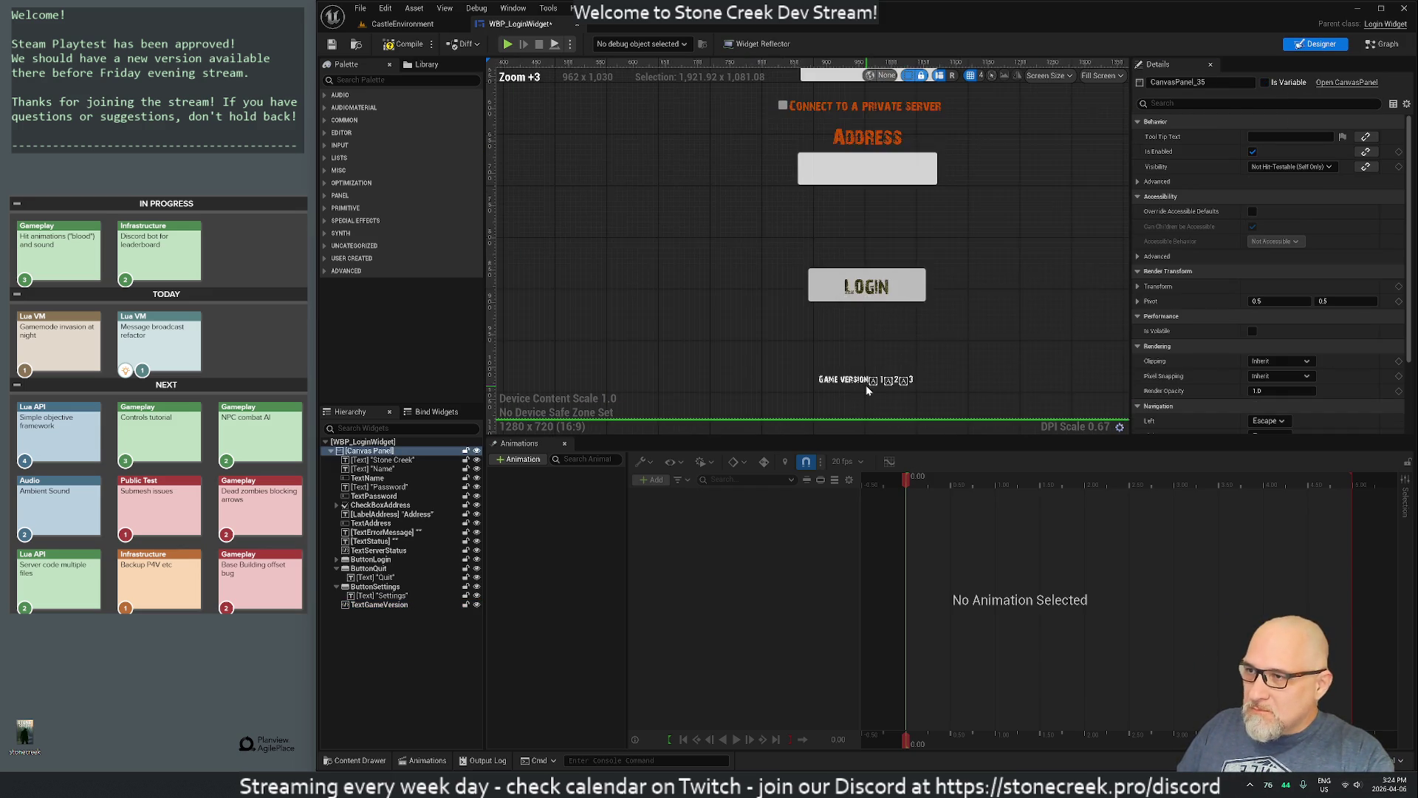
{"action": "left_click", "coordinate": [840, 371]}
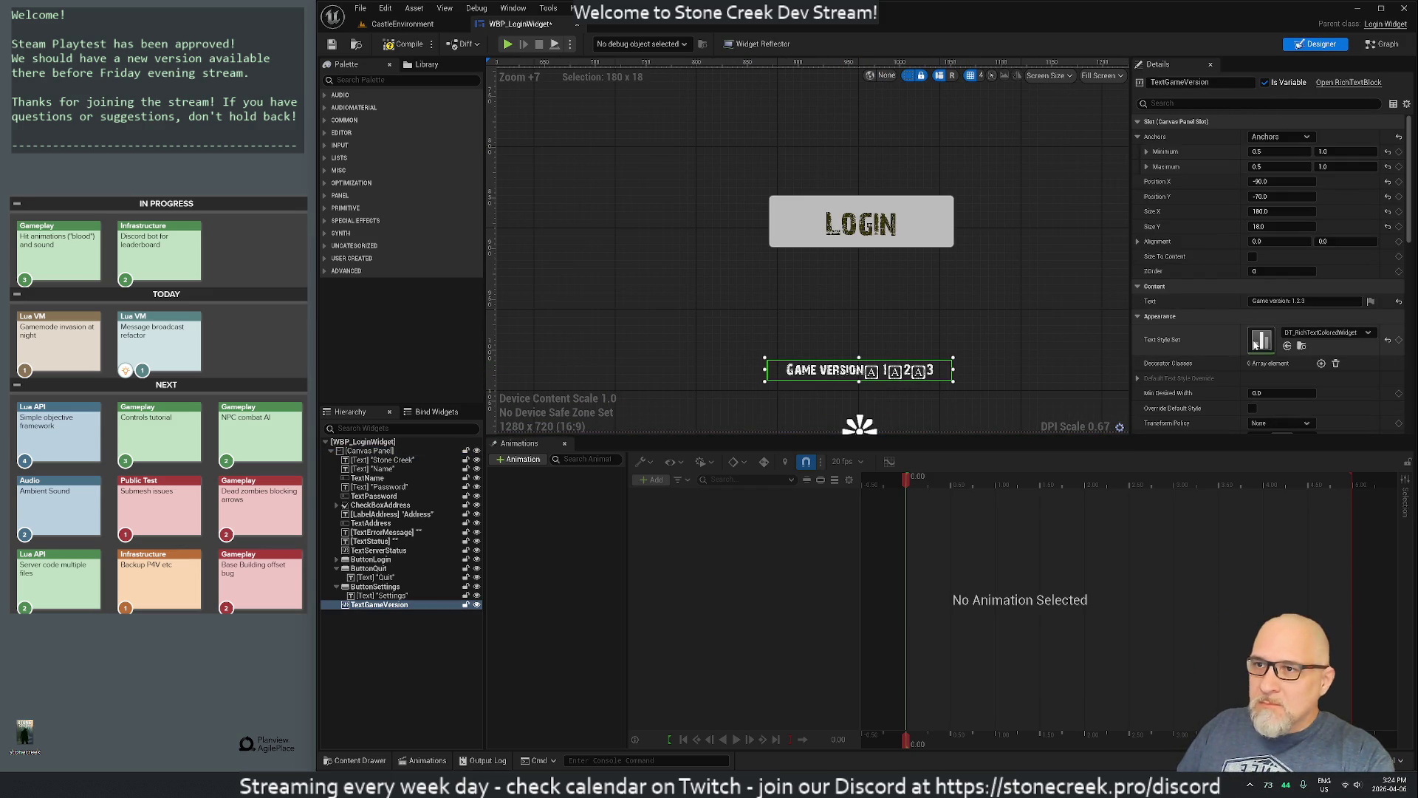
Step: Browse the label's details, filter them by 'font', then clear the filter
{"action": "scroll", "coordinate": [1212, 357], "scroll_direction": "down", "scroll_amount": 3}
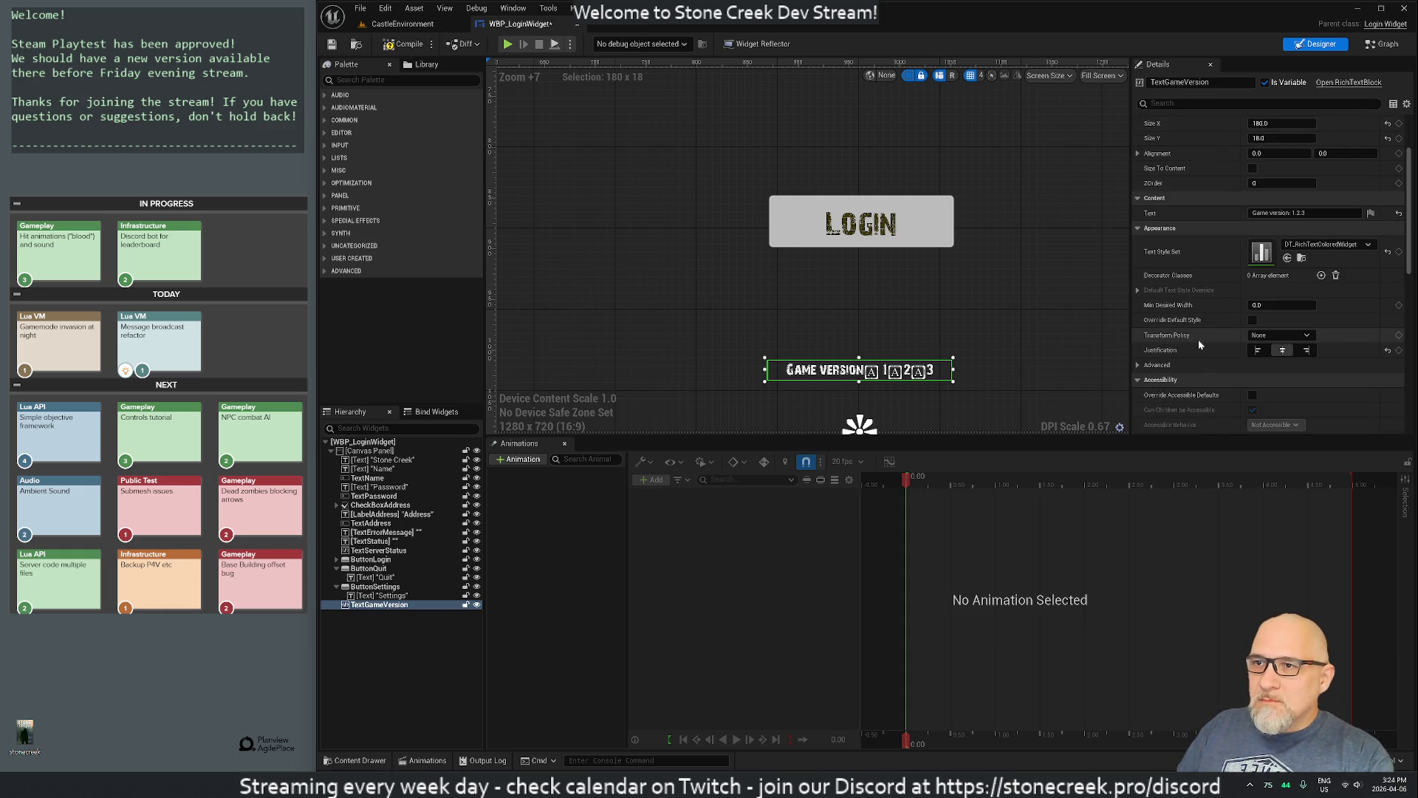
{"action": "scroll", "coordinate": [1203, 349], "scroll_direction": "down", "scroll_amount": 3}
{"action": "scroll", "coordinate": [1201, 343], "scroll_direction": "down", "scroll_amount": 7}
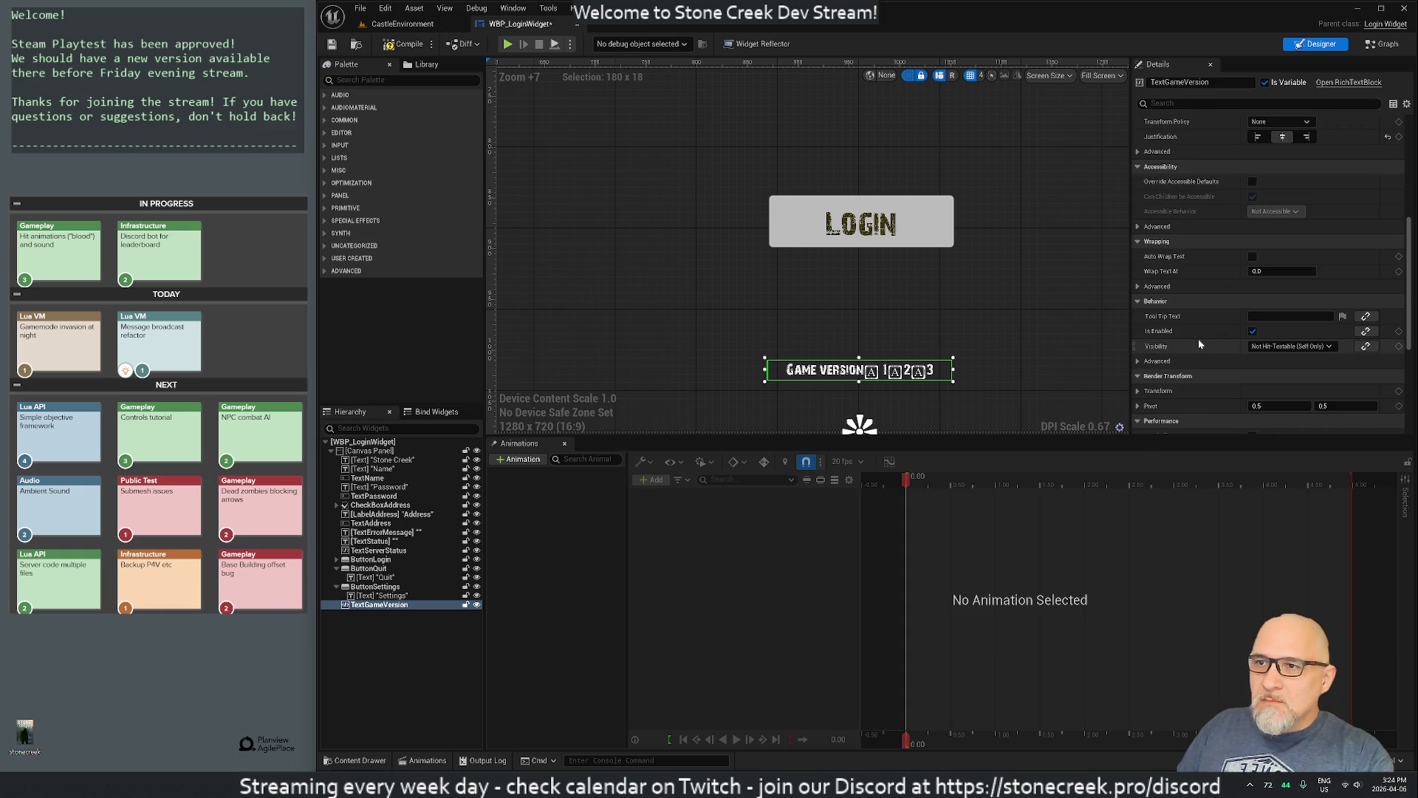
{"action": "scroll", "coordinate": [1199, 344], "scroll_direction": "up", "scroll_amount": 13}
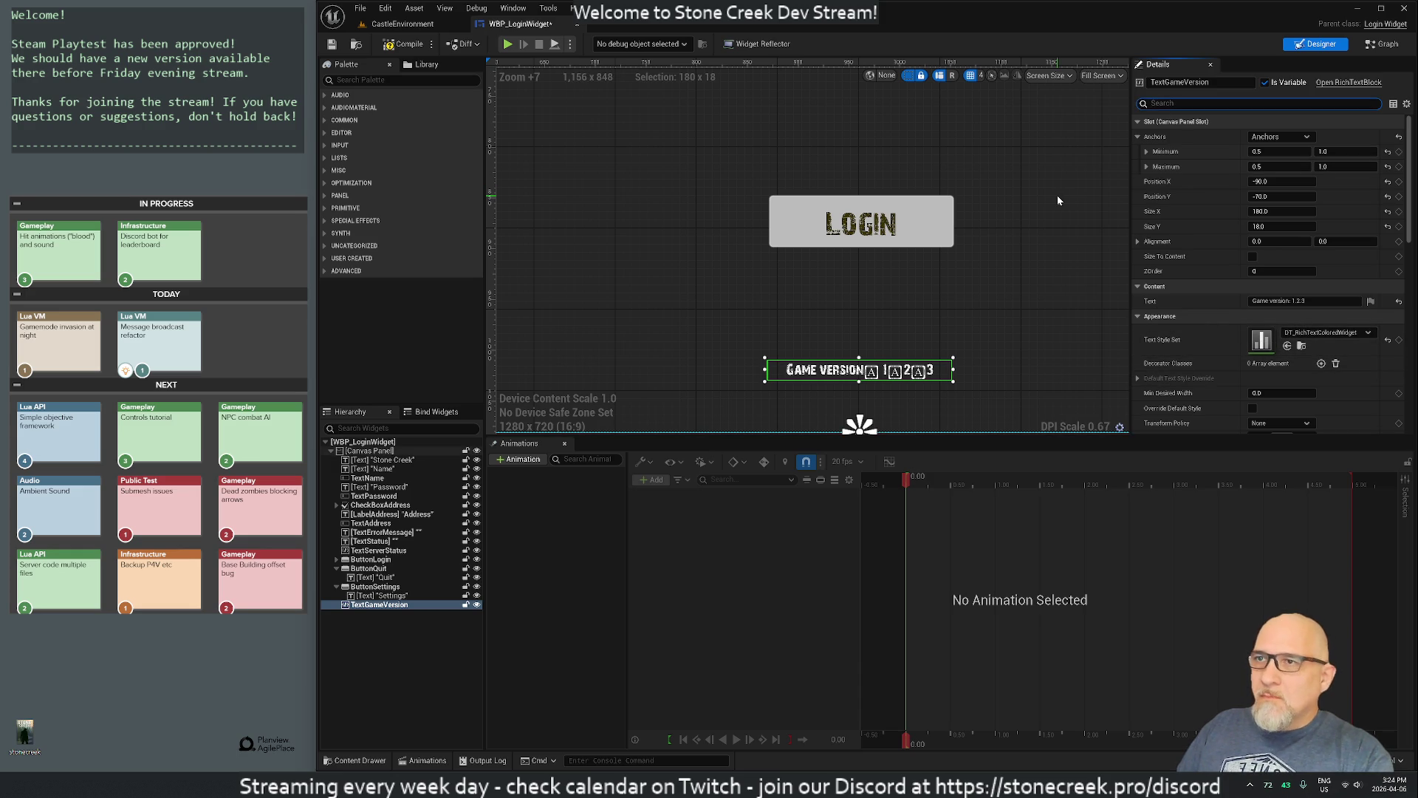
{"action": "type", "text": "font"}
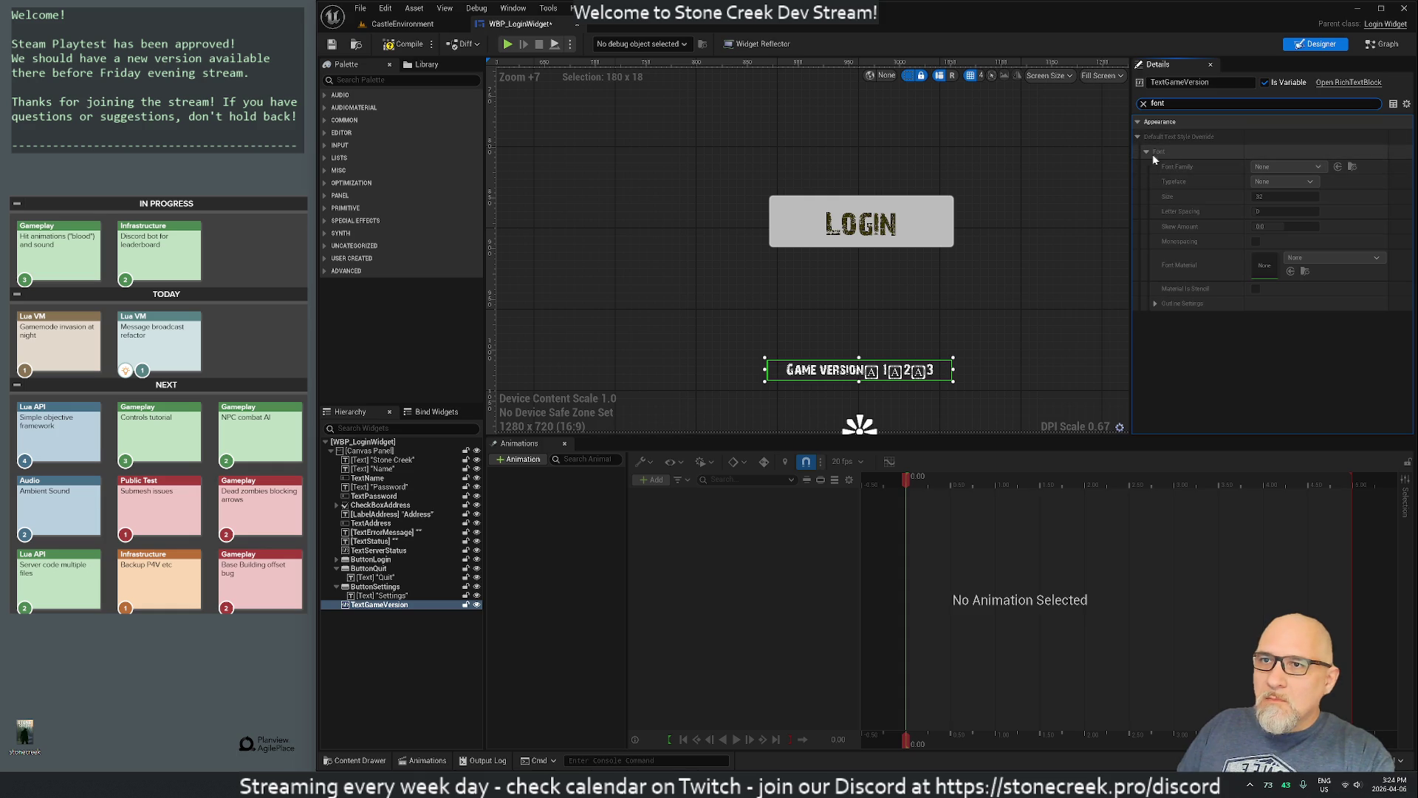
{"action": "left_click", "coordinate": [1144, 105]}
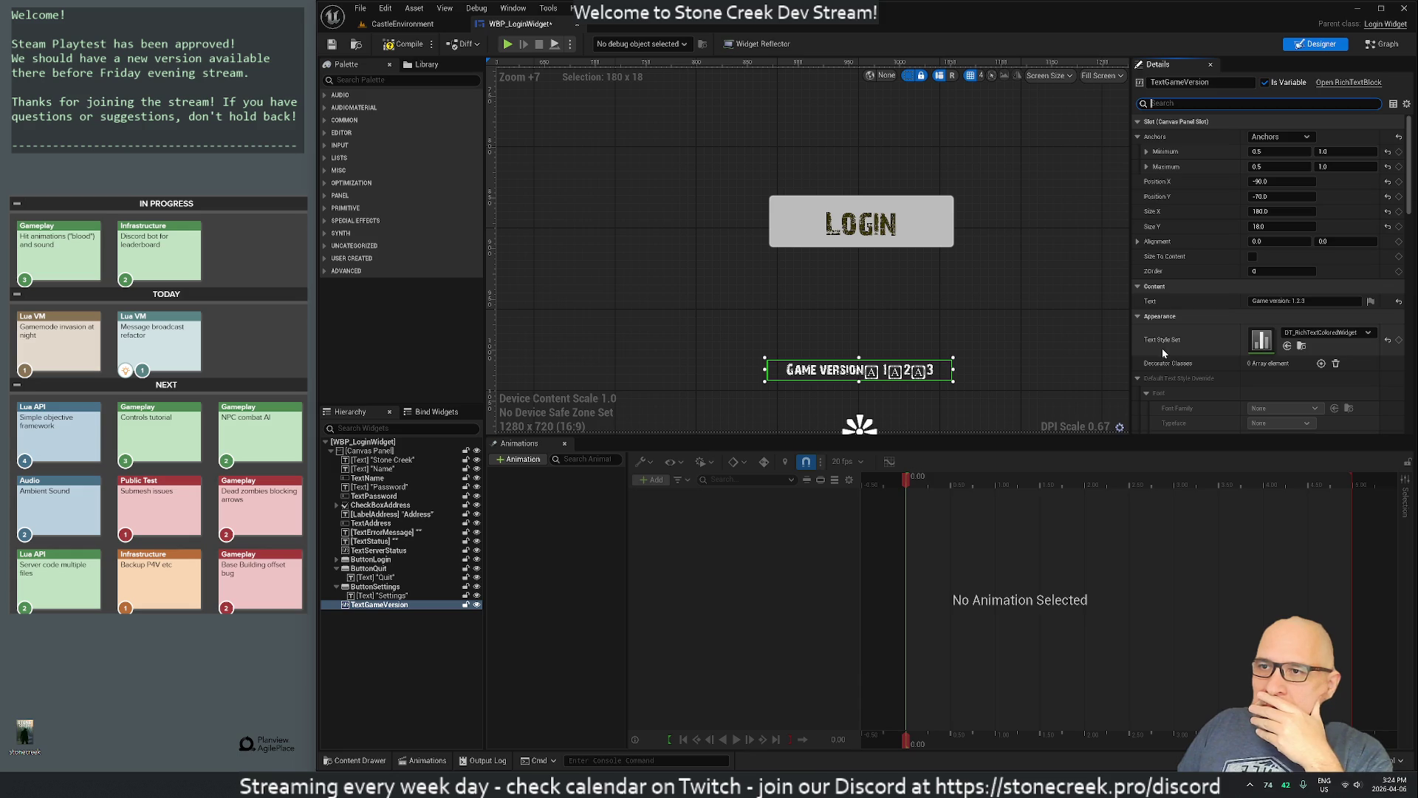
Step: Open the DT_RichTextColoredWidget style table for a look, then close it
{"action": "left_click", "coordinate": [1303, 346]}
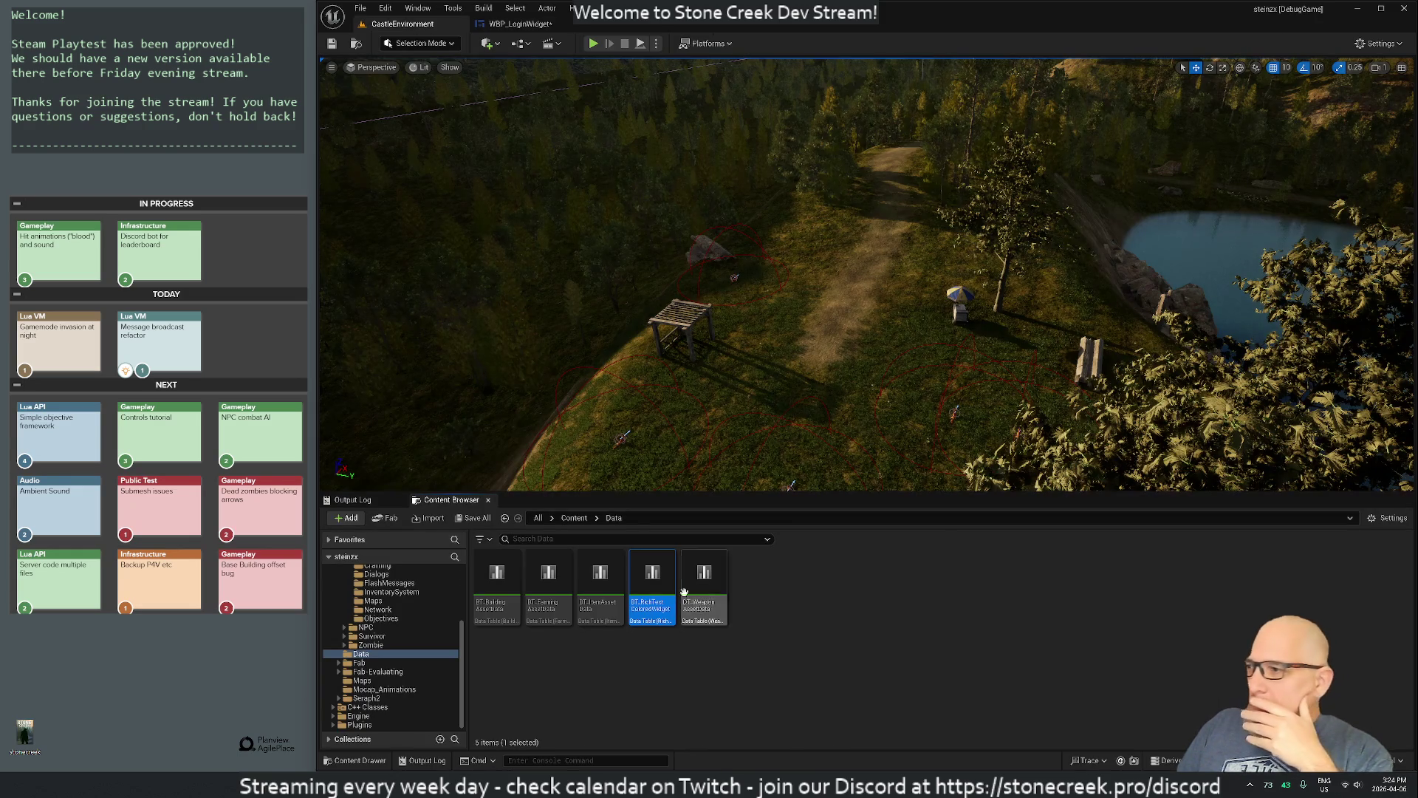
{"action": "double_click", "coordinate": [650, 577]}
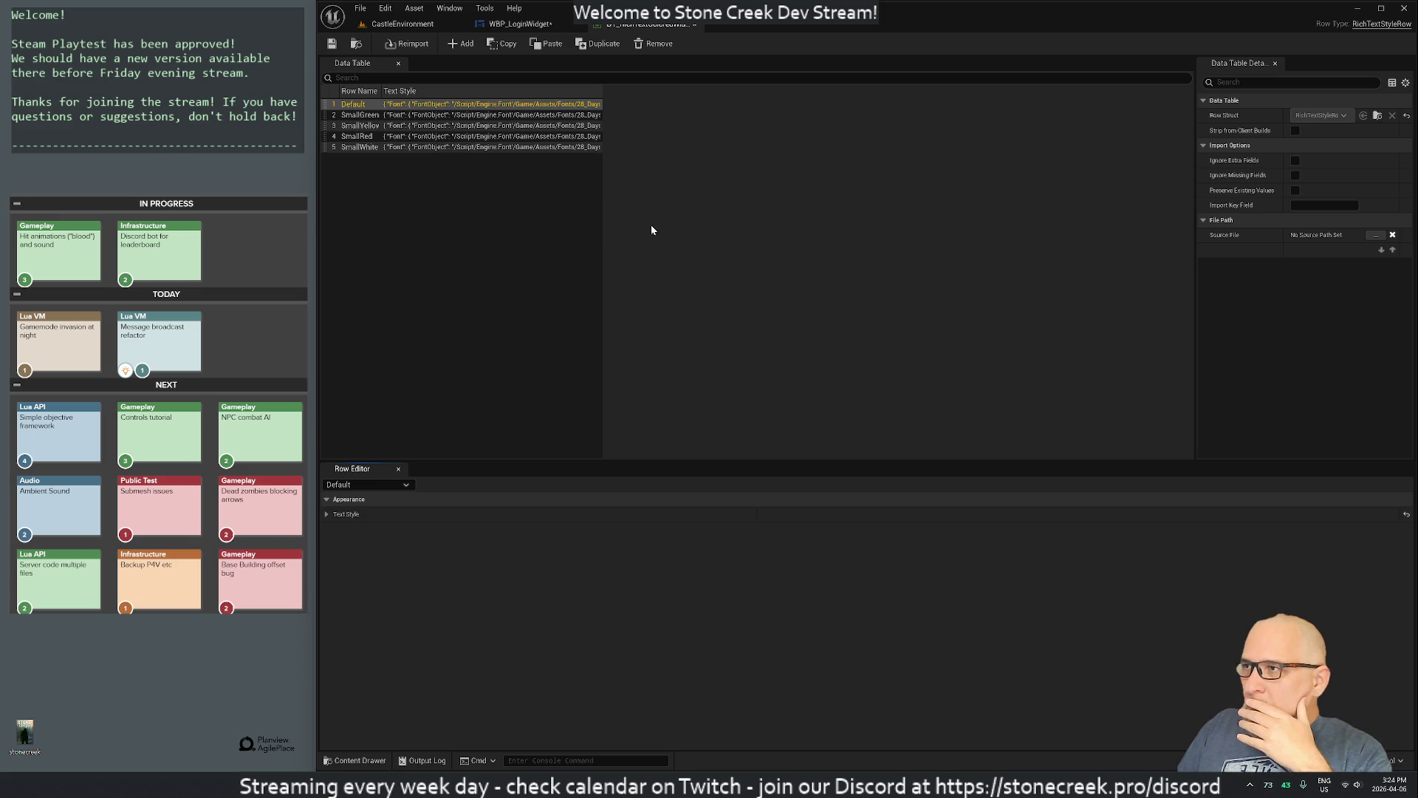
{"action": "middle_click", "coordinate": [644, 26]}
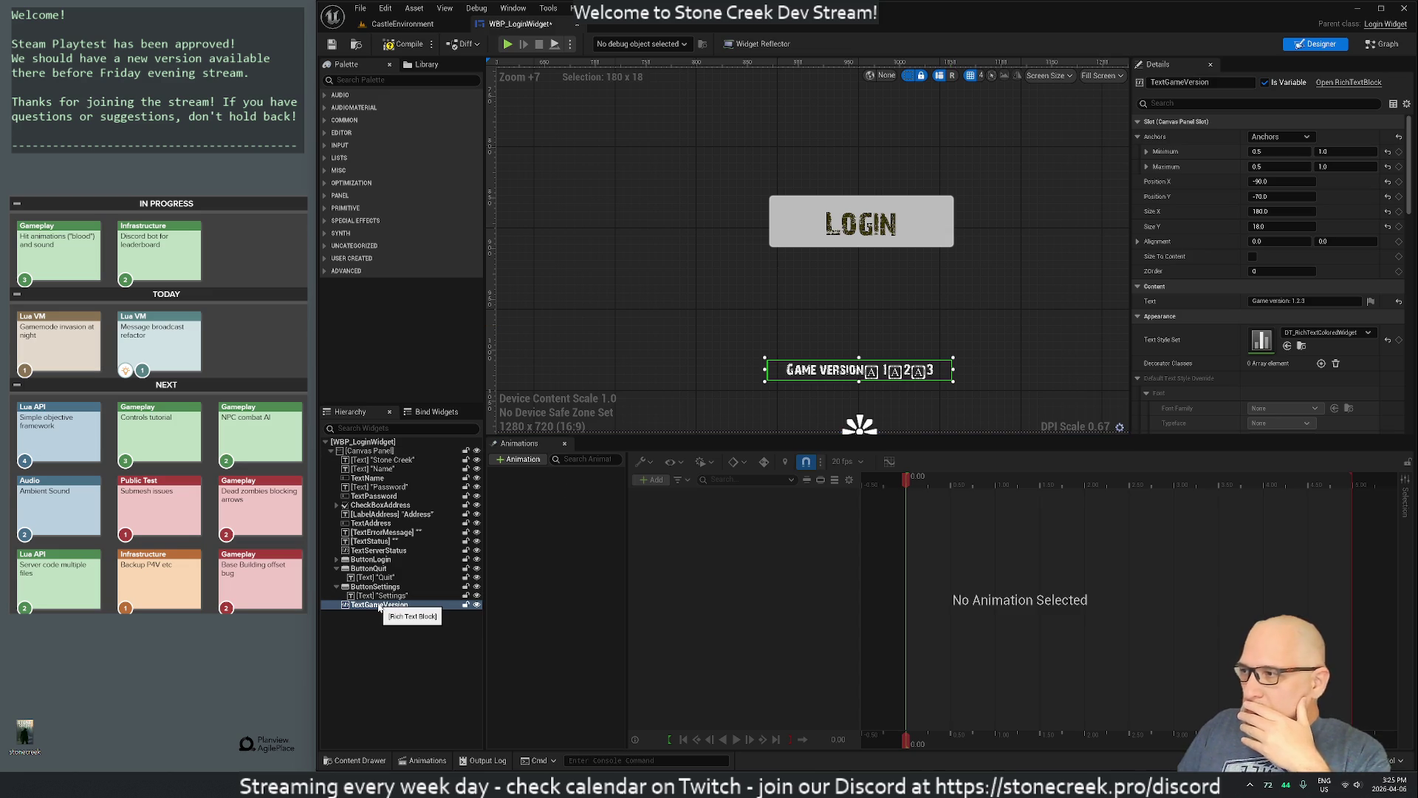
Step: Copy the TextStatus widget from the Hierarchy
{"action": "left_click", "coordinate": [364, 543]}
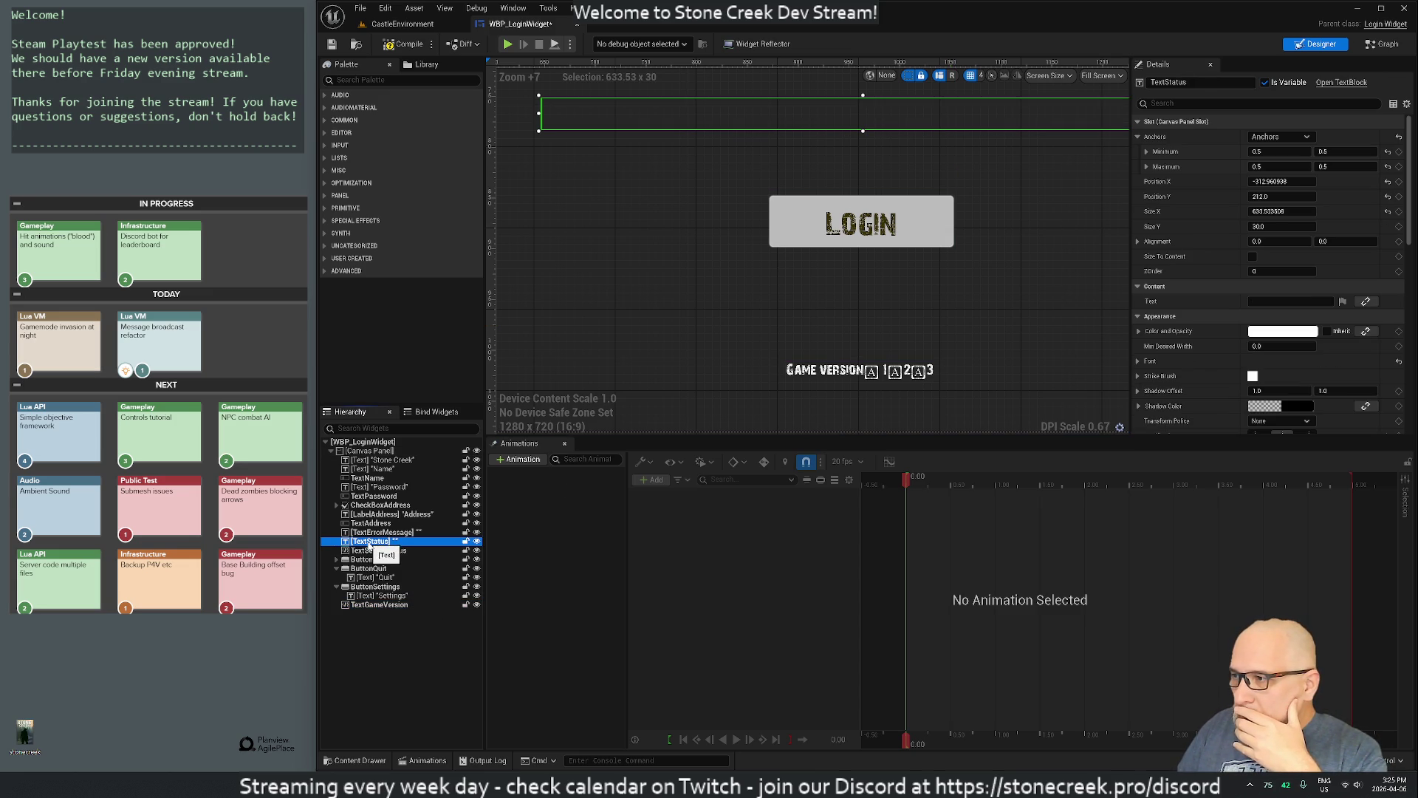
{"action": "right_click", "coordinate": [370, 545]}
{"action": "left_click", "coordinate": [383, 642]}
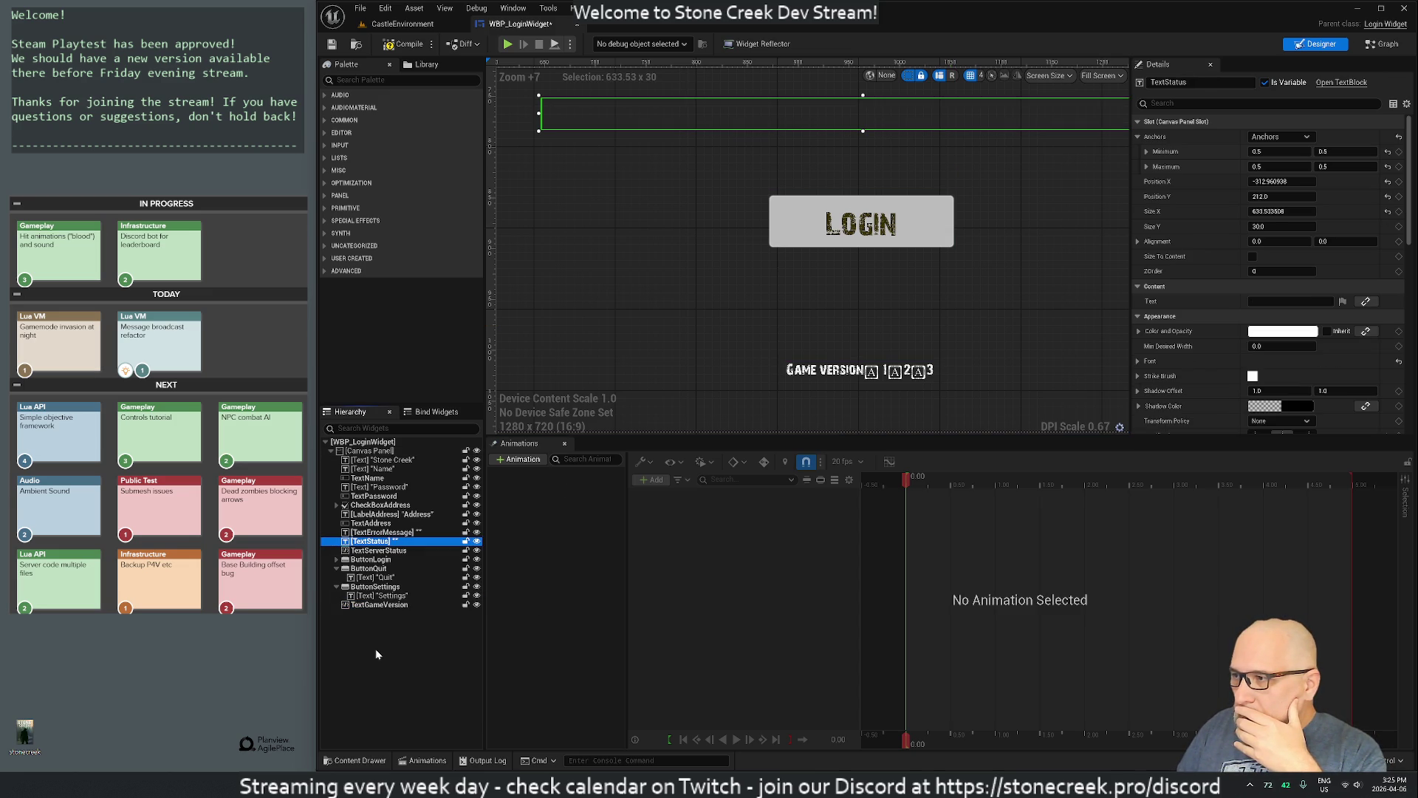
{"action": "right_click", "coordinate": [375, 649]}
Step: Paste the copied TextStatus widget into the root Canvas Panel
{"action": "mouse_move", "coordinate": [414, 579]}
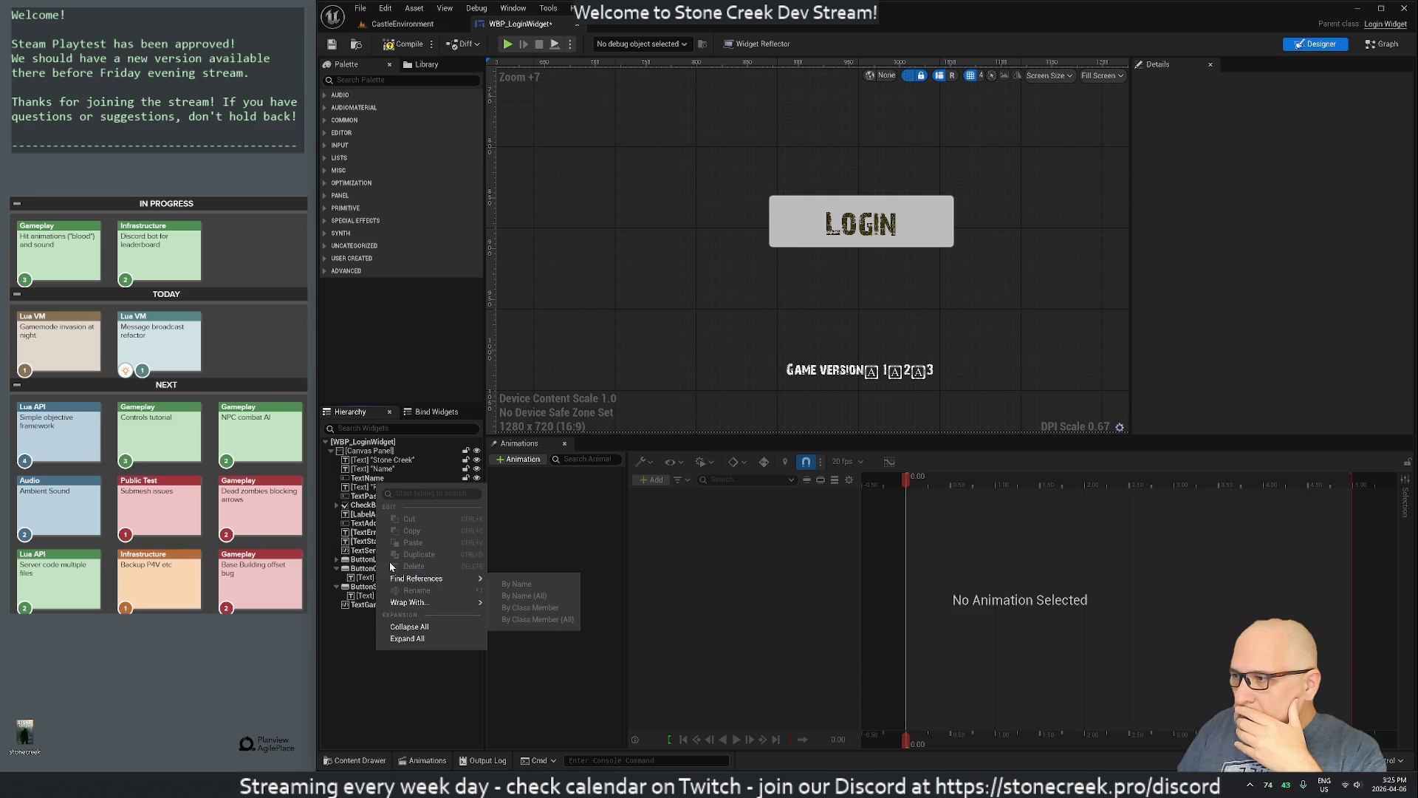
{"action": "right_click", "coordinate": [359, 451]}
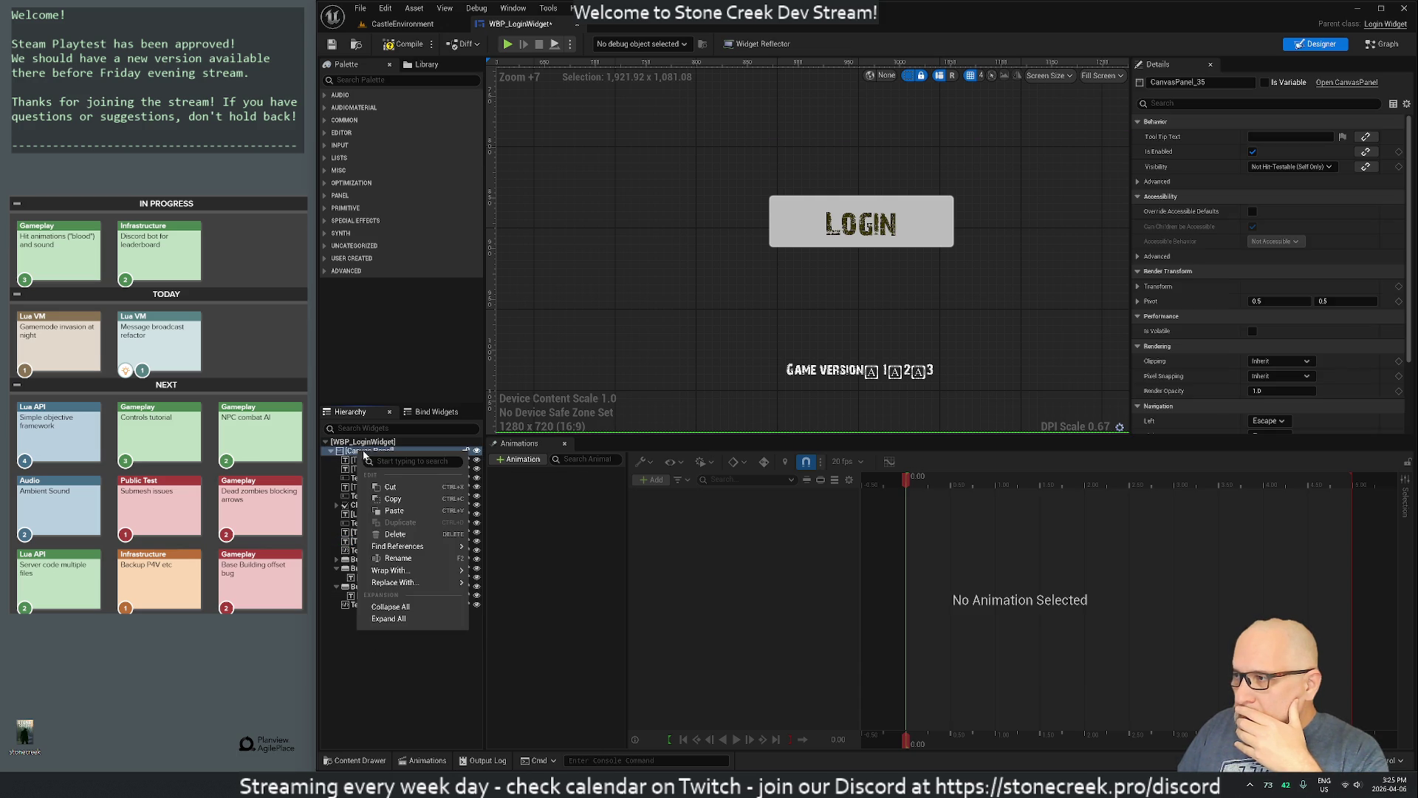
{"action": "left_click", "coordinate": [396, 512]}
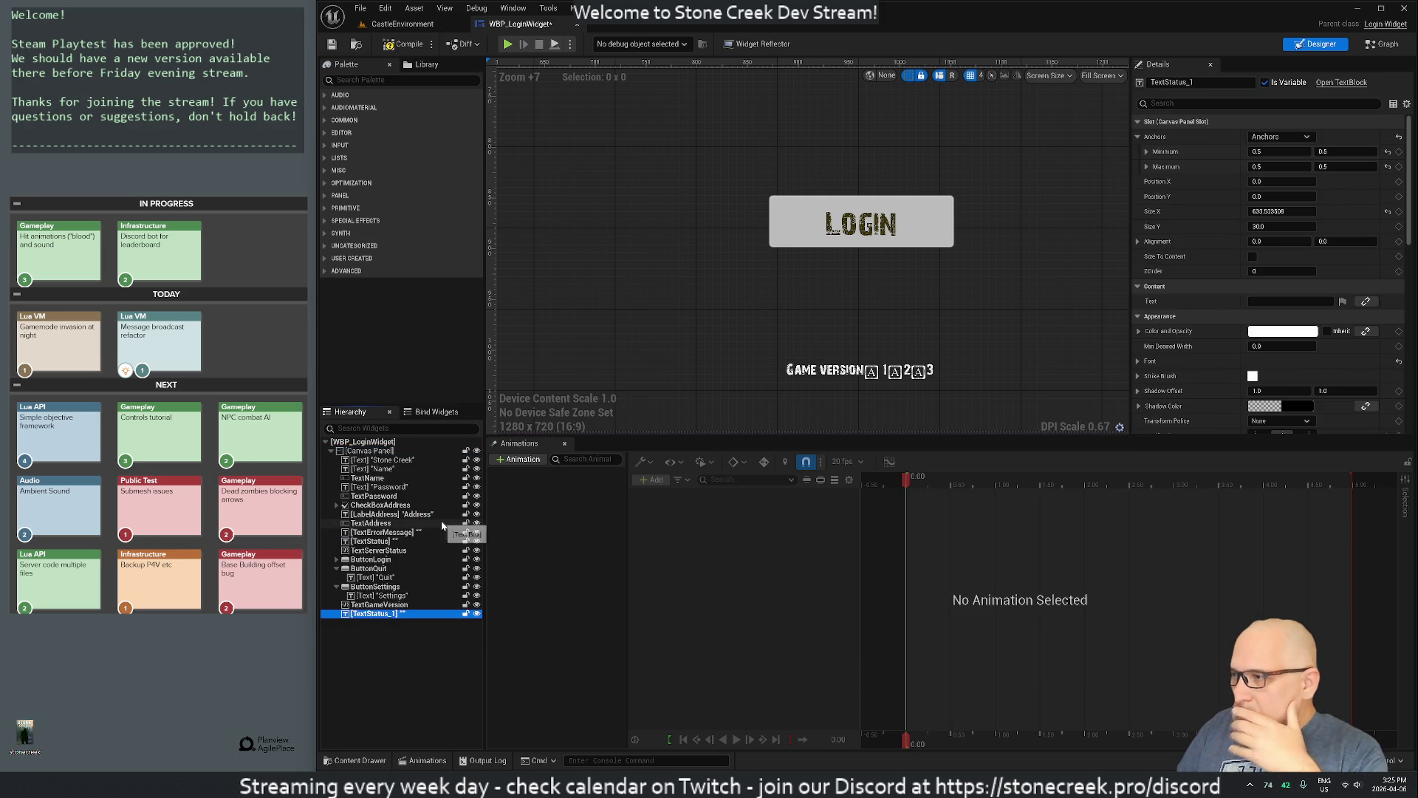
Step: Rename the existing TextGameVersion label to TextGameVersionold
{"action": "left_click", "coordinate": [377, 604]}
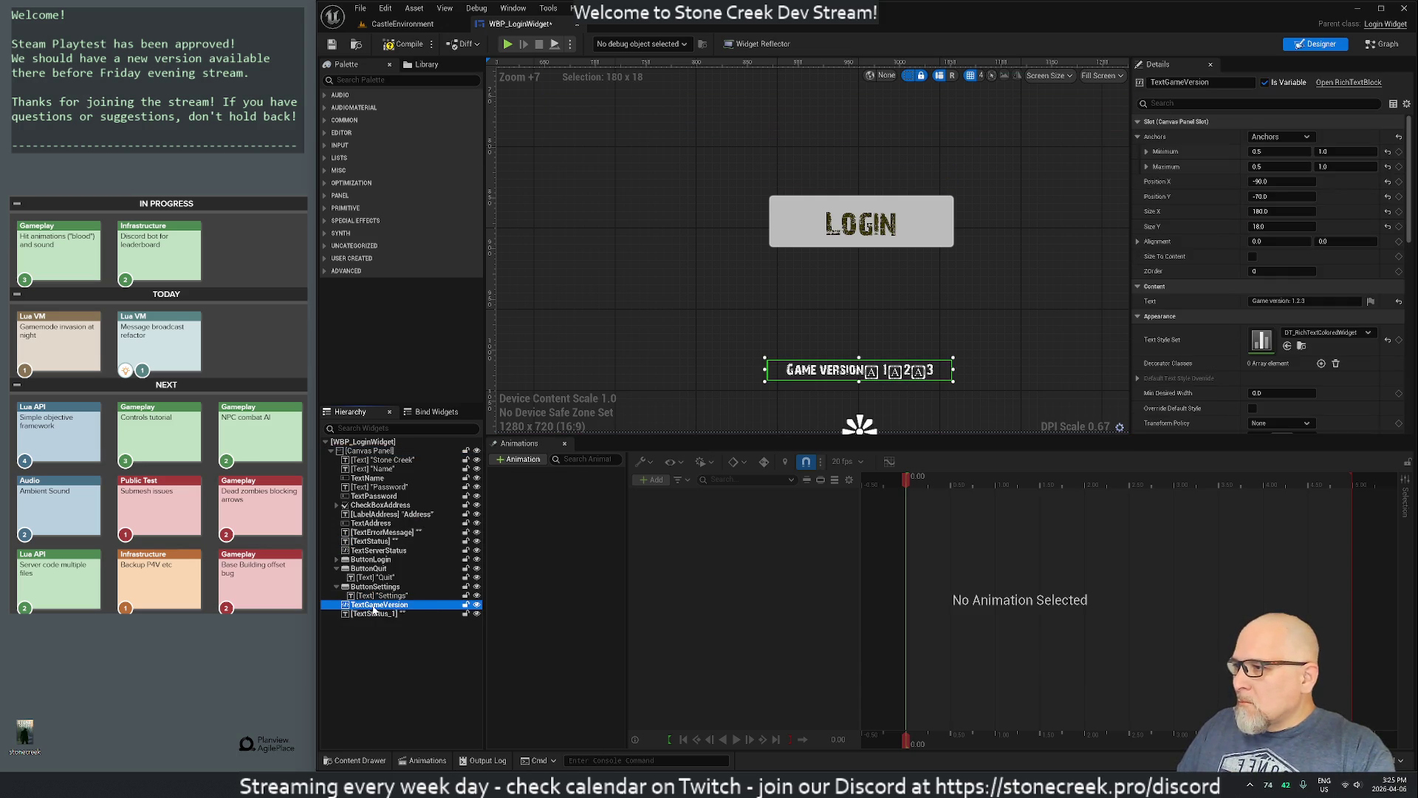
{"action": "left_click", "coordinate": [378, 606]}
{"action": "key", "text": "Escape"}
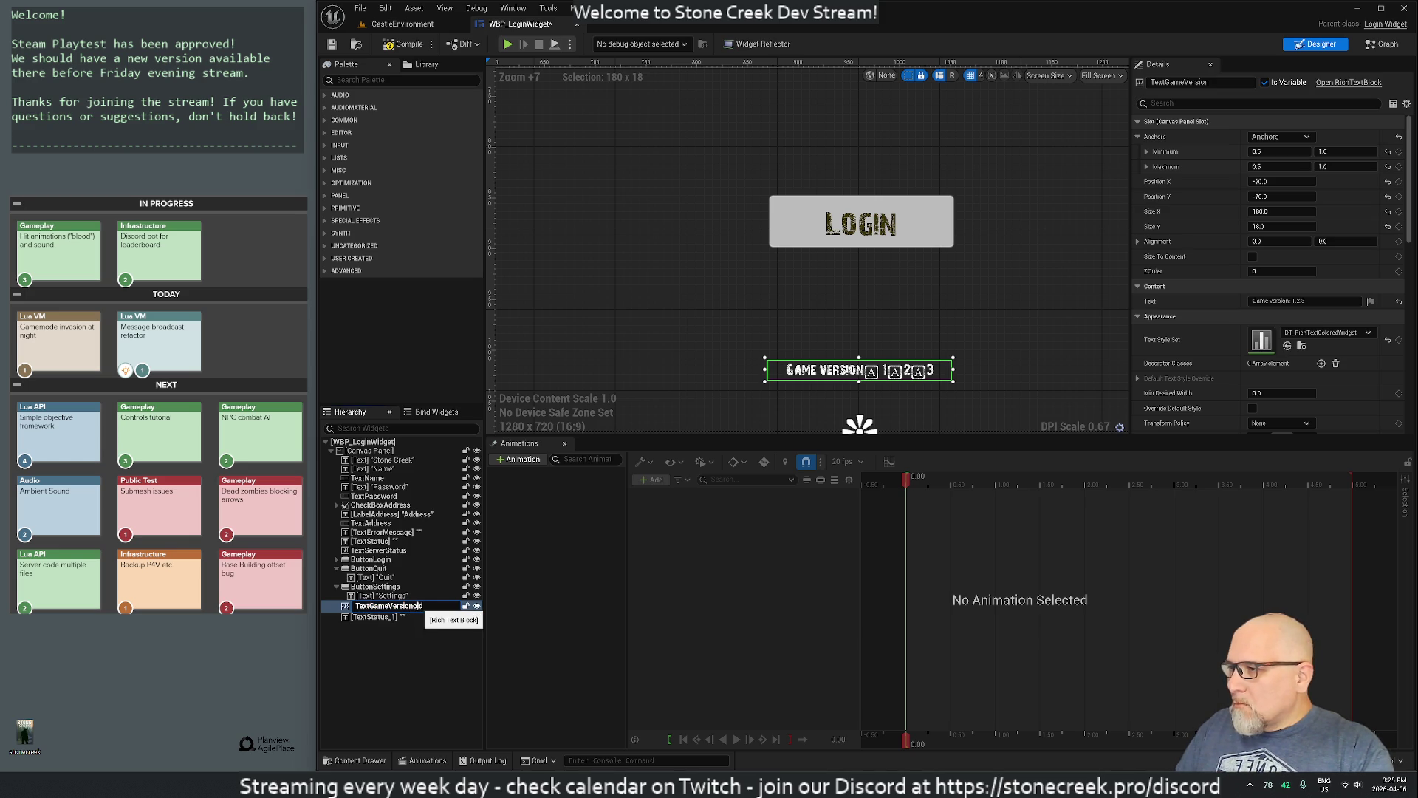
{"action": "left_click_drag", "start_coordinate": [403, 606], "coordinate": [355, 606]}
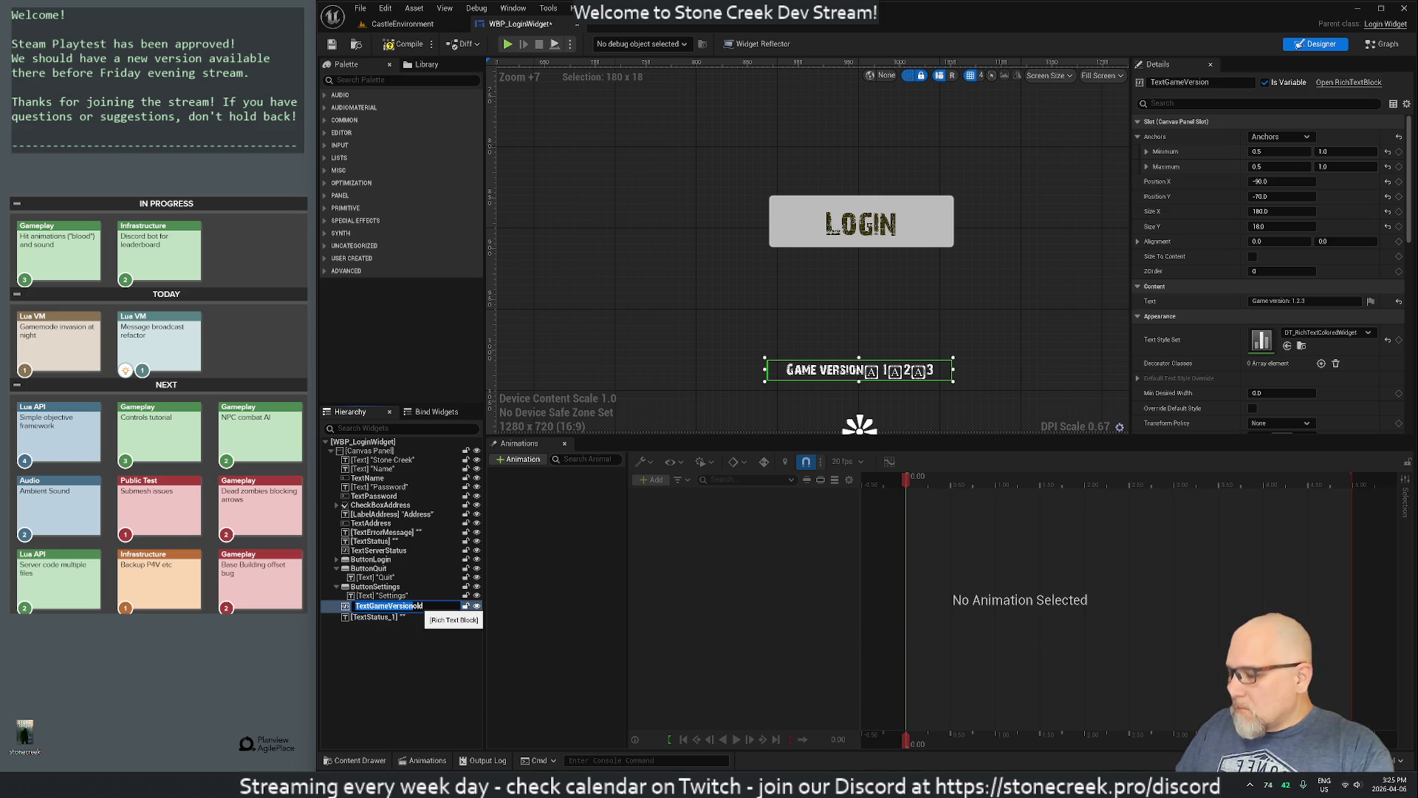
{"action": "key", "text": "Return"}
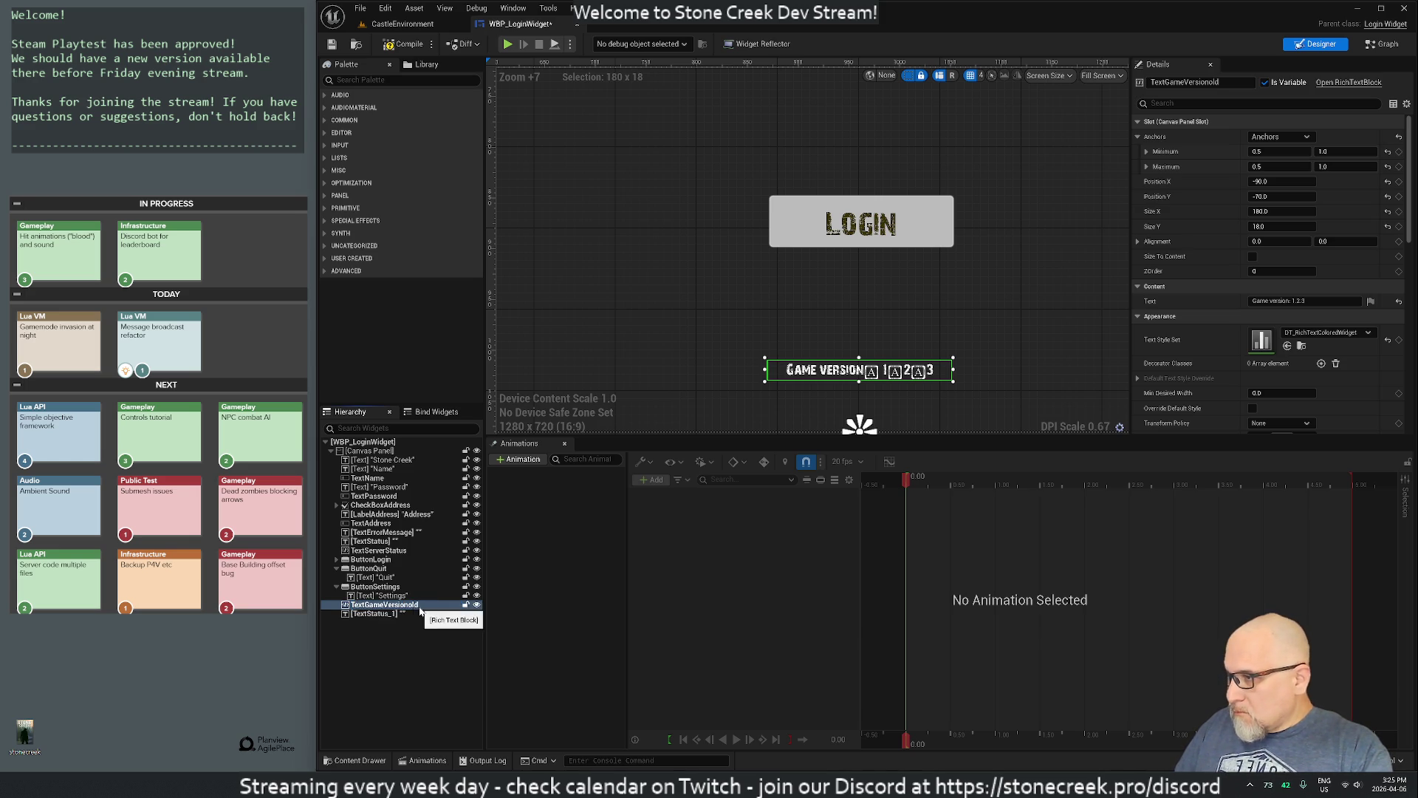
Step: Rename the pasted TextStatus_1 widget to TextGameVersion
{"action": "left_click", "coordinate": [373, 614]}
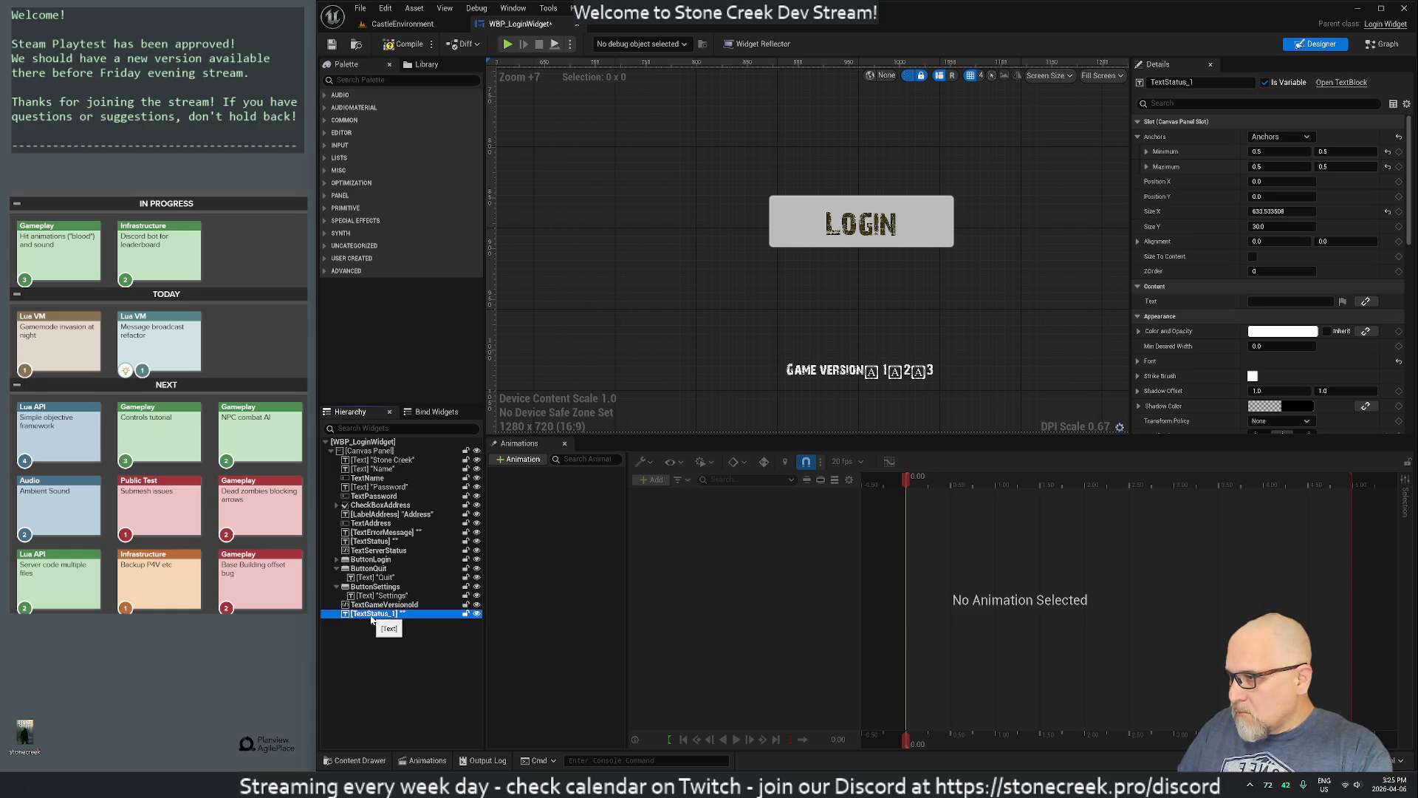
{"action": "left_click", "coordinate": [372, 618]}
{"action": "type", "text": "TextGameVersion"}
{"action": "key", "text": "Return"}
{"action": "left_click", "coordinate": [384, 605]}
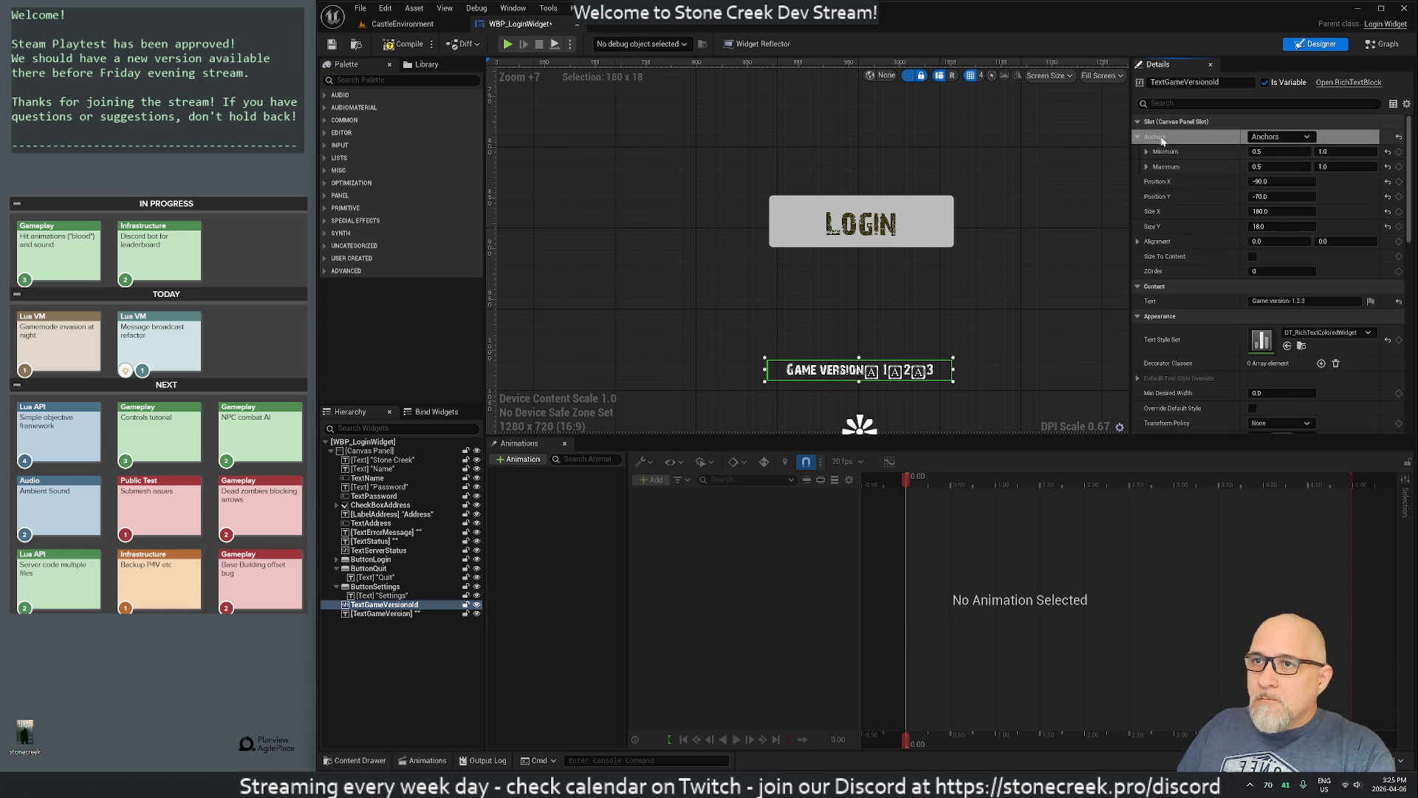
Step: Anchor the new TextGameVersion text widget to bottom-centre
{"action": "left_click", "coordinate": [384, 613]}
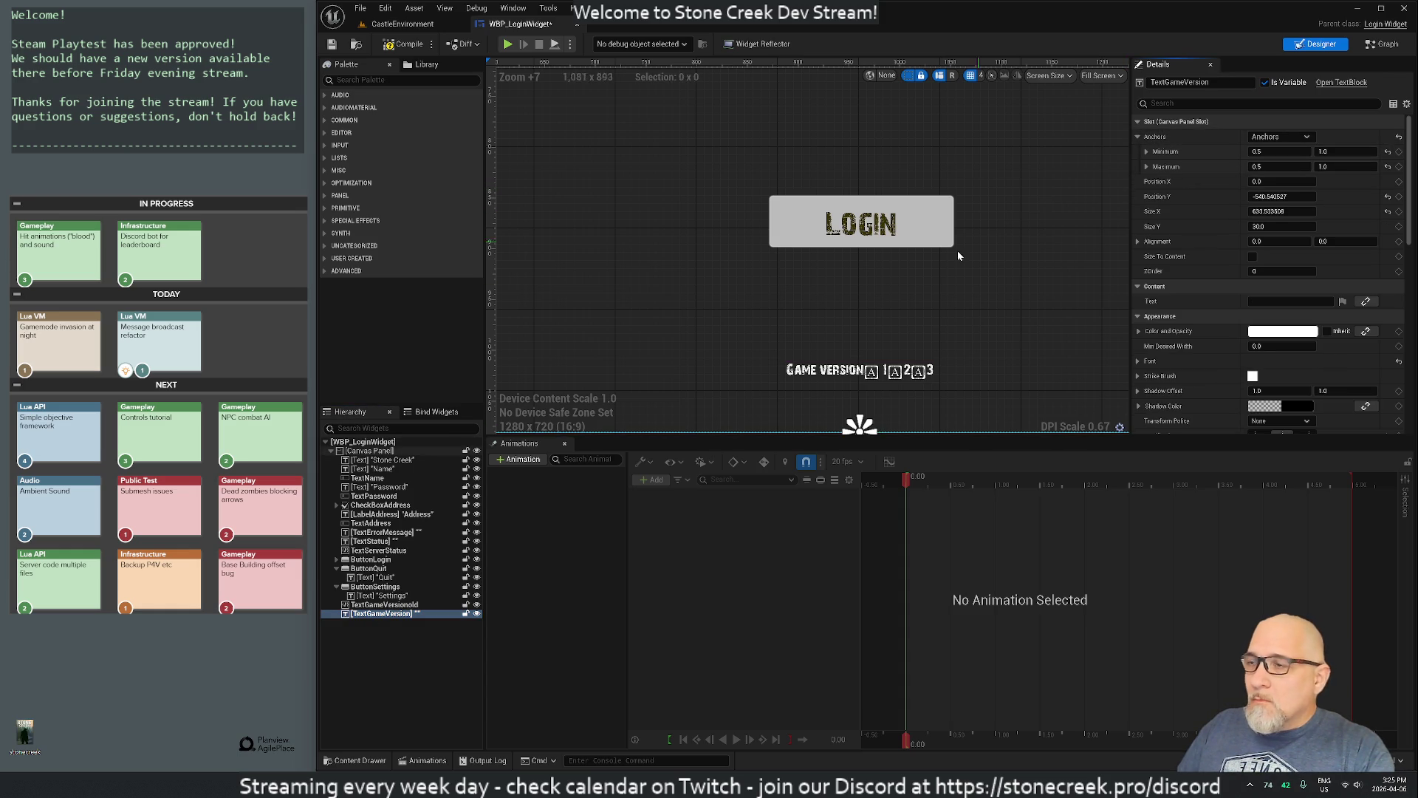
{"action": "scroll", "coordinate": [876, 304], "scroll_direction": "down", "scroll_amount": 7}
{"action": "scroll", "coordinate": [868, 309], "scroll_direction": "down", "scroll_amount": 2}
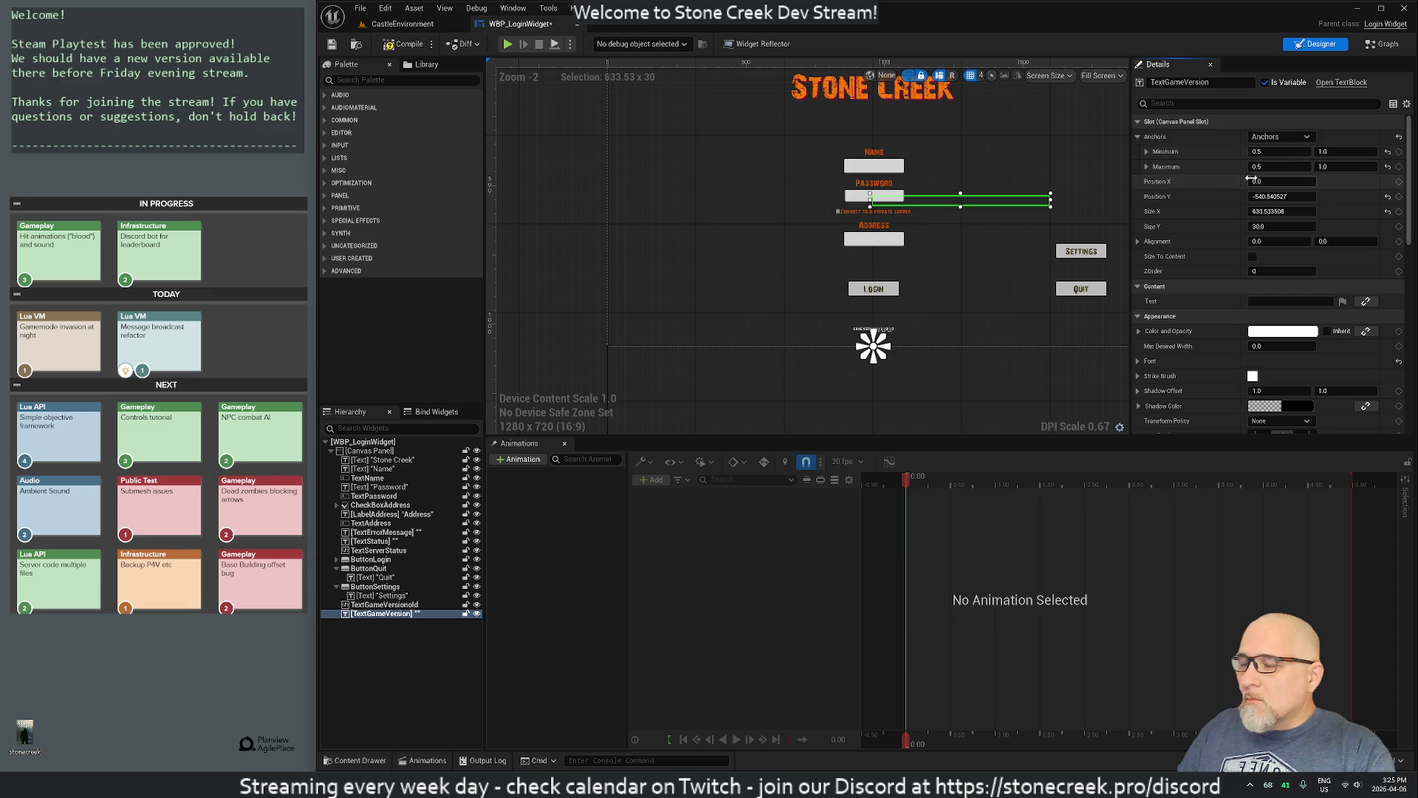
{"action": "left_click", "coordinate": [1289, 136]}
{"action": "left_click", "coordinate": [1308, 249]}
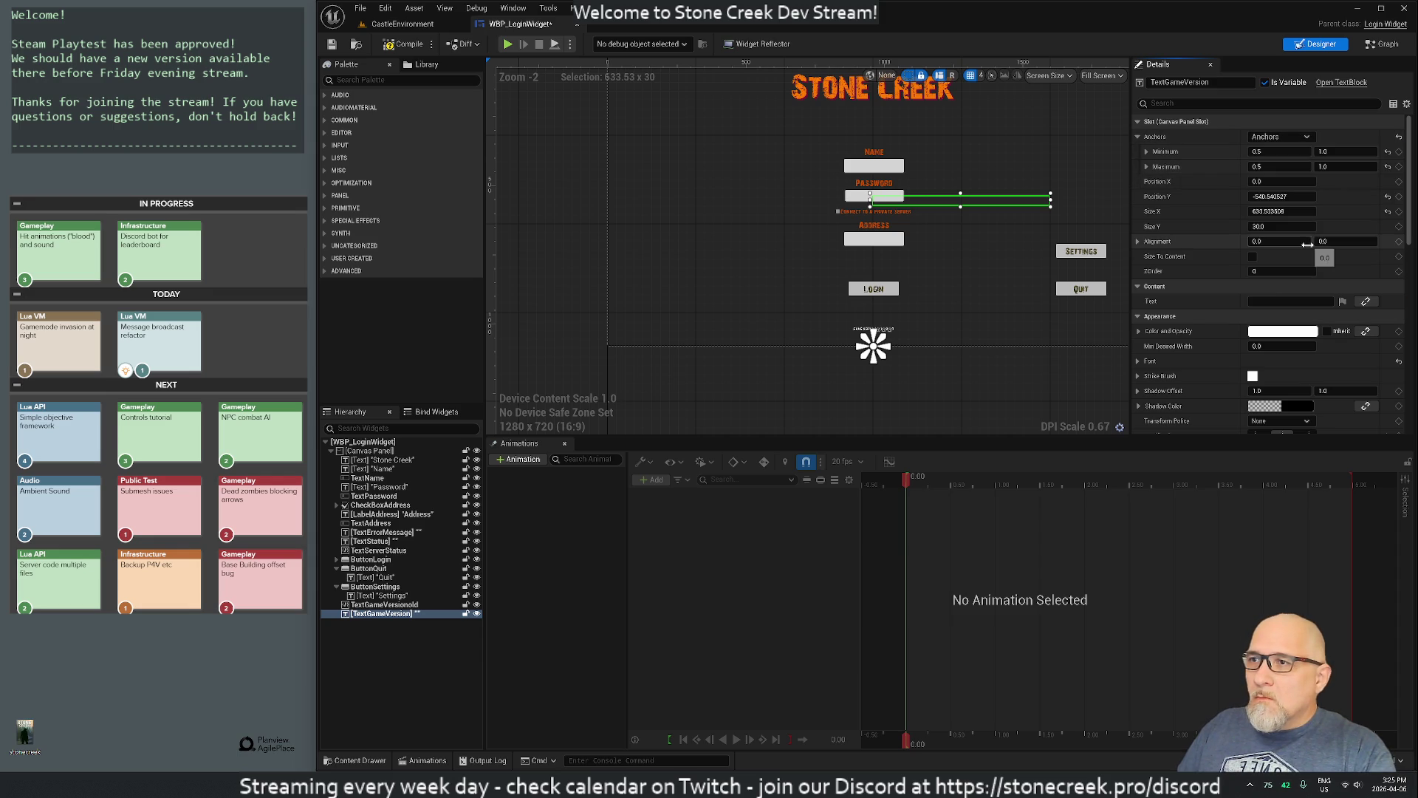
Step: Set TextGameVersion's Position Y to 0 and Size X to 180, then select TextGameVersionold for comparison
{"action": "left_click", "coordinate": [1290, 197]}
{"action": "type", "text": "0"}
{"action": "key", "text": "Return"}
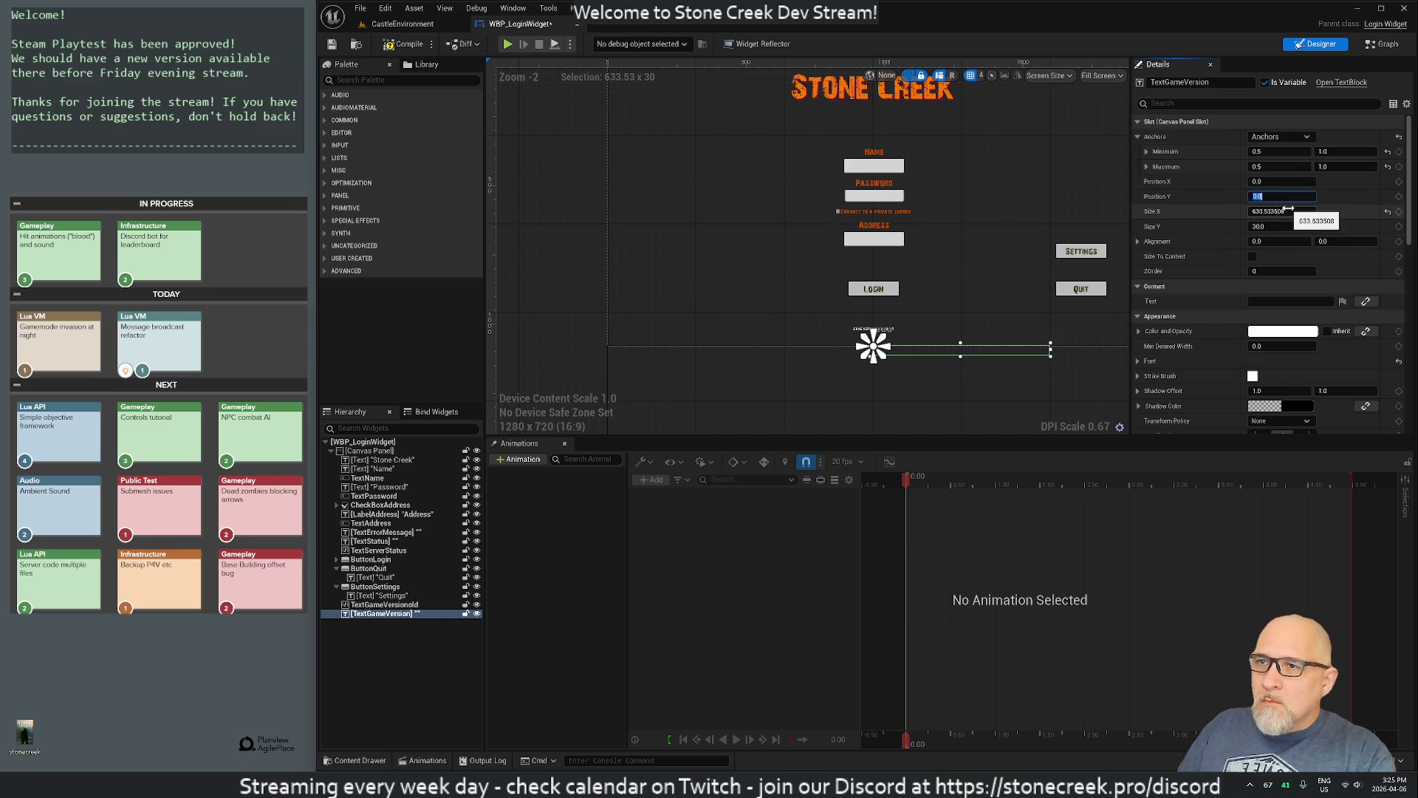
{"action": "left_click", "coordinate": [1291, 212]}
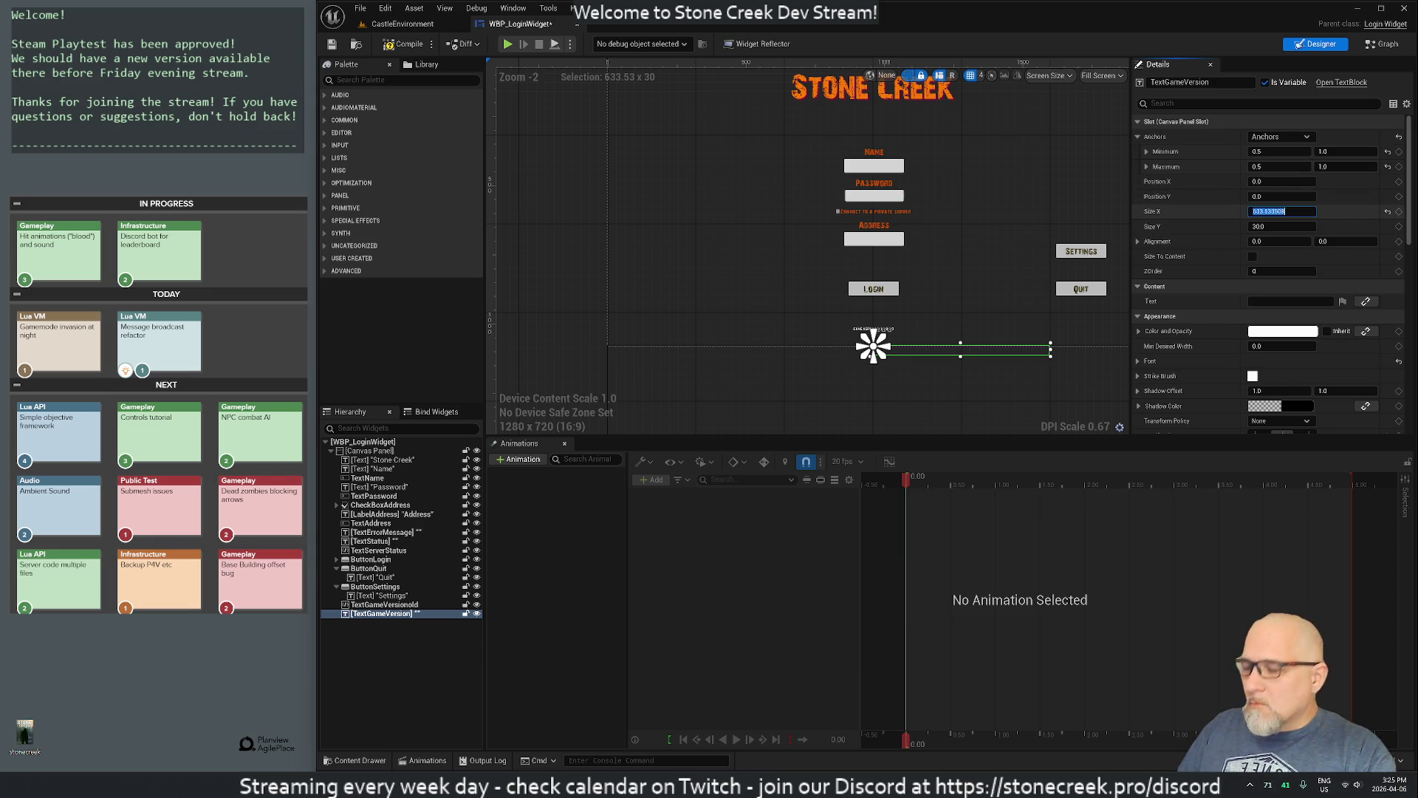
{"action": "type", "text": "180"}
{"action": "key", "text": "Return"}
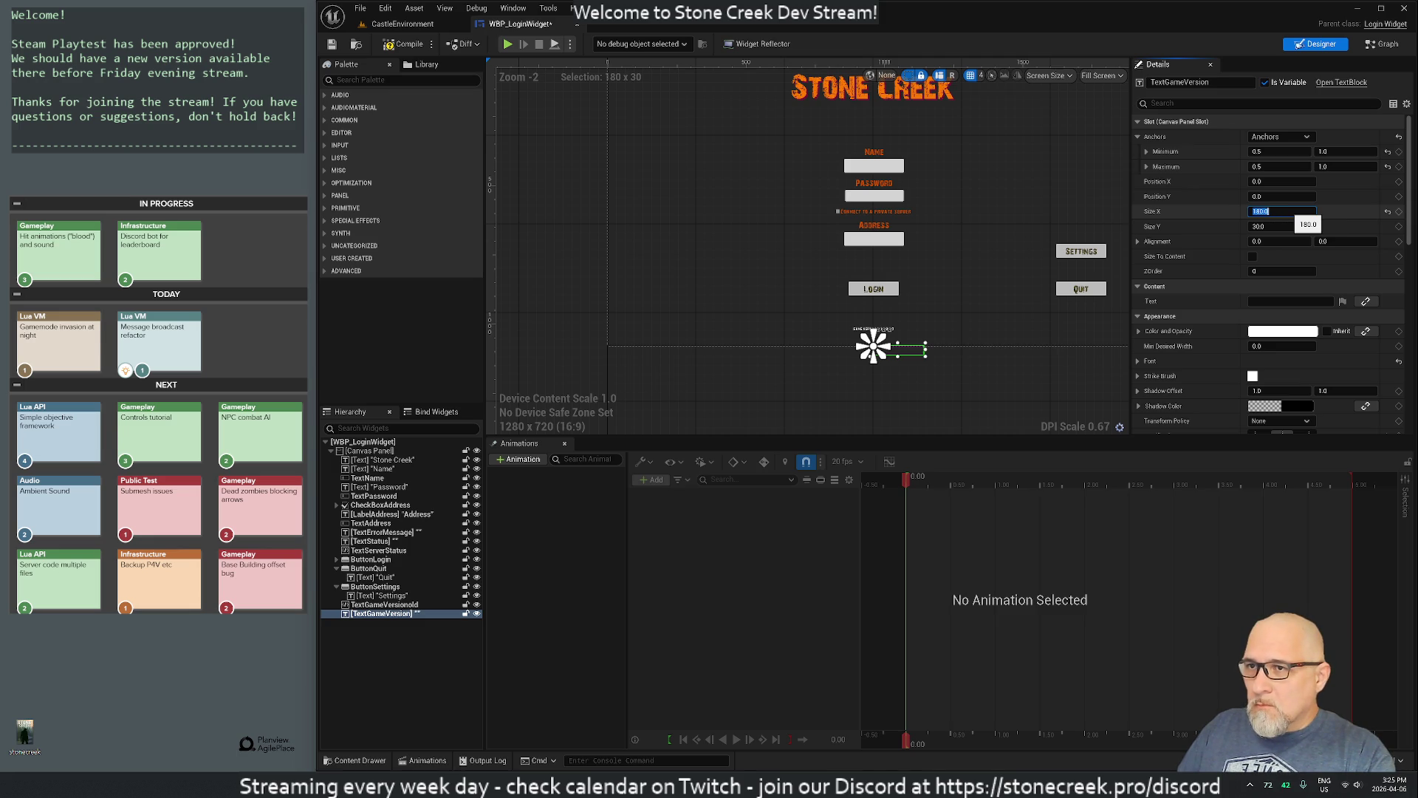
{"action": "left_click", "coordinate": [384, 604]}
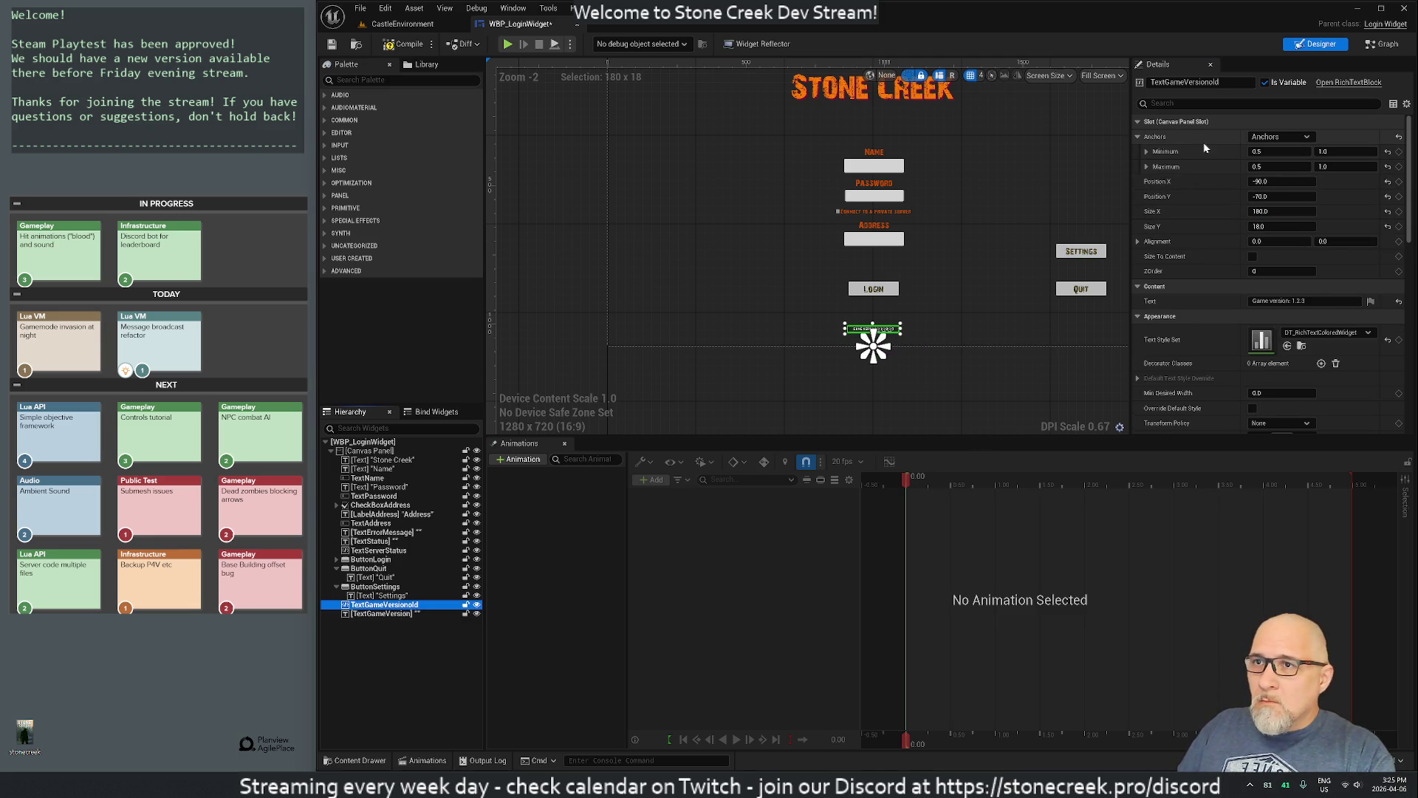
{"action": "right_click", "coordinate": [1183, 135]}
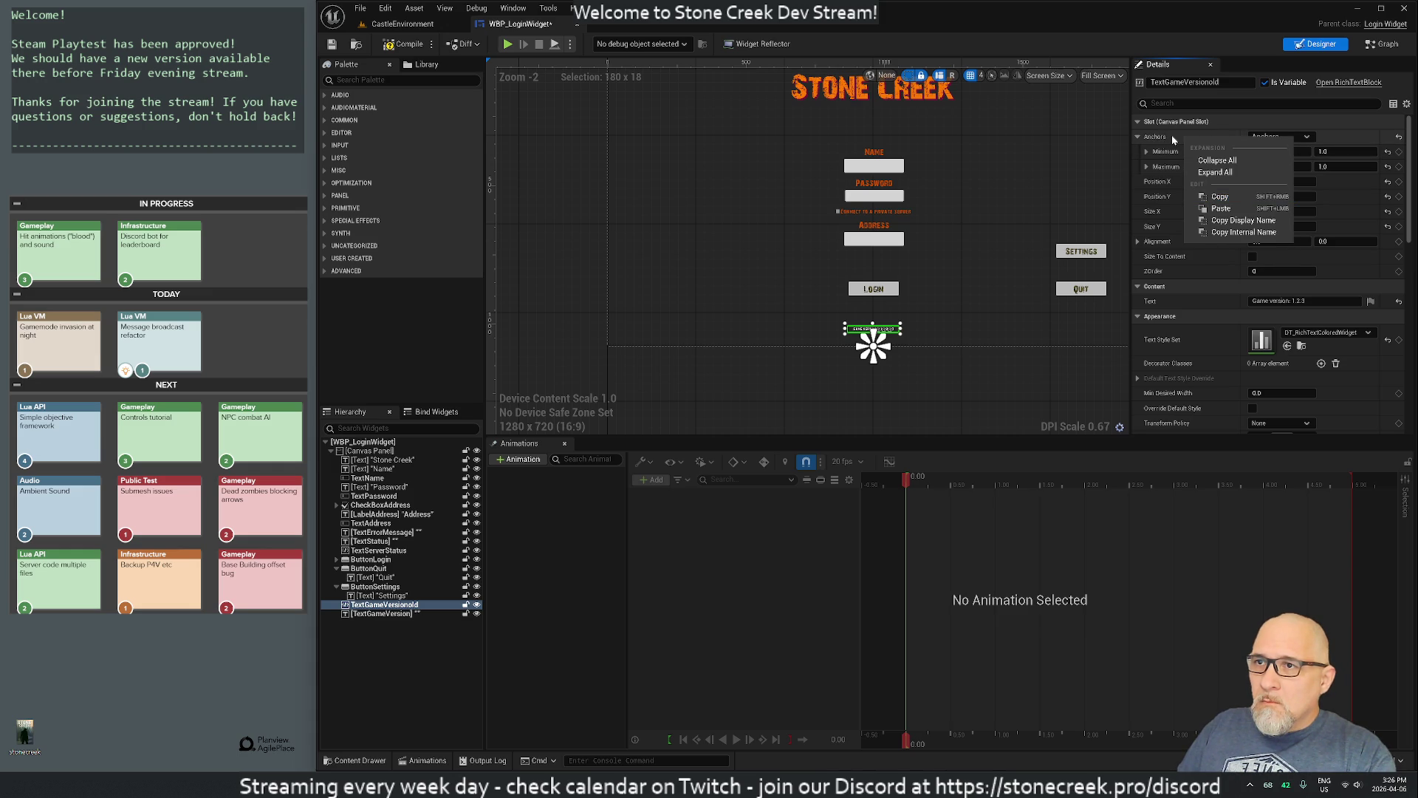
{"action": "left_click", "coordinate": [1173, 140]}
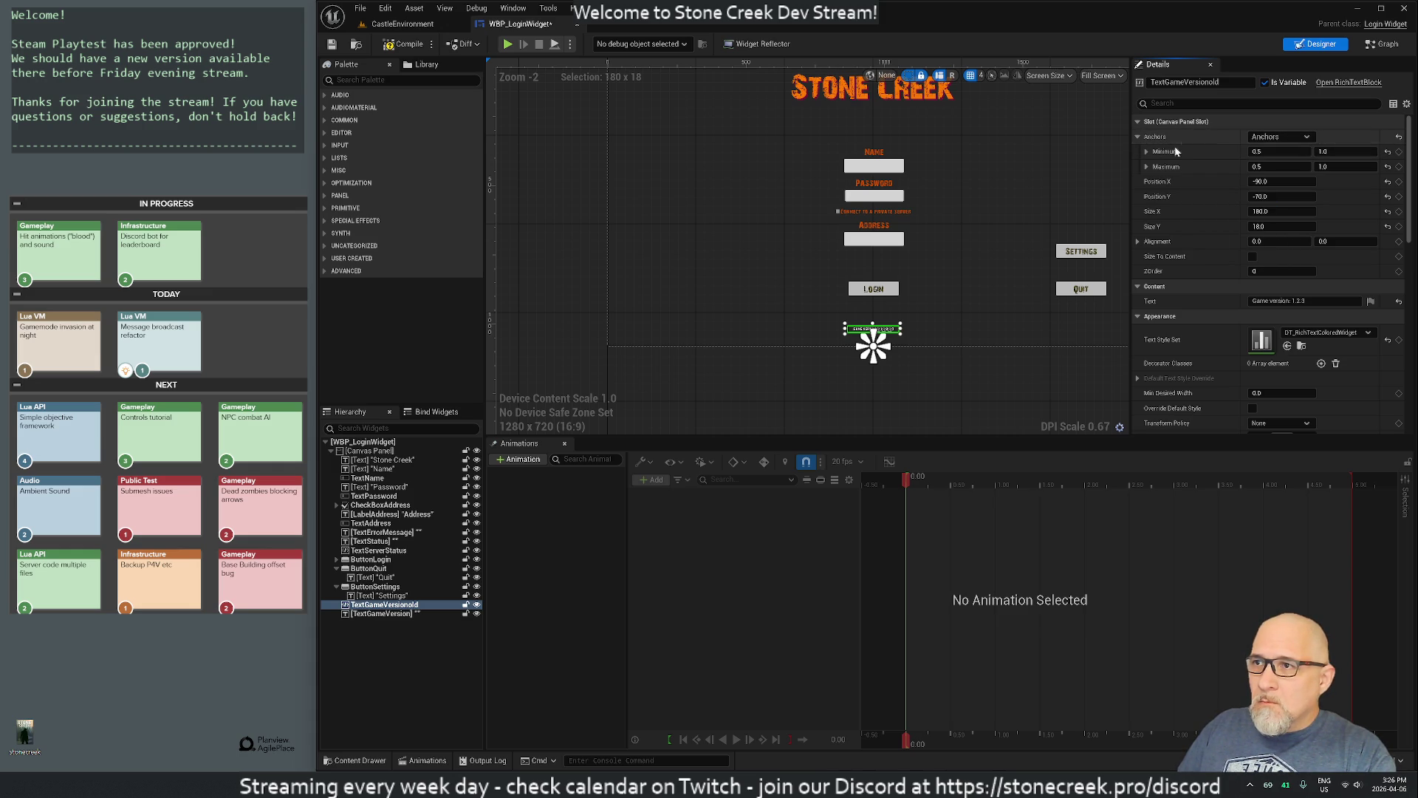
{"action": "left_click", "coordinate": [382, 614]}
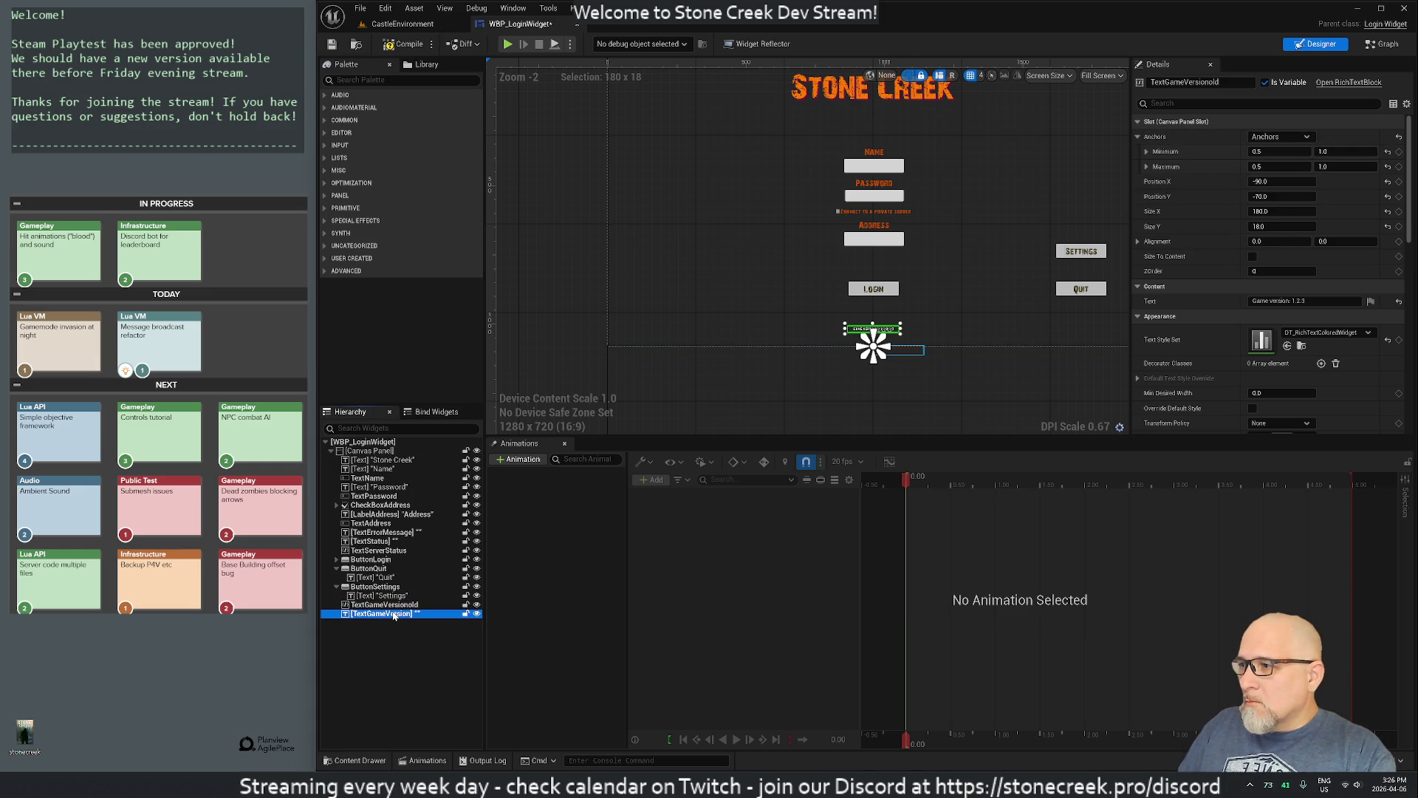
{"action": "left_click", "coordinate": [1165, 135]}
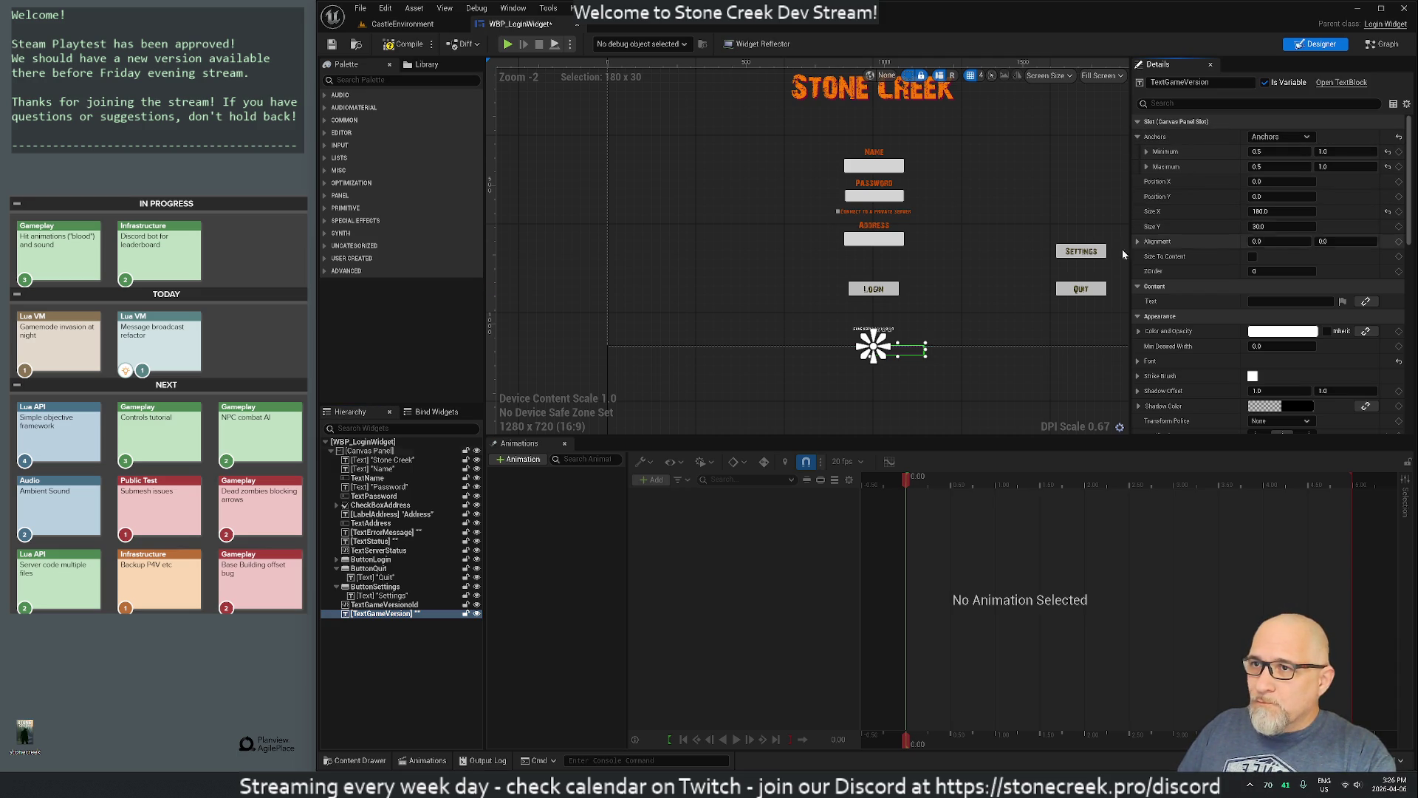
Step: Set the label height to -70, shrink it on the canvas, and undo a trial Y of -90
{"action": "left_click", "coordinate": [1282, 226]}
{"action": "type", "text": "-"}
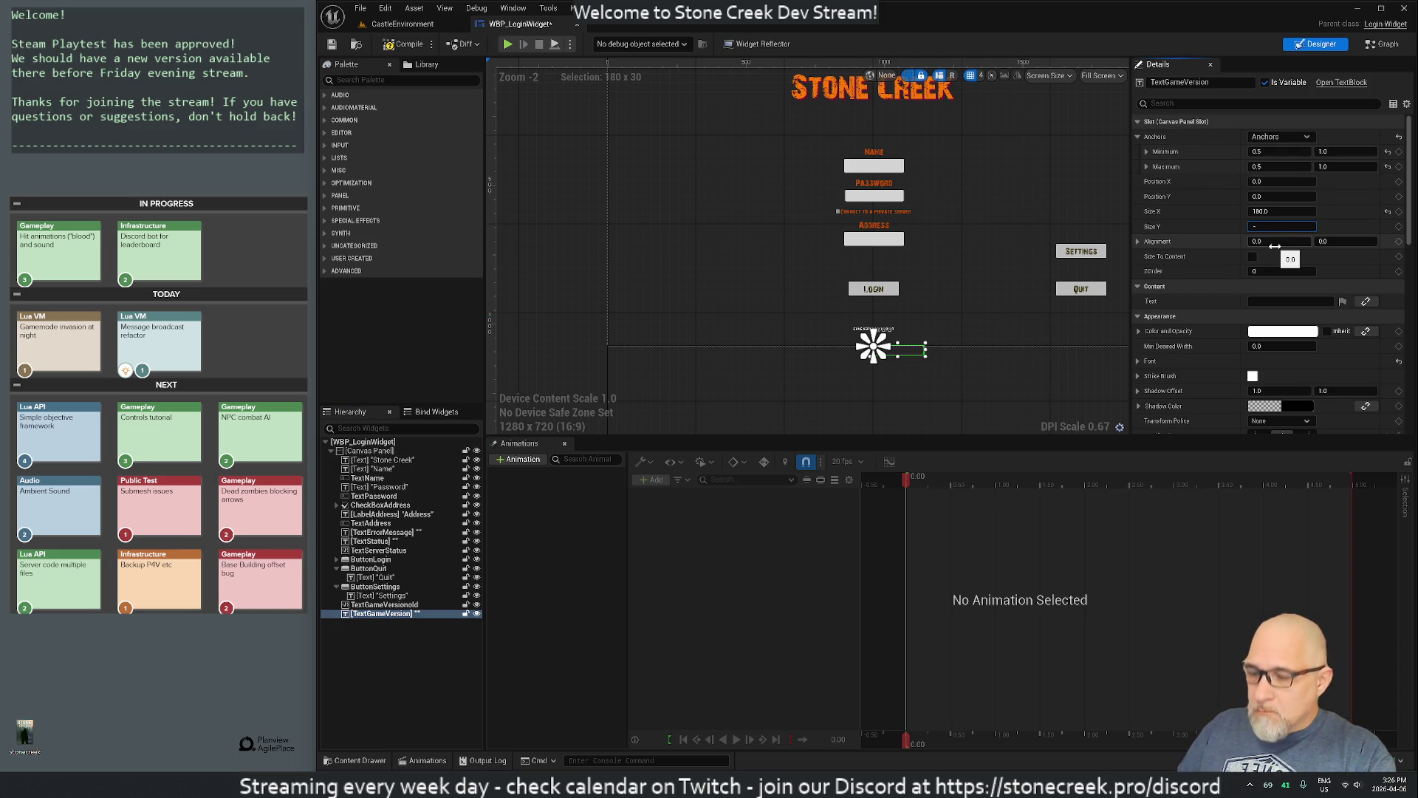
{"action": "type", "text": "70"}
{"action": "key", "text": "Return"}
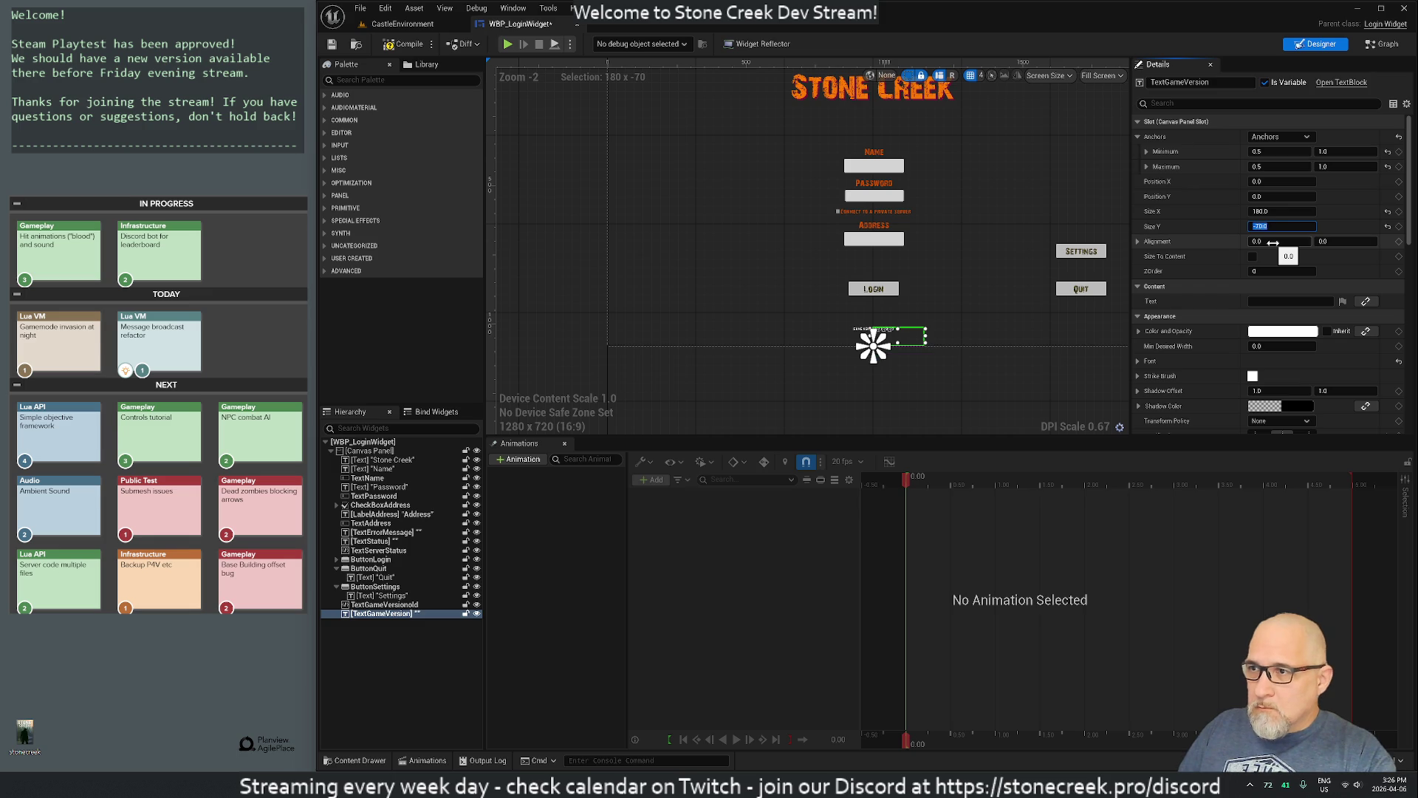
{"action": "left_click_drag", "start_coordinate": [897, 340], "coordinate": [897, 330]}
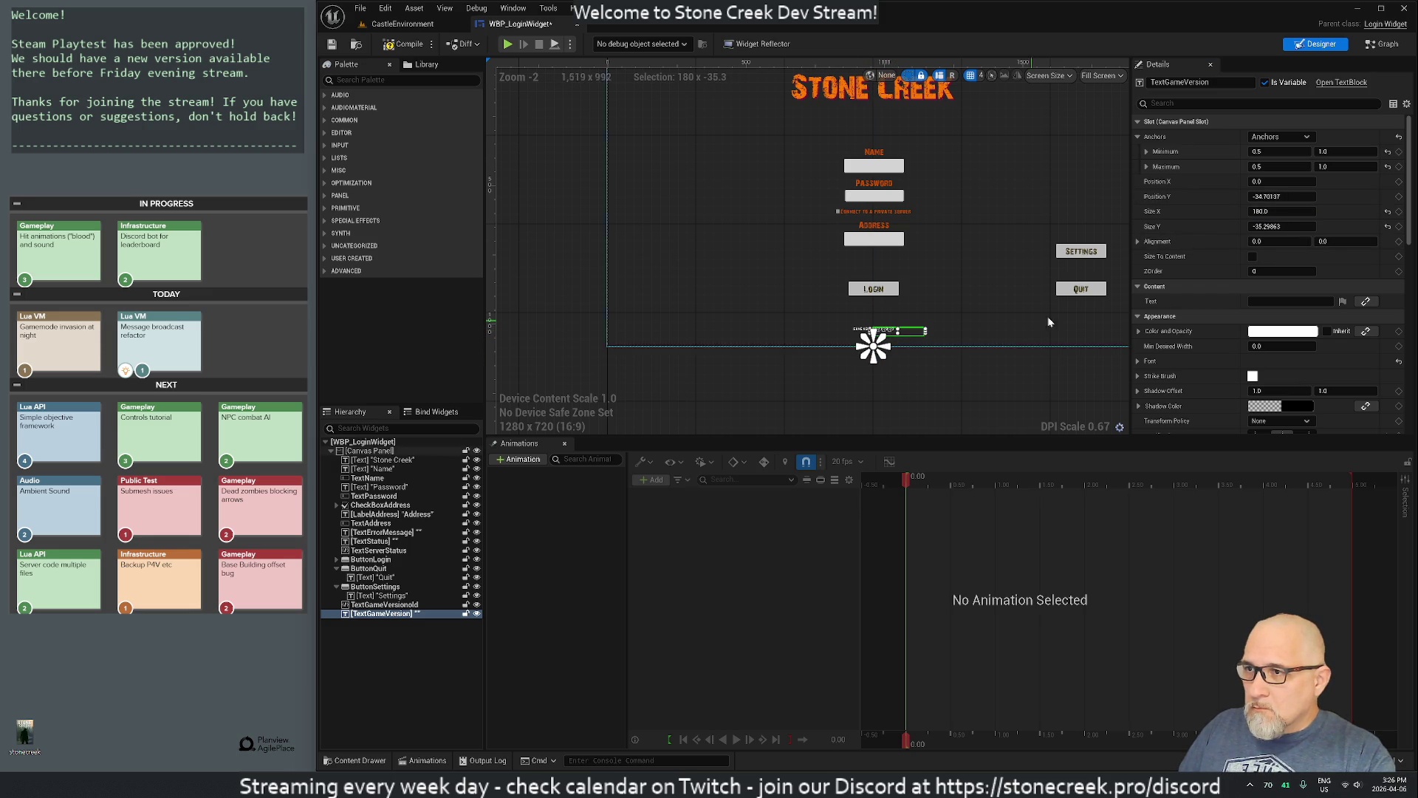
{"action": "left_click", "coordinate": [1282, 196]}
{"action": "type", "text": "-90.0"}
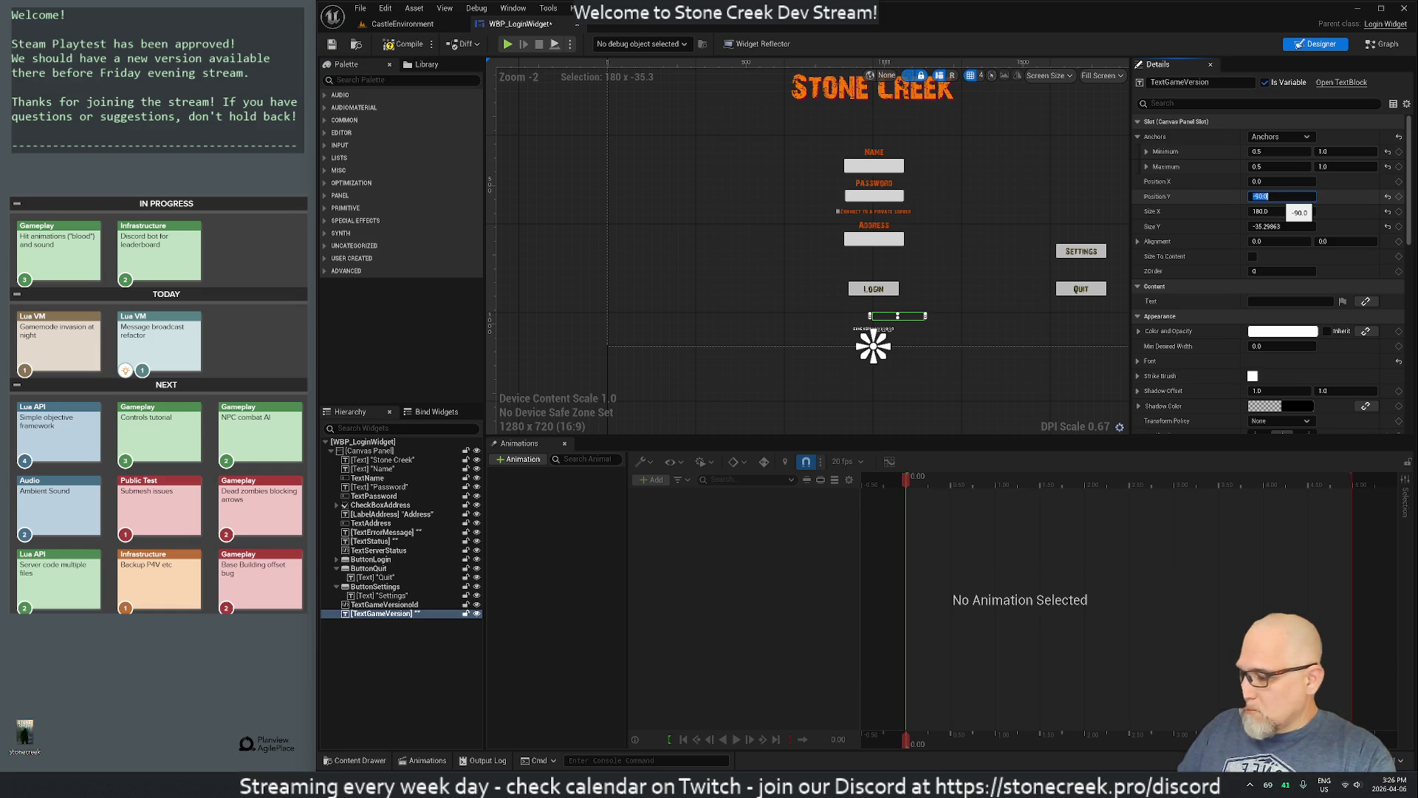
{"action": "type", "text": "-90"}
{"action": "key", "text": "Tab"}
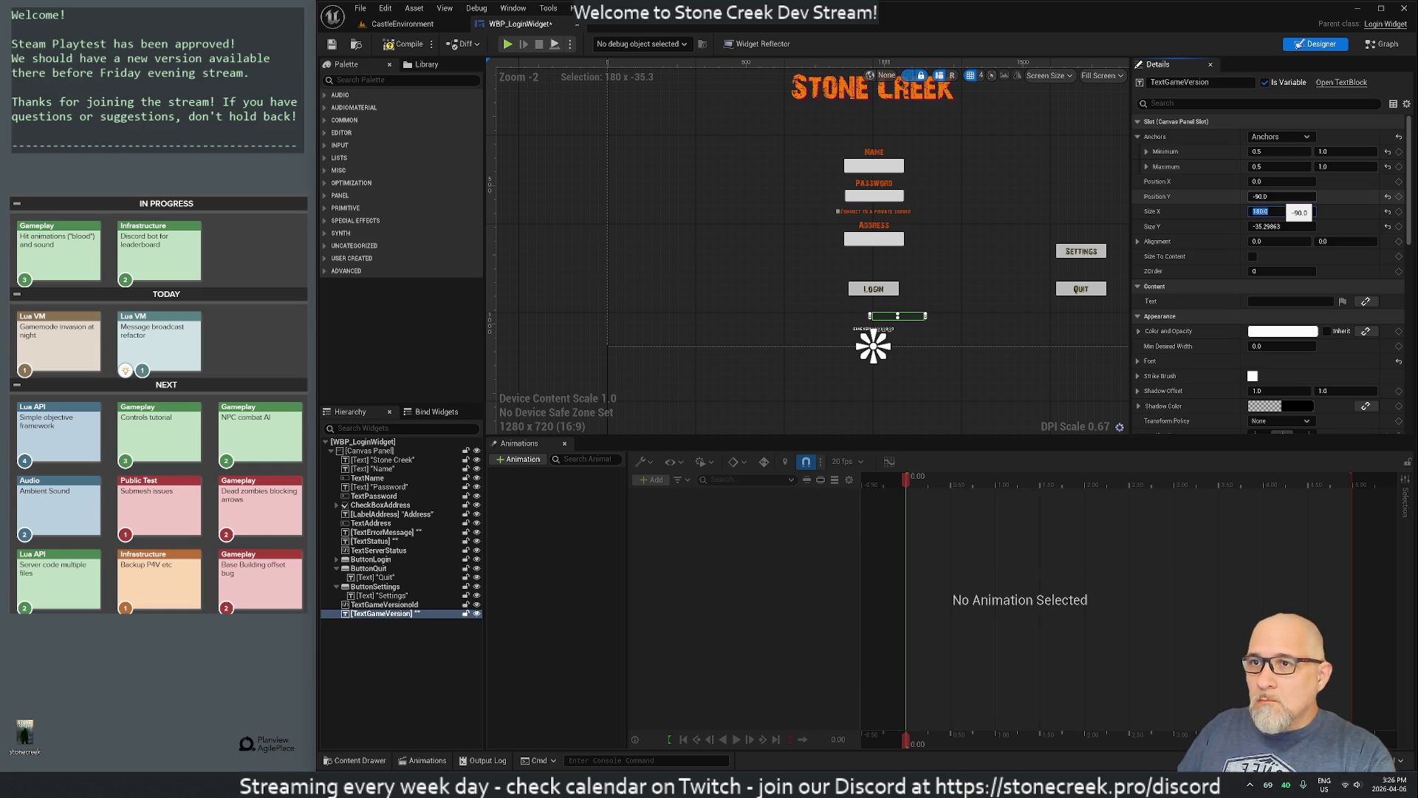
{"action": "key", "text": "Tab"}
{"action": "key", "text": "Tab"}
{"action": "key", "text": "Tab"}
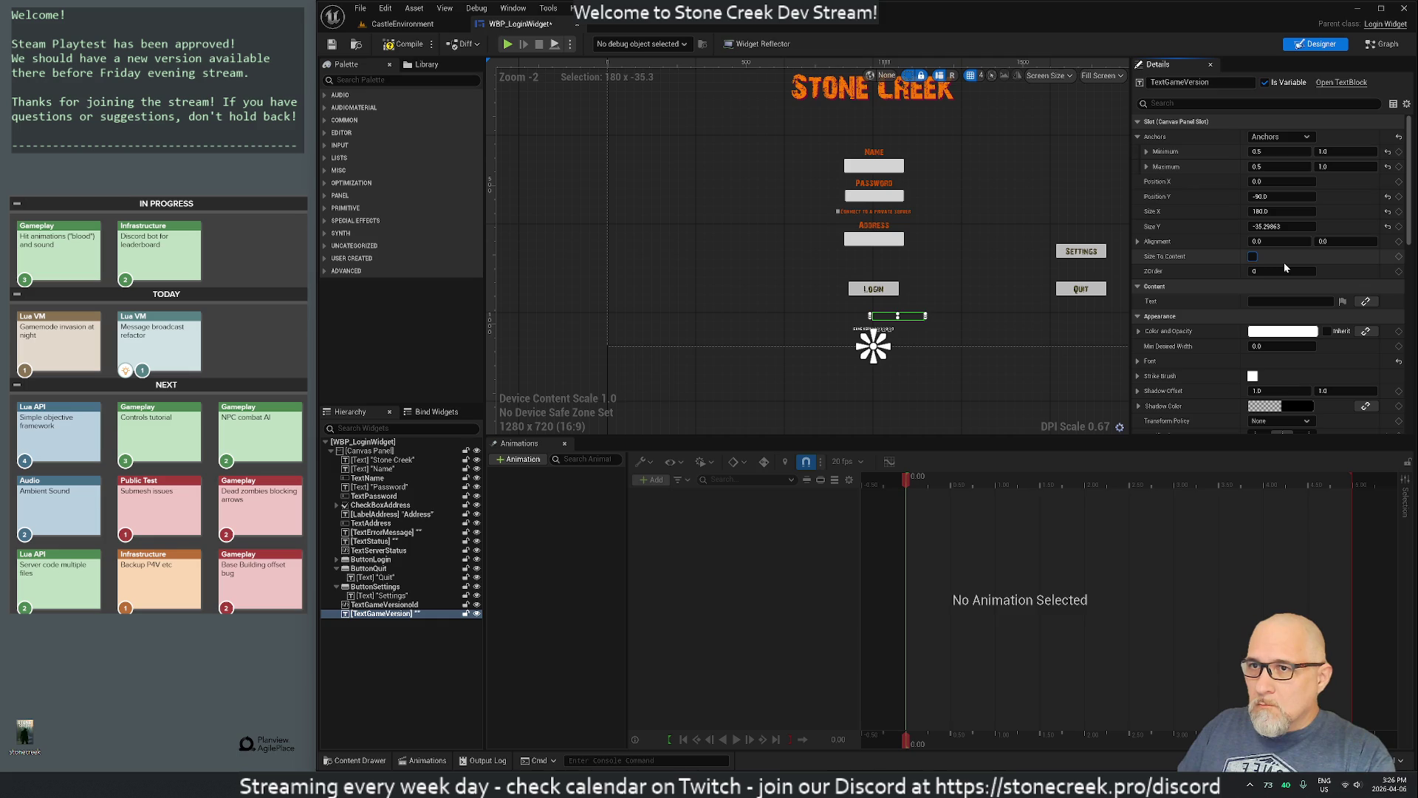
{"action": "key", "text": "ctrl+z"}
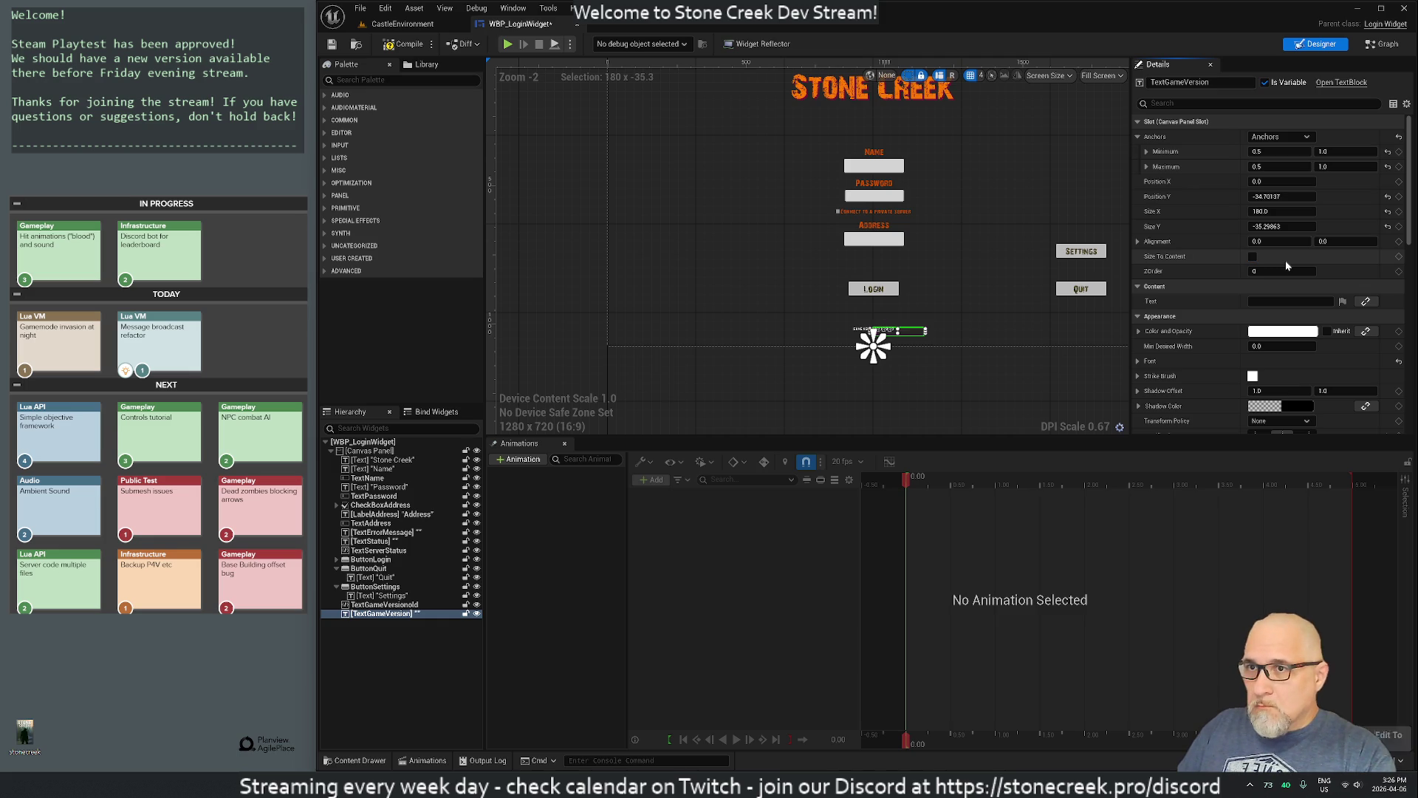
Step: Set the label's Position Y to -30 and its height to -35
{"action": "left_click", "coordinate": [1289, 196]}
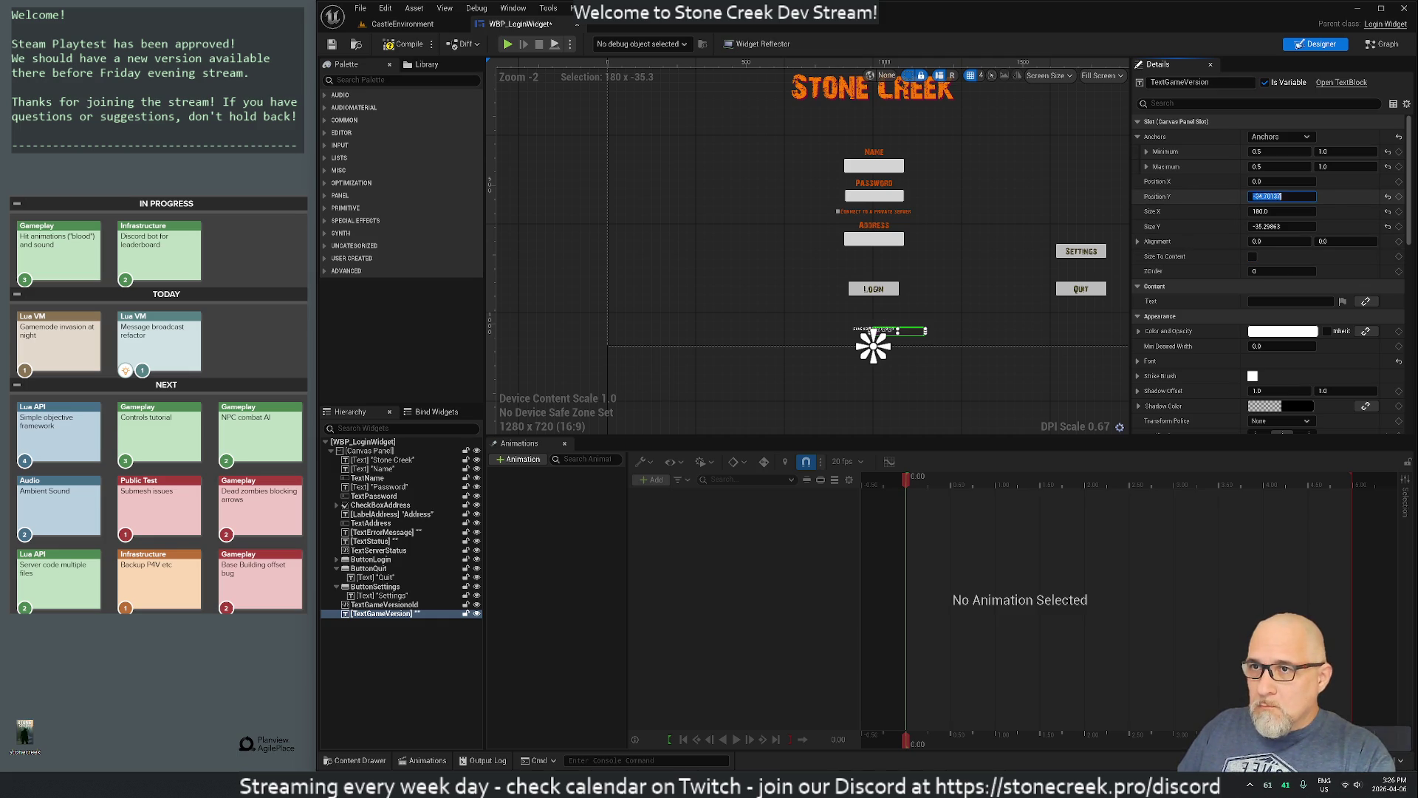
{"action": "type", "text": "-30"}
{"action": "key", "text": "Return"}
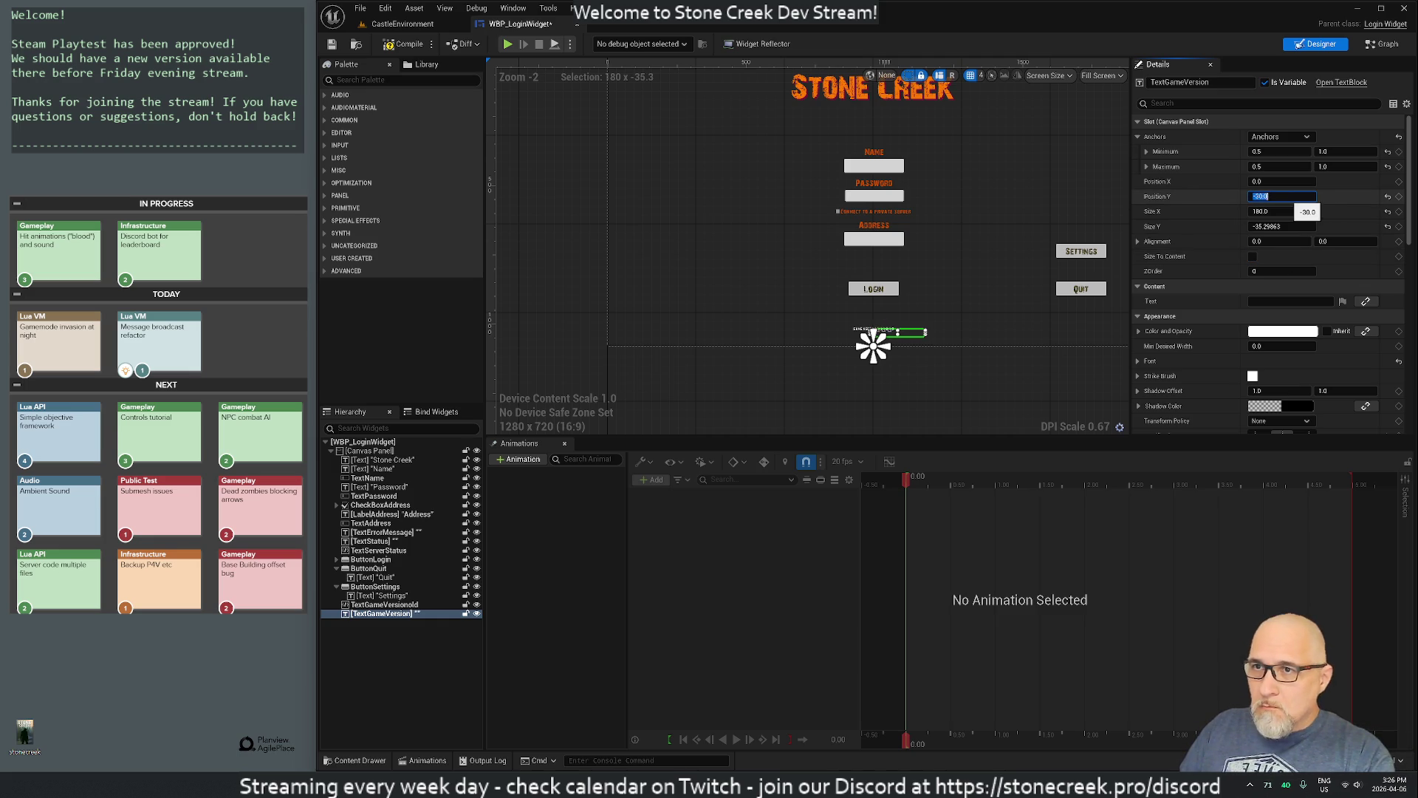
{"action": "left_click", "coordinate": [1281, 226]}
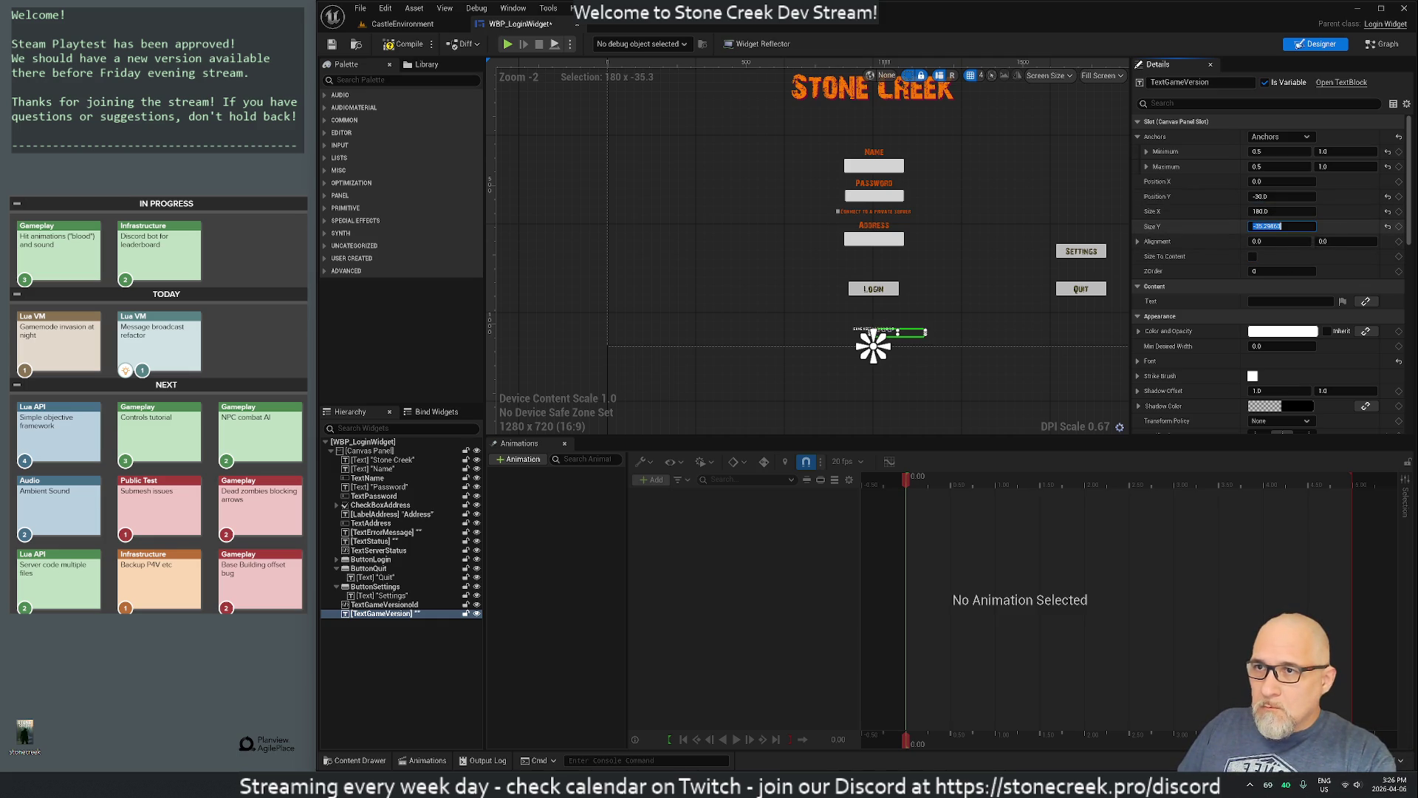
{"action": "type", "text": "-35.0"}
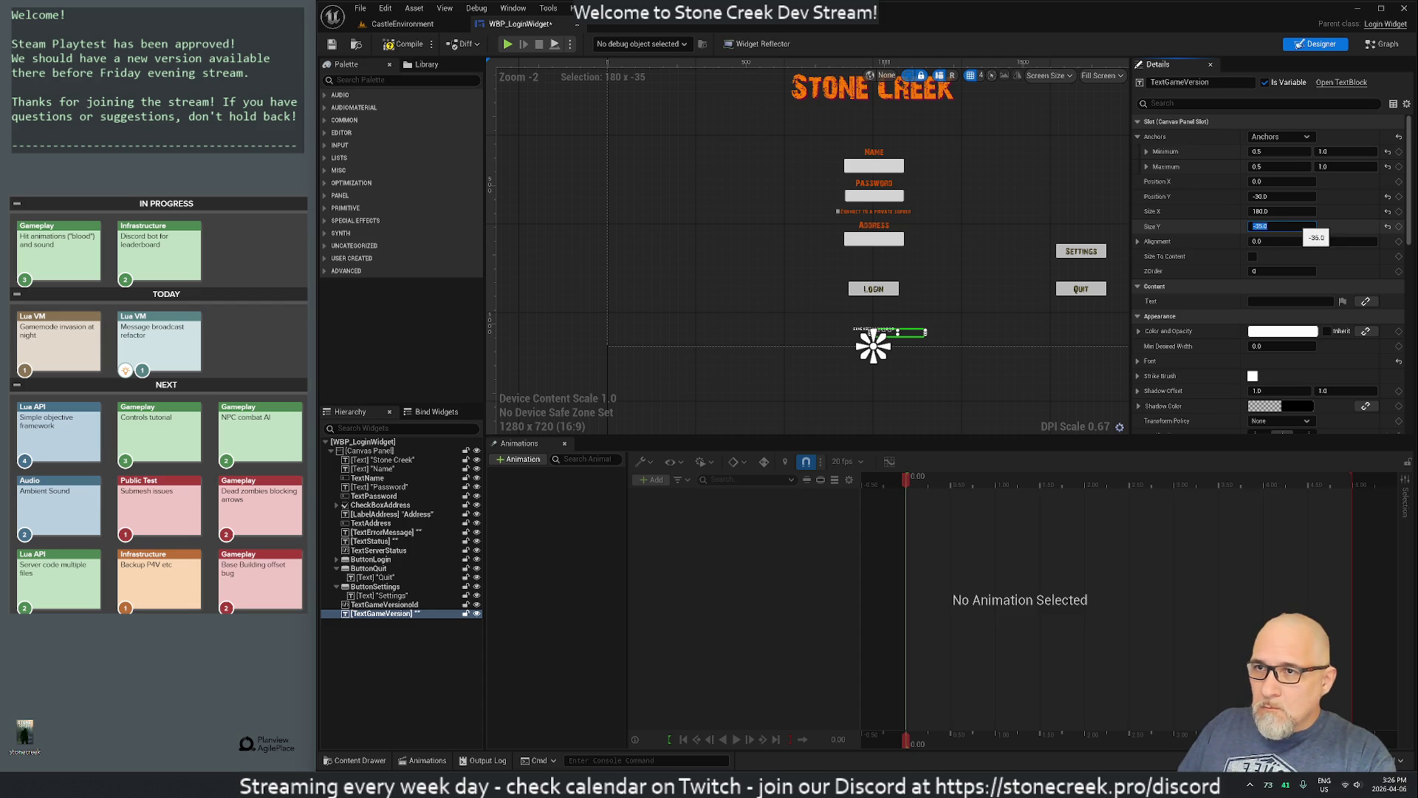
{"action": "key", "text": "Return"}
Step: Move the label to Position X -90, Y -40, then select TextGameVersionold
{"action": "left_click", "coordinate": [1270, 181]}
{"action": "type", "text": "-90"}
{"action": "key", "text": "Return"}
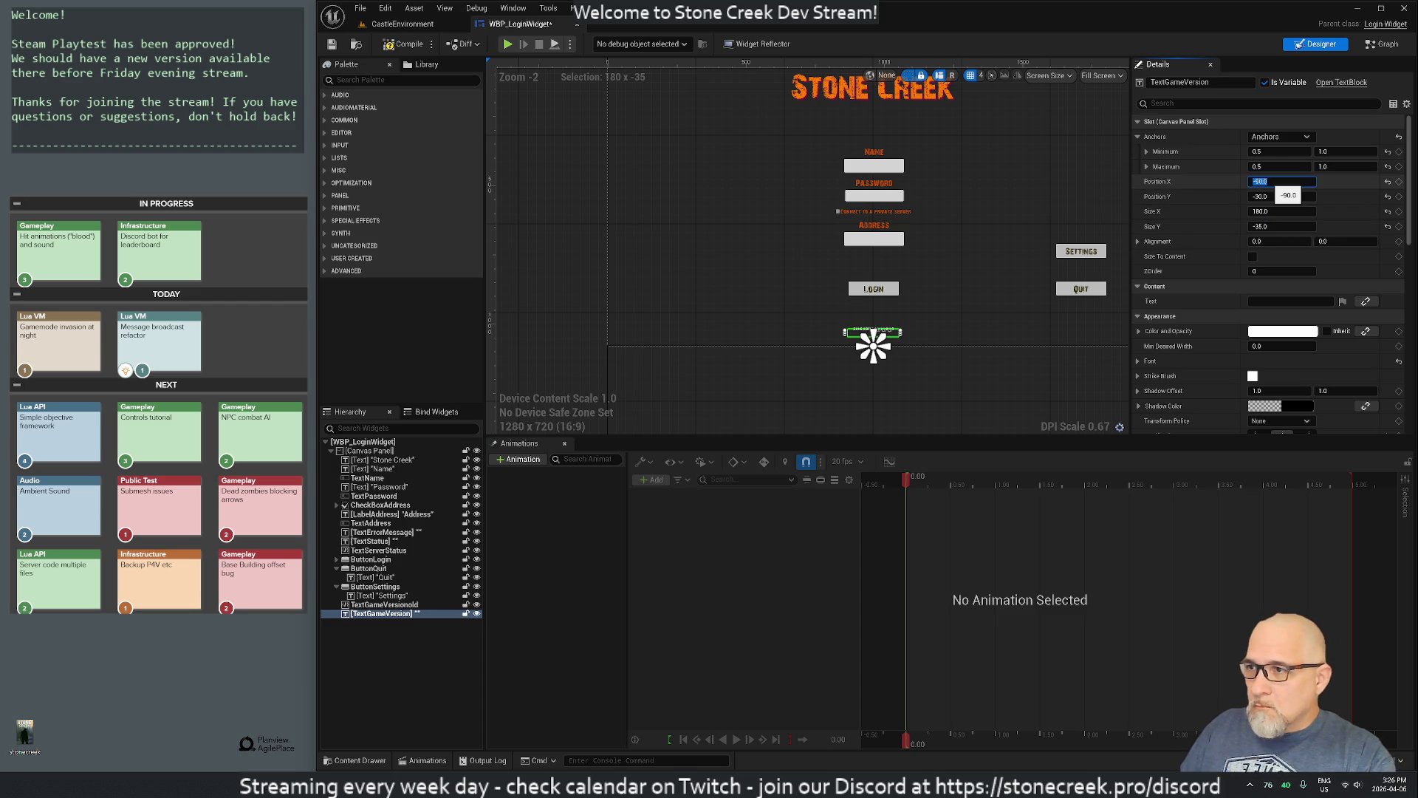
{"action": "left_click", "coordinate": [1271, 197]}
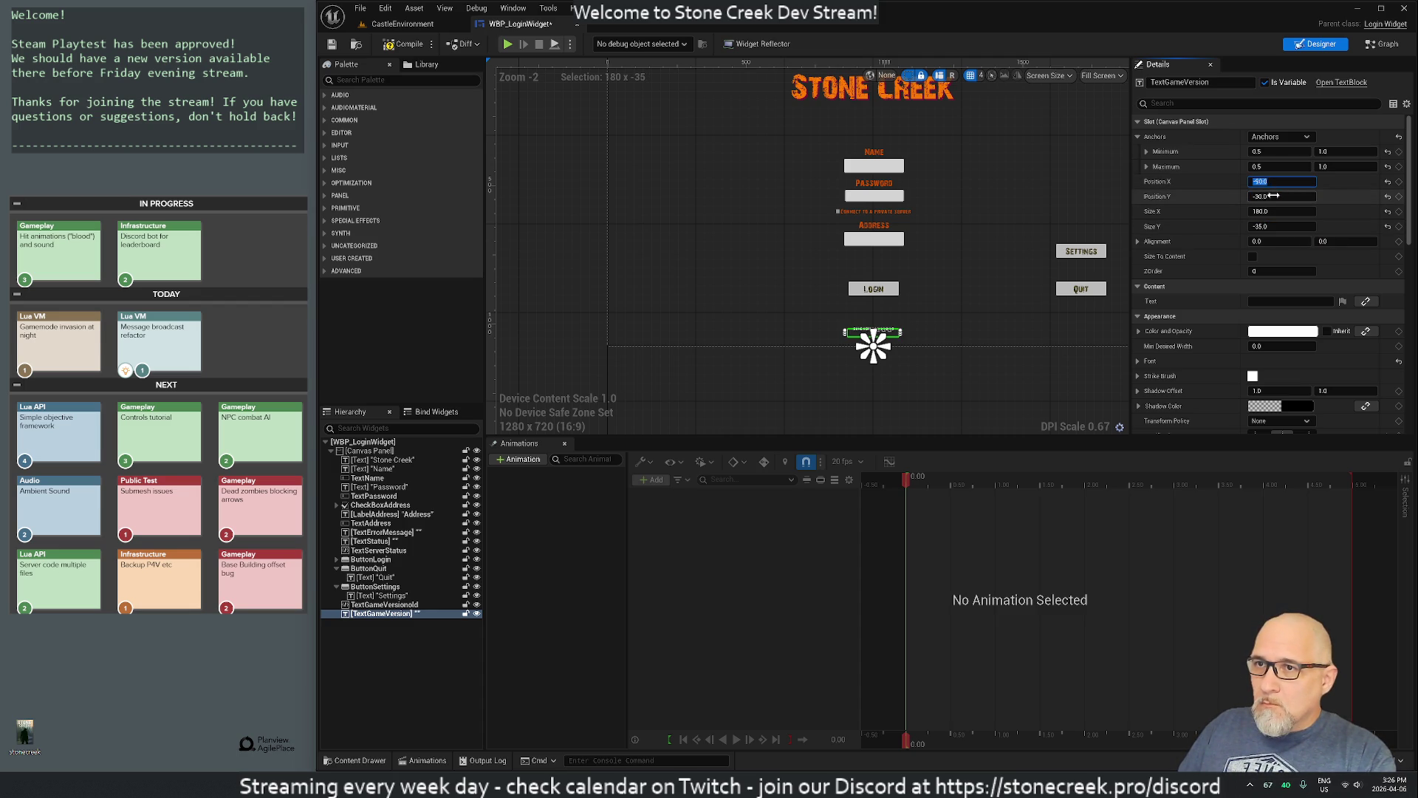
{"action": "type", "text": "-"}
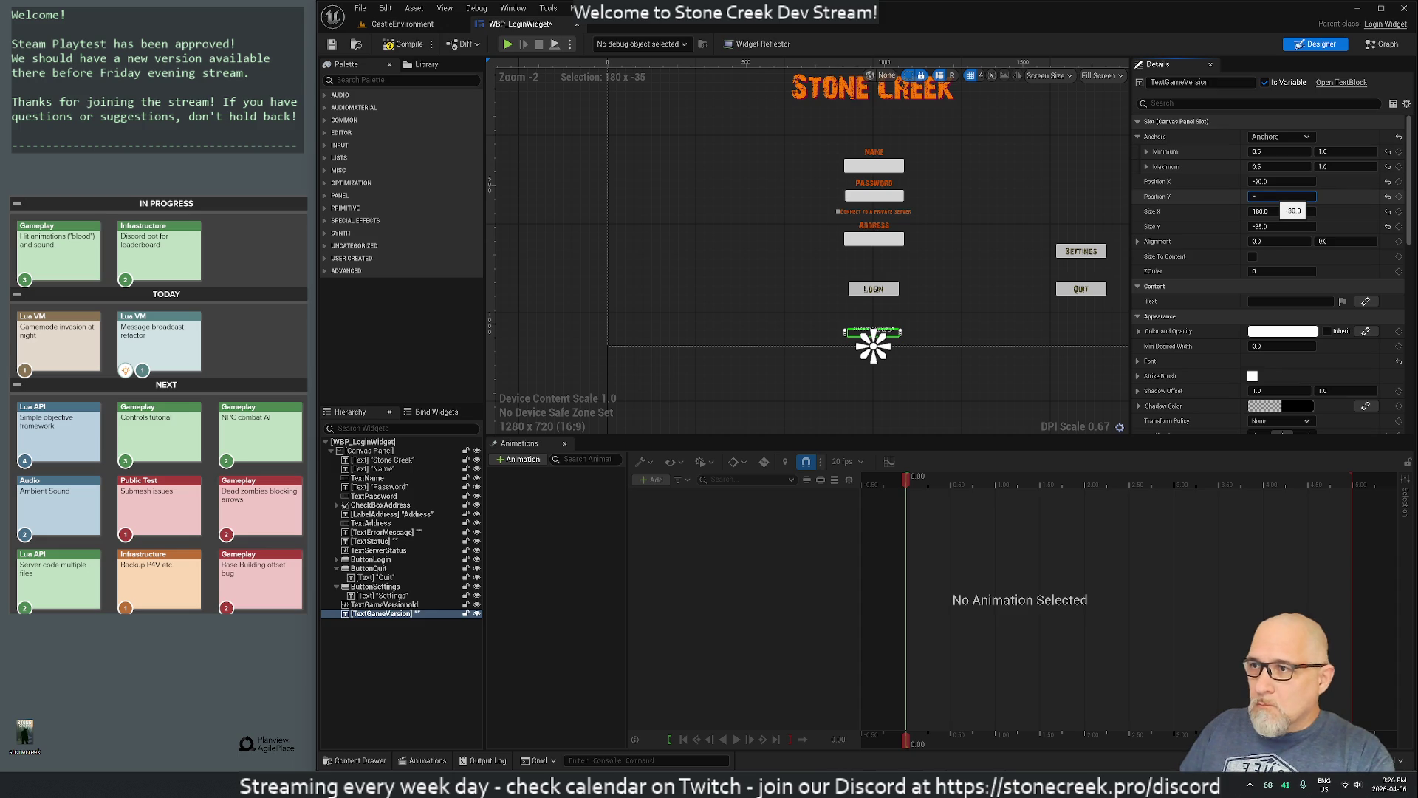
{"action": "type", "text": "40"}
{"action": "key", "text": "Return"}
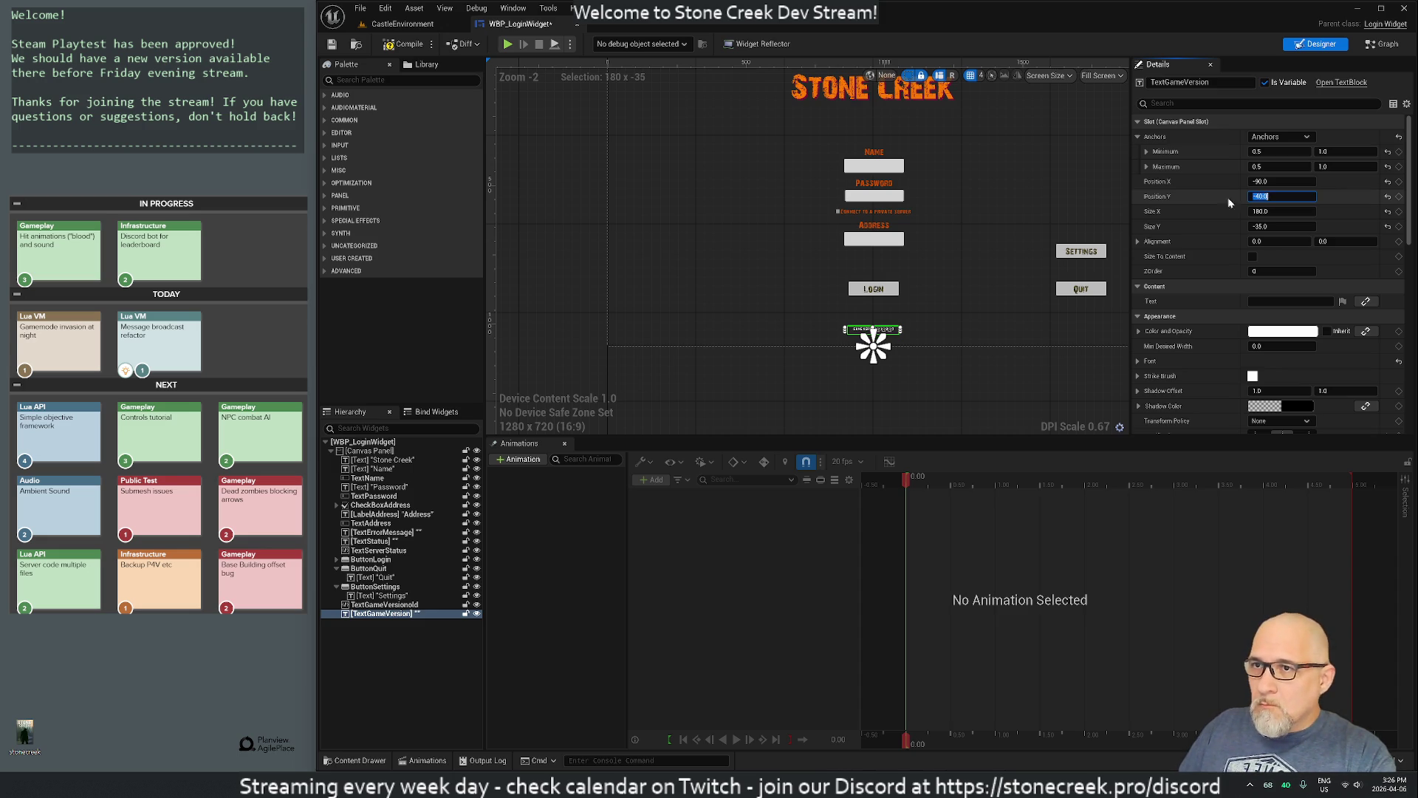
{"action": "left_click", "coordinate": [384, 604]}
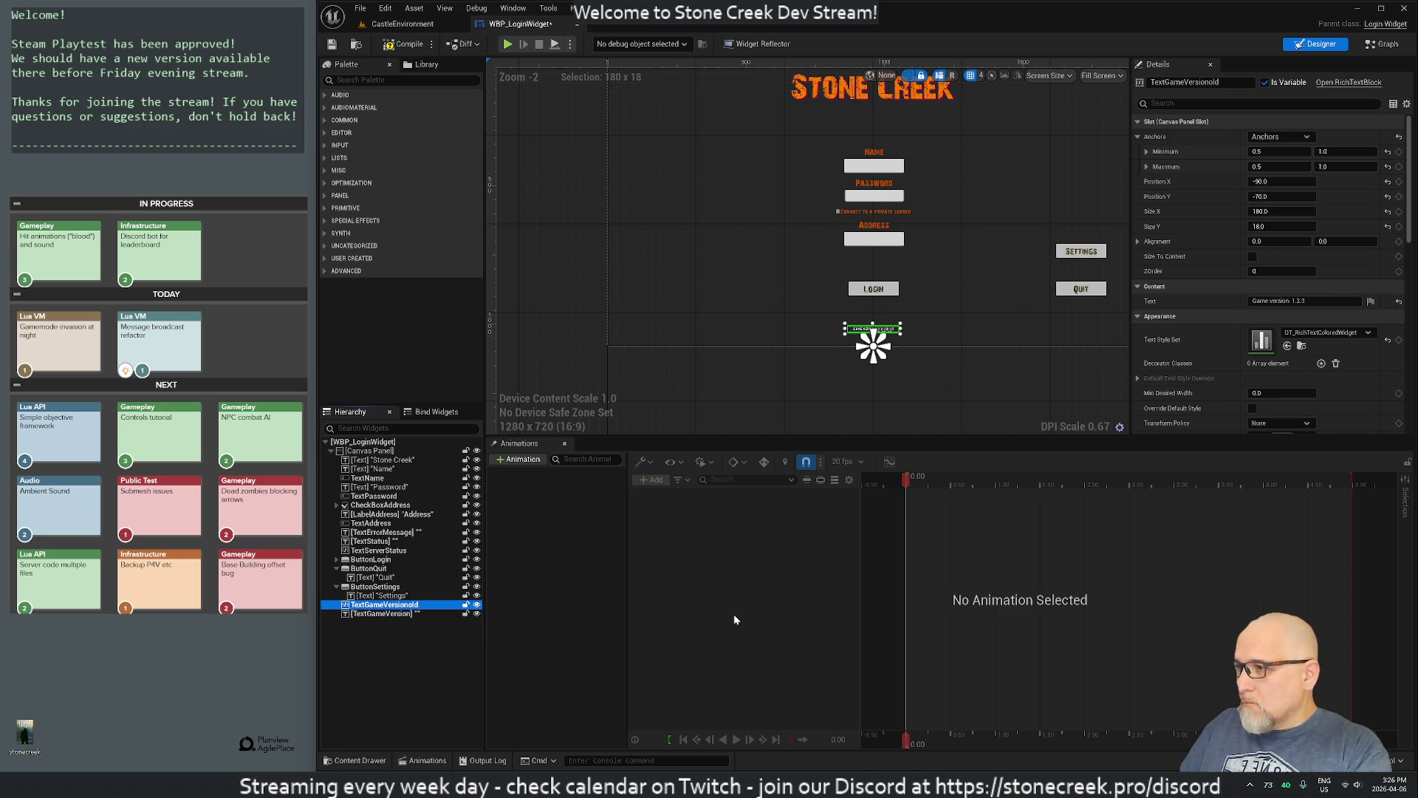
Step: Delete TextGameVersionold, change TextGameVersion's text to 'Version 0.1.2.3', and open its colour picker
{"action": "key", "text": "Delete"}
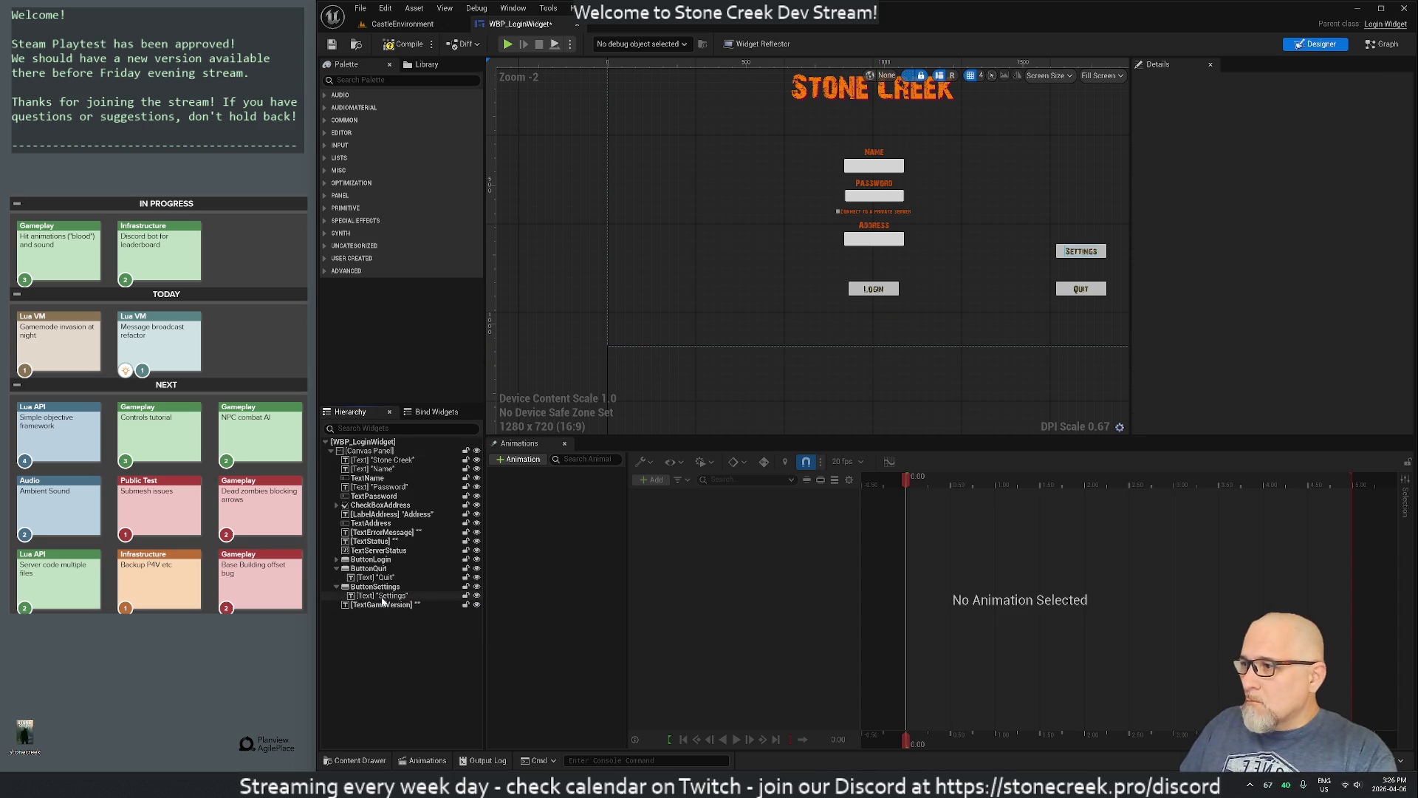
{"action": "left_click", "coordinate": [377, 606]}
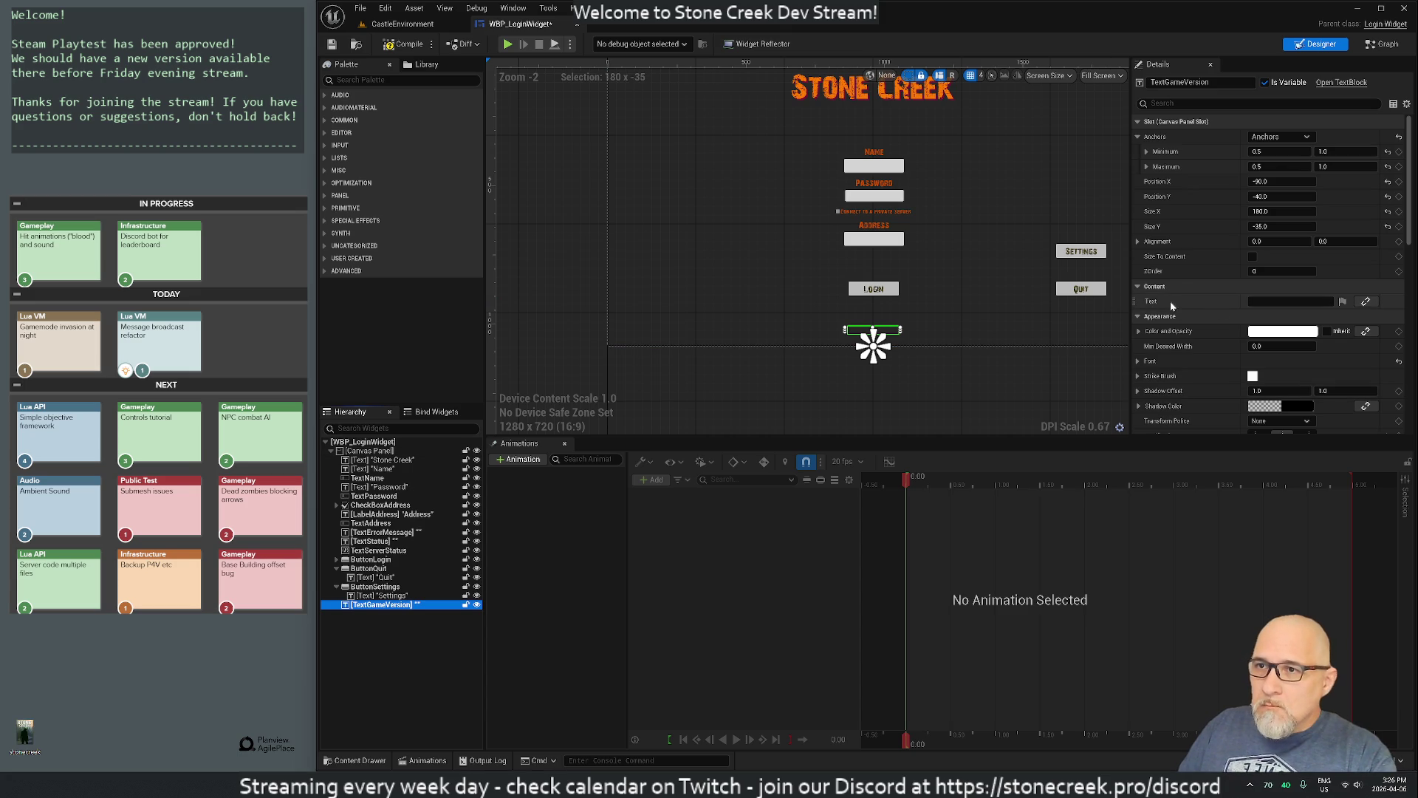
{"action": "left_click", "coordinate": [1253, 301]}
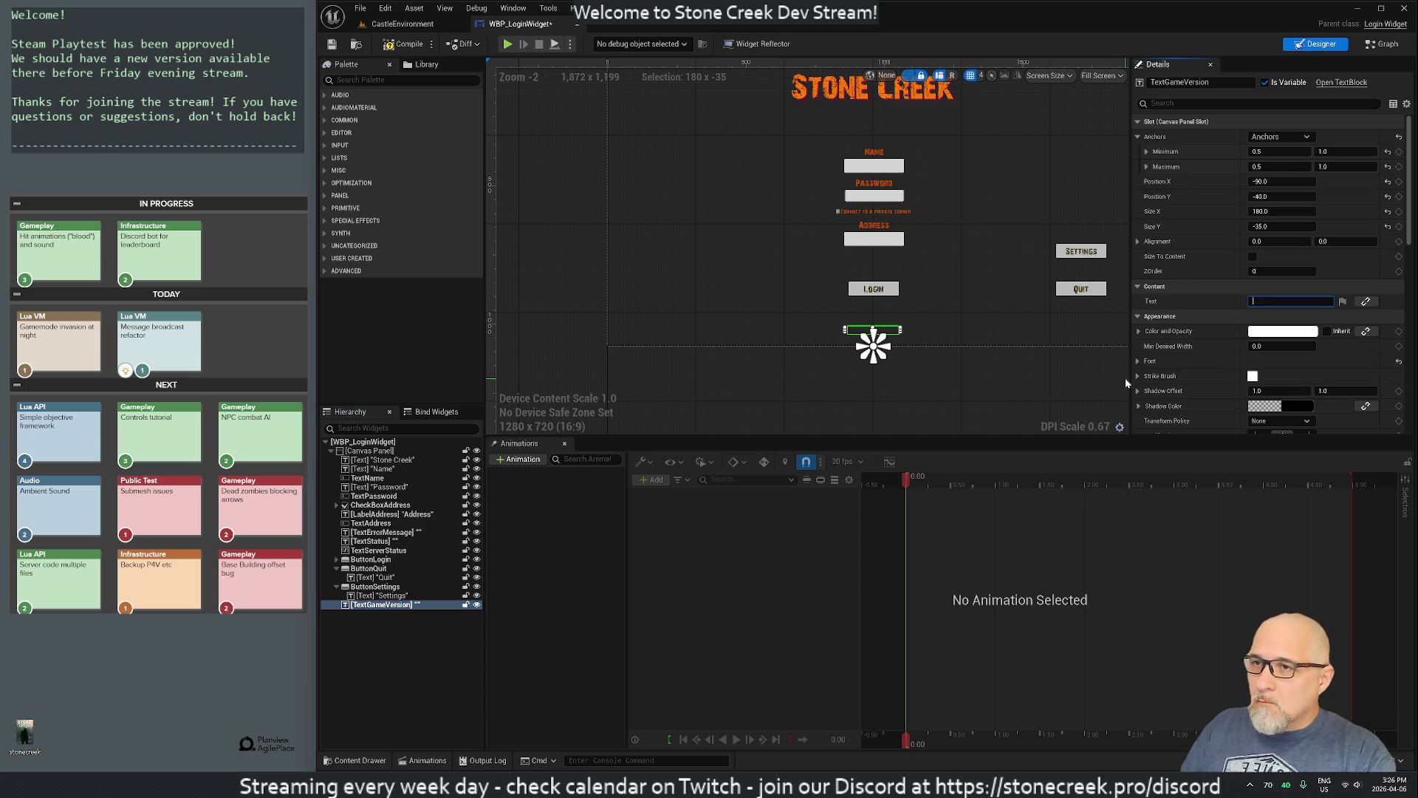
{"action": "type", "text": "Version 0.1.2.3"}
{"action": "key", "text": "Return"}
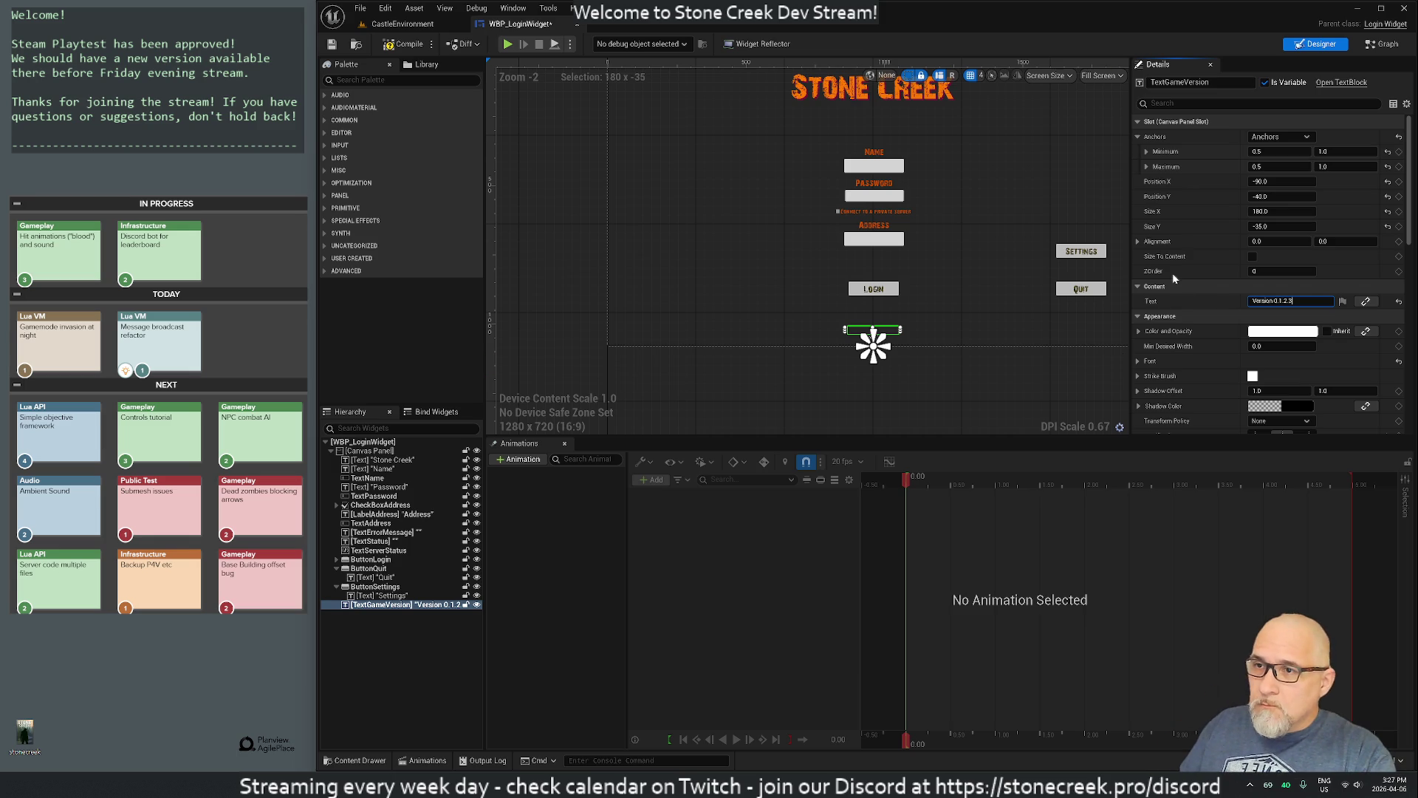
{"action": "left_click", "coordinate": [1283, 331]}
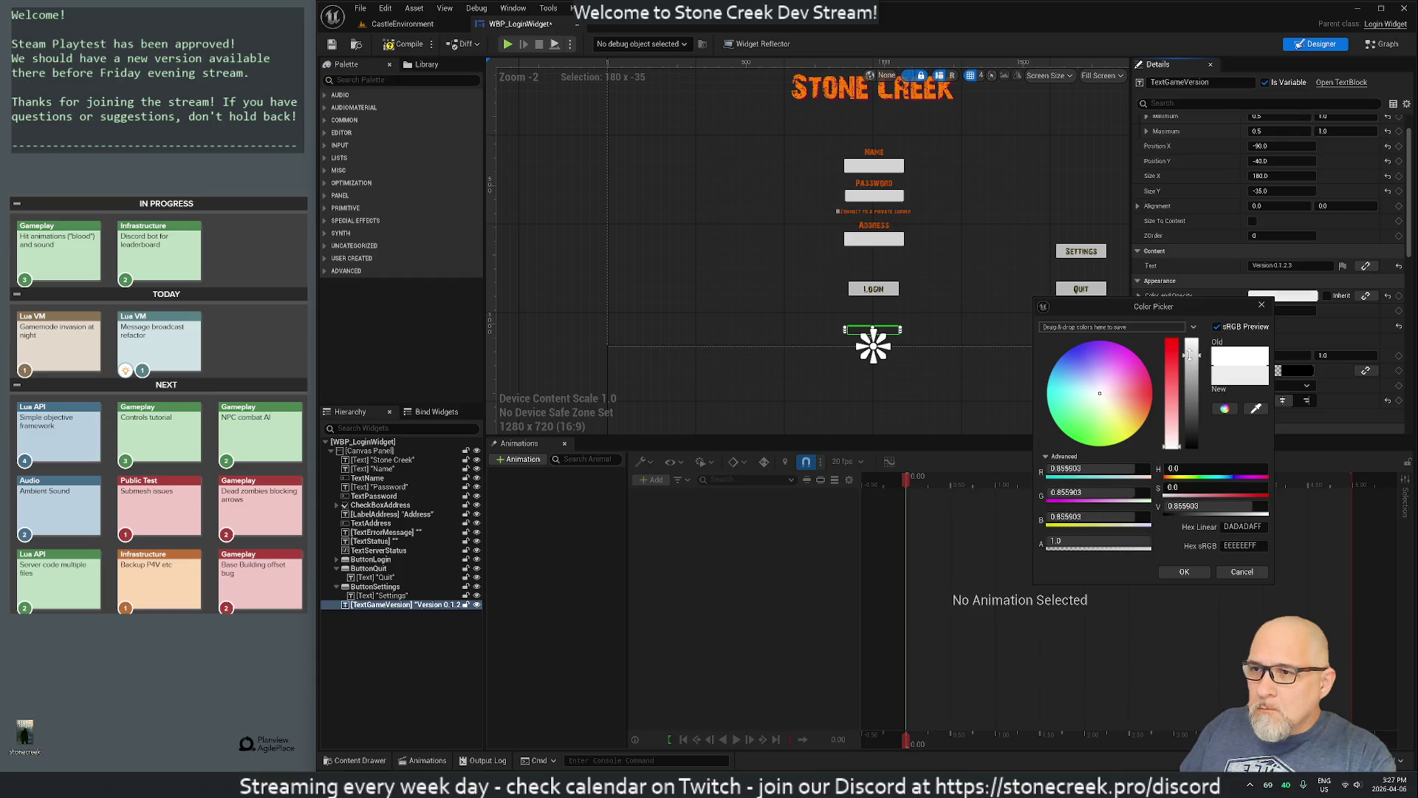
Step: Close the colour picker leaving the label white, and review the Details panel settings
{"action": "scroll", "coordinate": [875, 321], "scroll_direction": "up", "scroll_amount": 9}
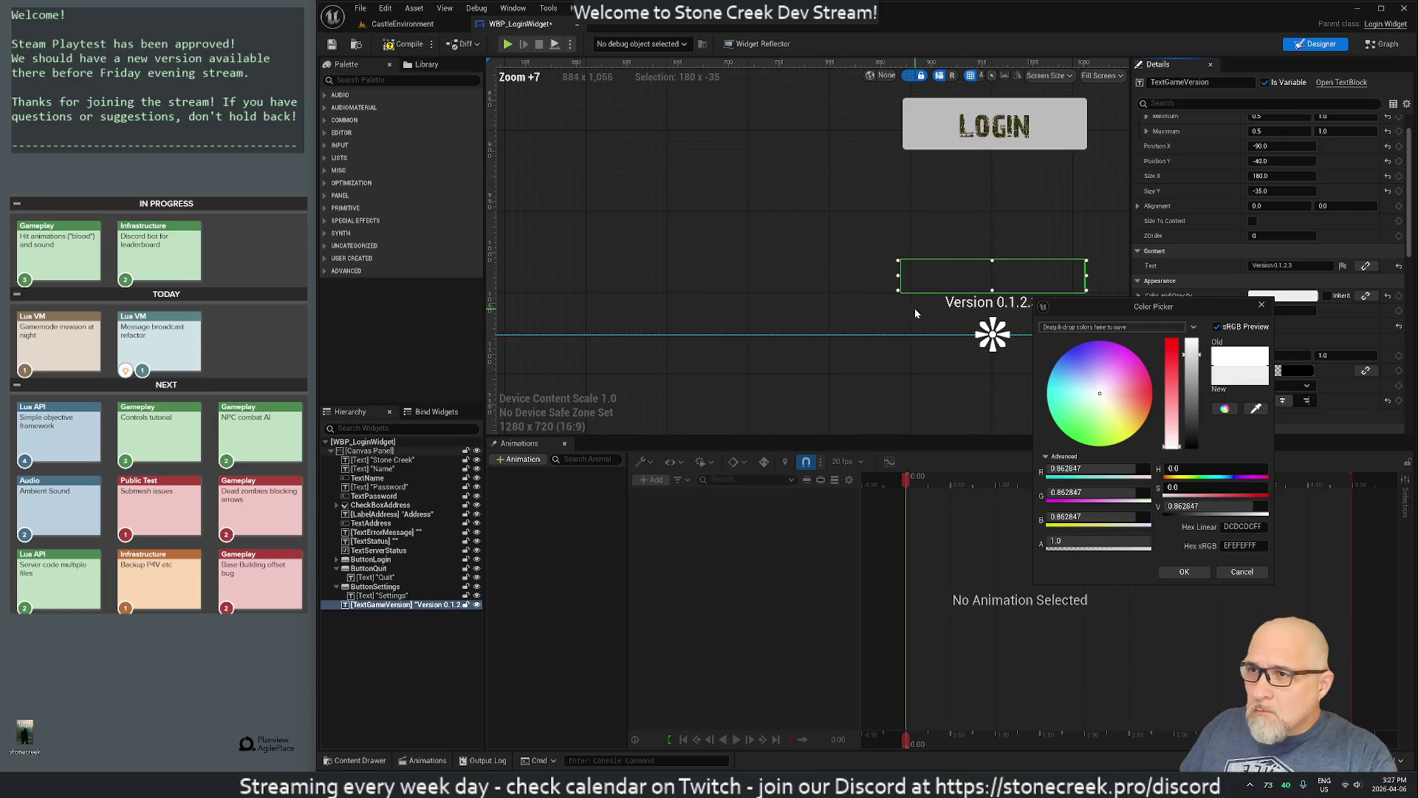
{"action": "left_click", "coordinate": [1262, 304]}
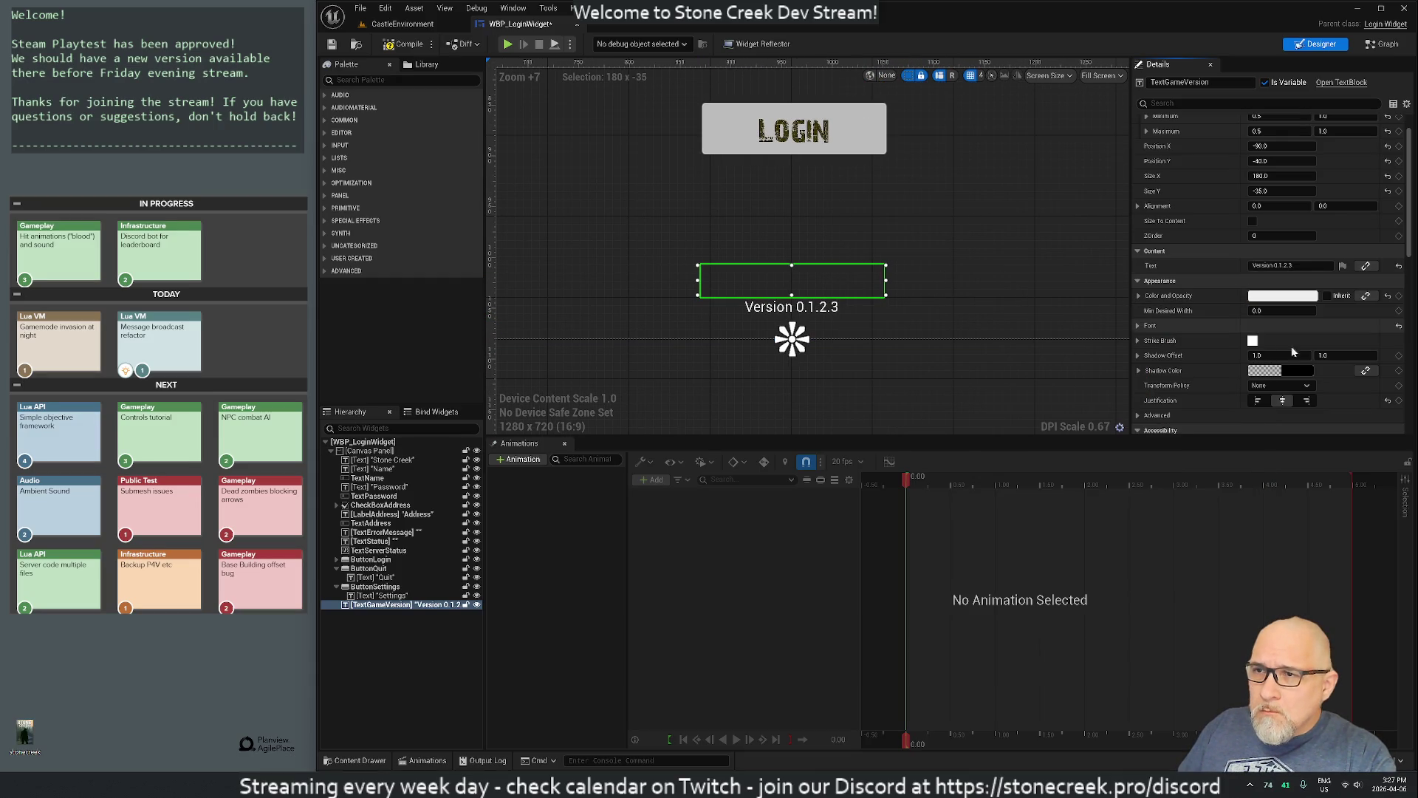
{"action": "scroll", "coordinate": [1251, 390], "scroll_direction": "down", "scroll_amount": 5}
{"action": "scroll", "coordinate": [1252, 390], "scroll_direction": "down", "scroll_amount": 3}
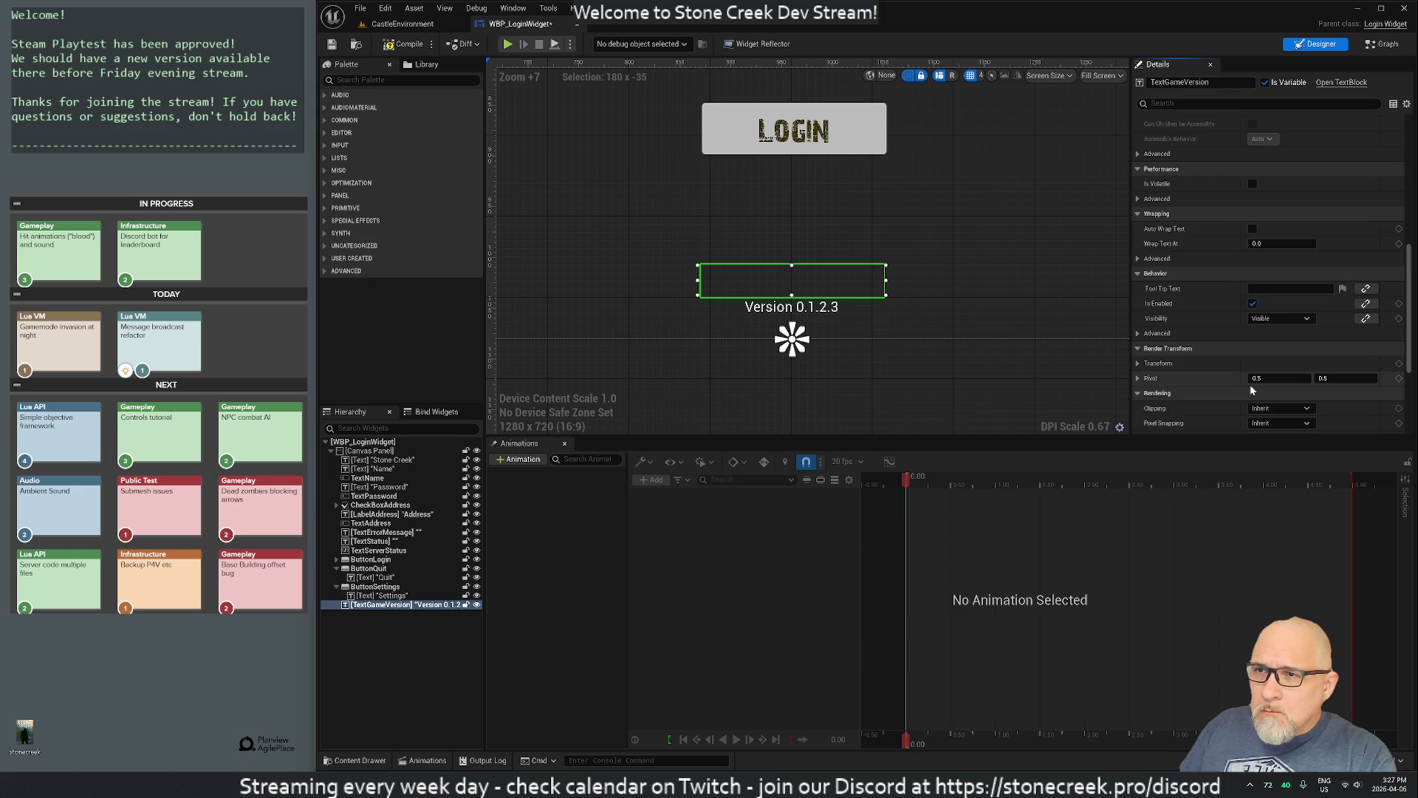
{"action": "scroll", "coordinate": [1252, 390], "scroll_direction": "down", "scroll_amount": 2}
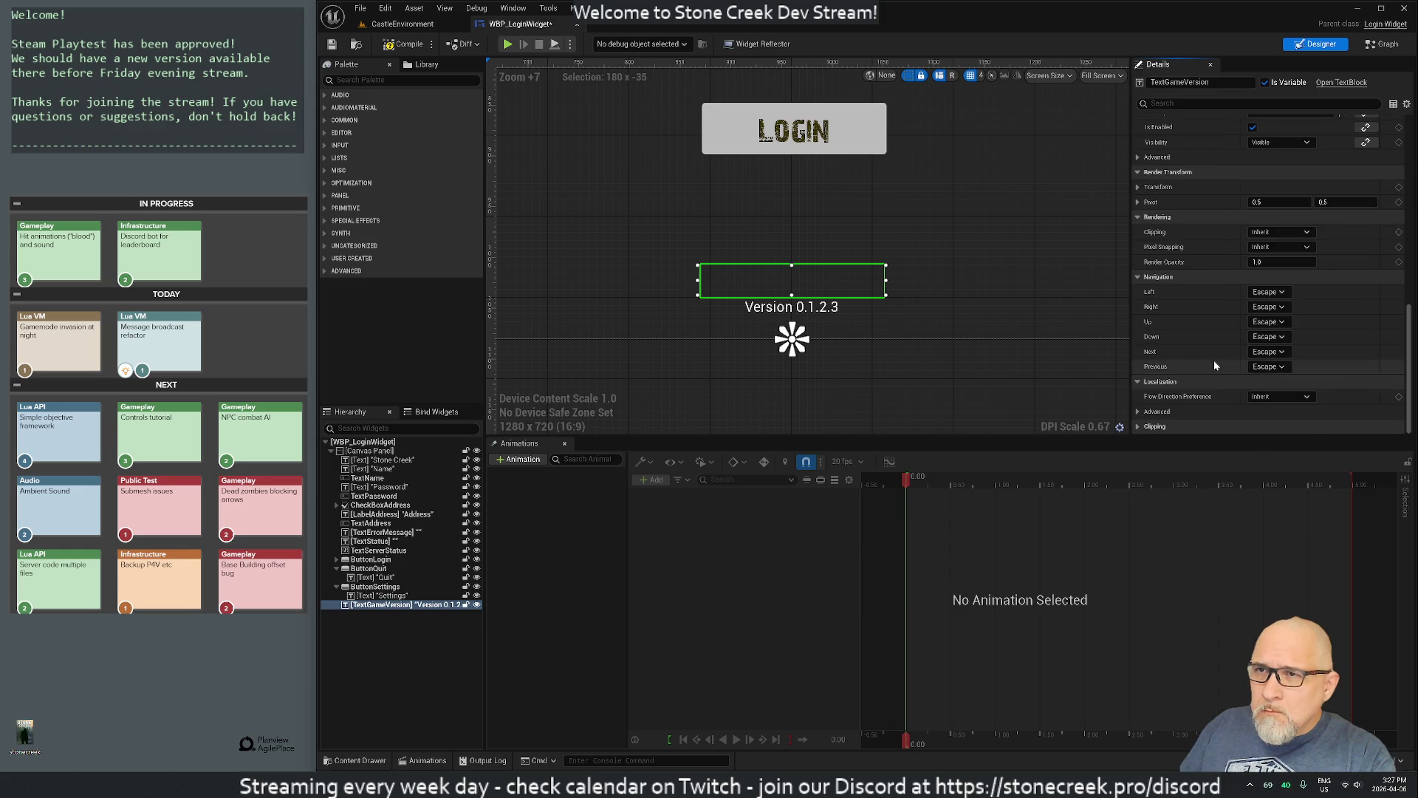
{"action": "scroll", "coordinate": [1251, 385], "scroll_direction": "up", "scroll_amount": 2}
{"action": "scroll", "coordinate": [1251, 383], "scroll_direction": "up", "scroll_amount": 10}
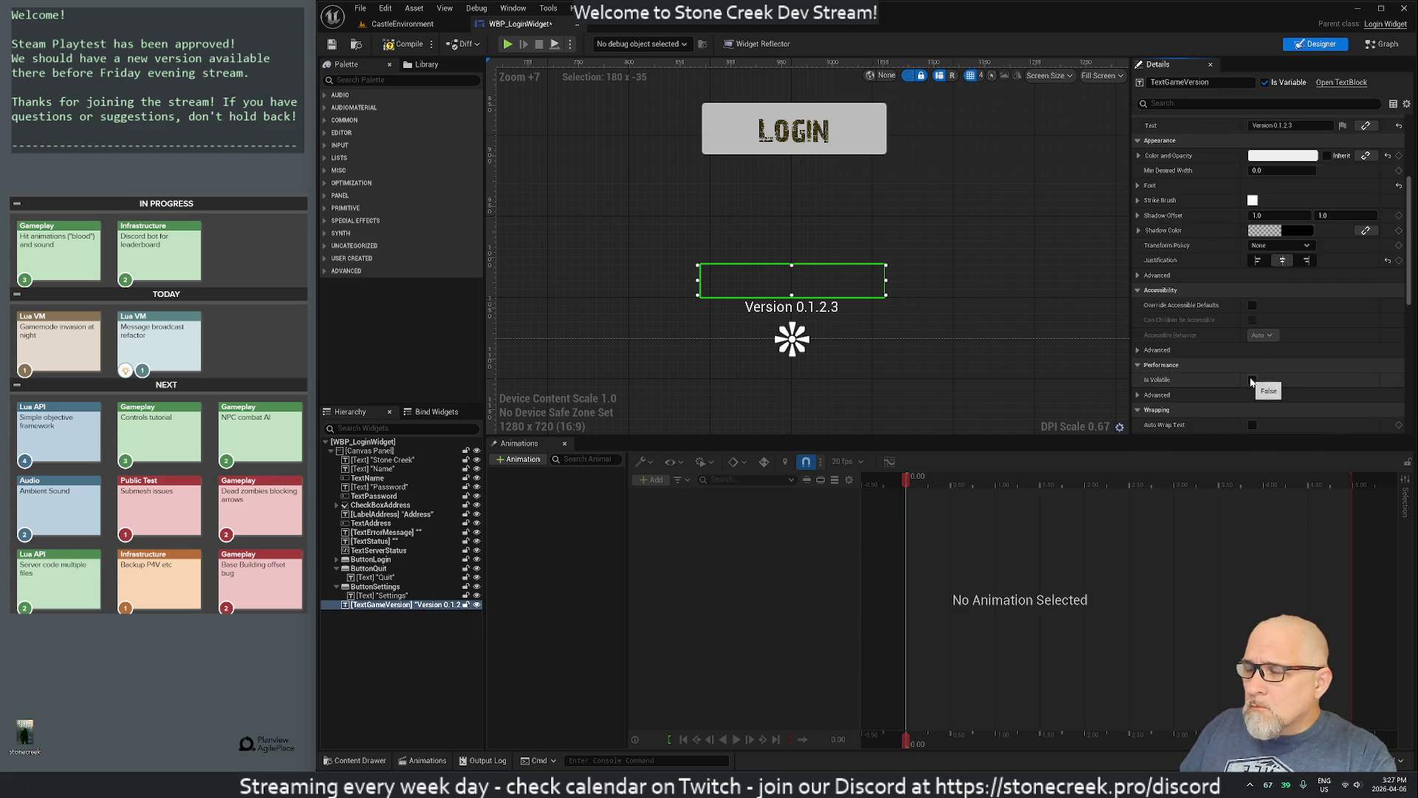
{"action": "scroll", "coordinate": [1043, 333], "scroll_direction": "up", "scroll_amount": 6}
{"action": "scroll", "coordinate": [904, 353], "scroll_direction": "down", "scroll_amount": 5}
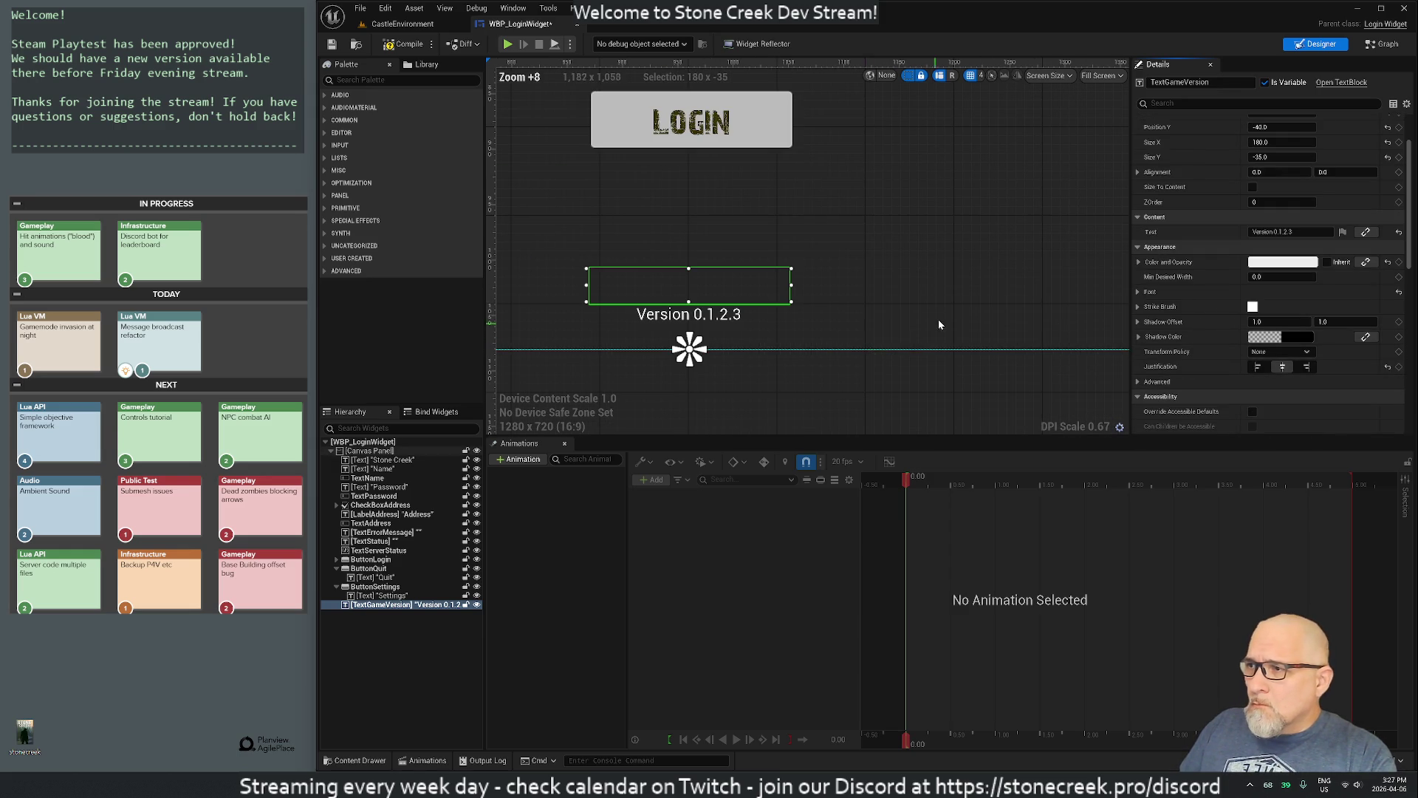
{"action": "scroll", "coordinate": [1289, 290], "scroll_direction": "up", "scroll_amount": 2}
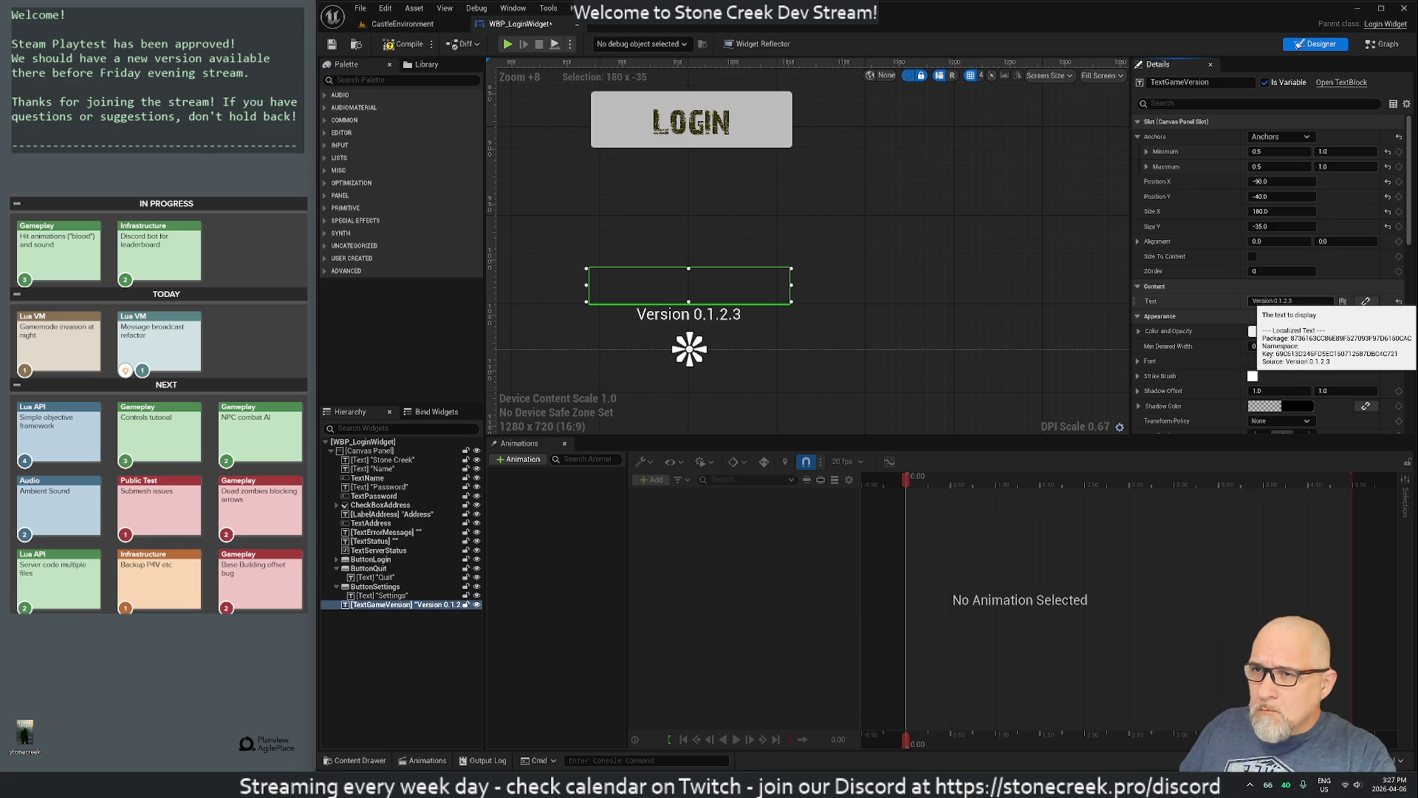
Step: Keep the label's Position Y at -40 and set its height to 20
{"action": "left_click", "coordinate": [1283, 199]}
{"action": "type", "text": "0"}
{"action": "key", "text": "Return"}
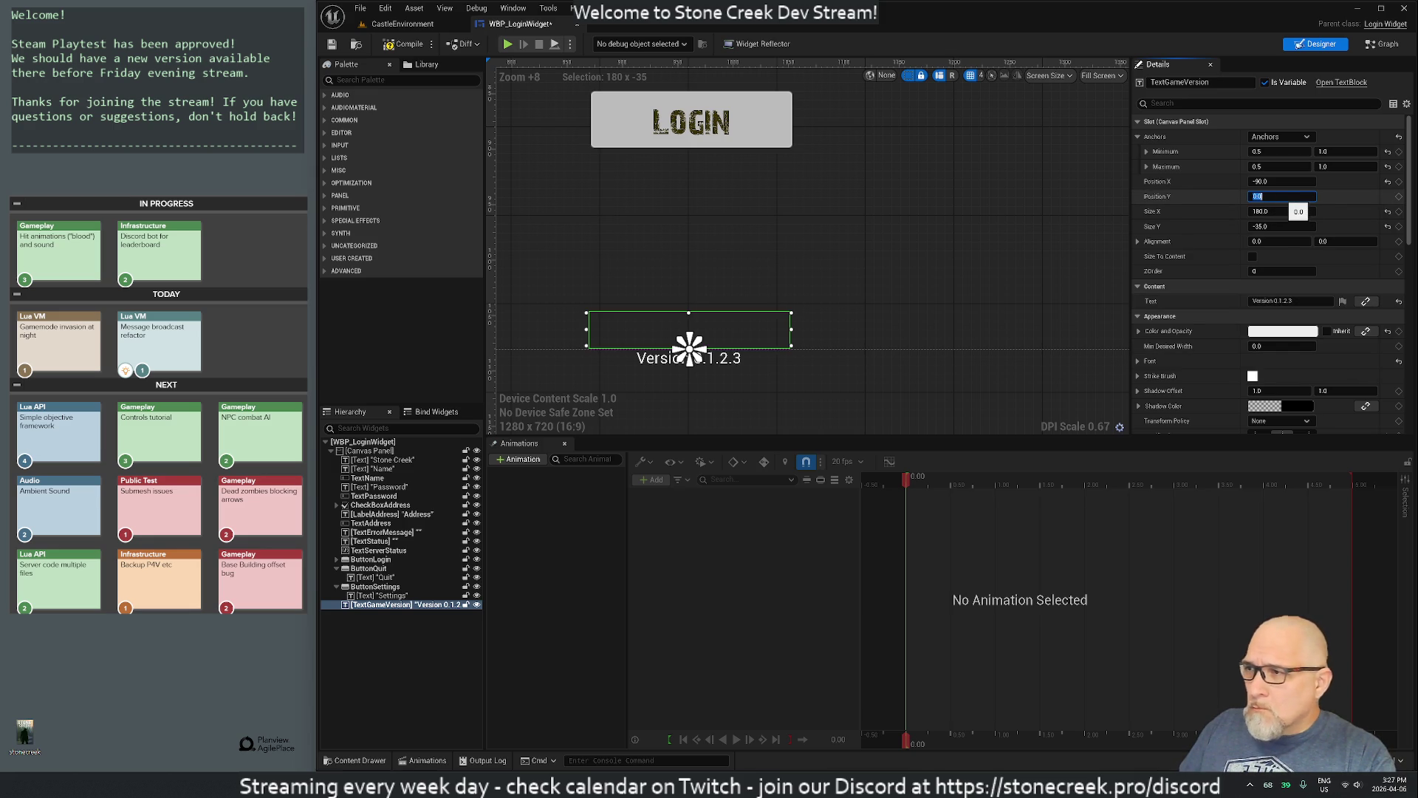
{"action": "type", "text": "-"}
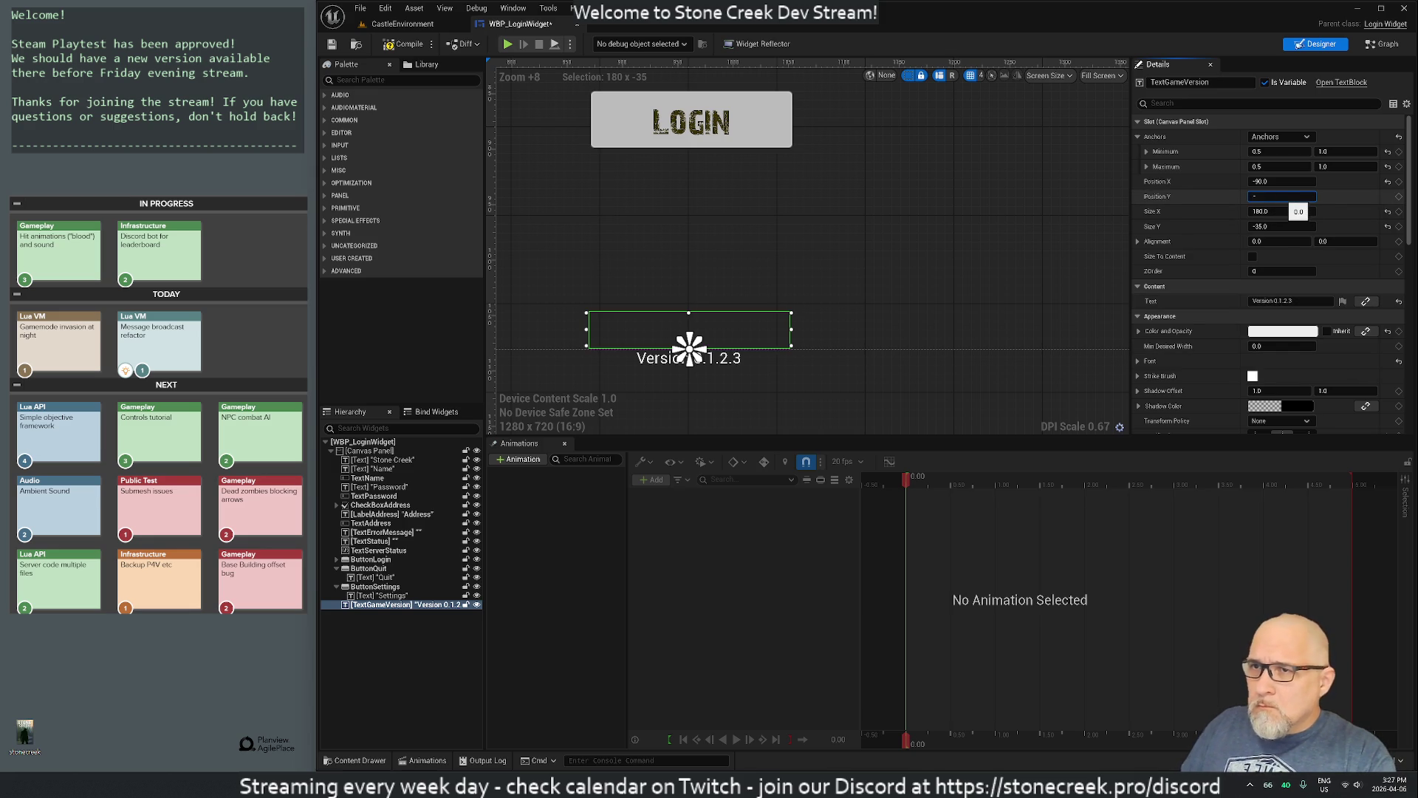
{"action": "type", "text": "40"}
{"action": "key", "text": "Return"}
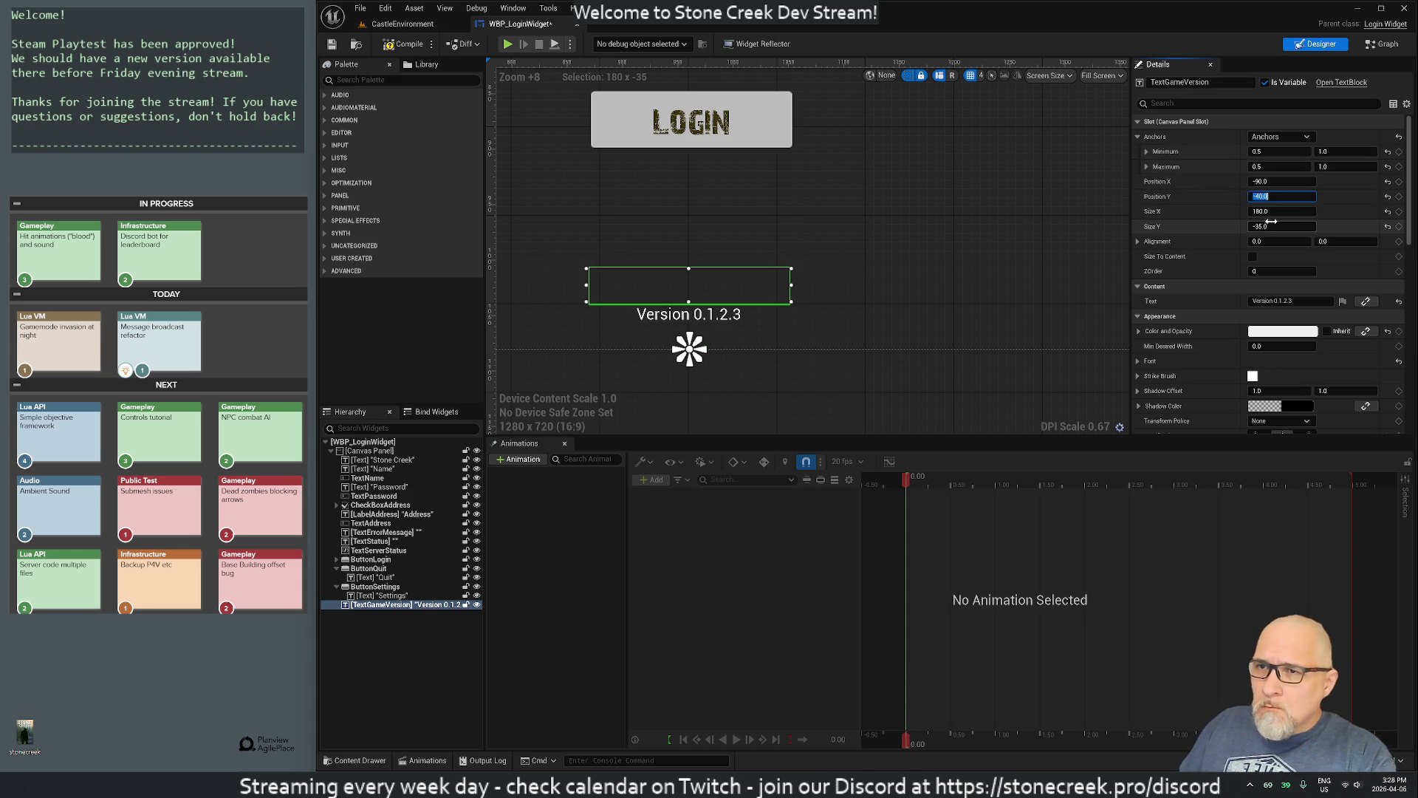
{"action": "left_click", "coordinate": [1272, 223]}
{"action": "type", "text": "20"}
{"action": "key", "text": "Return"}
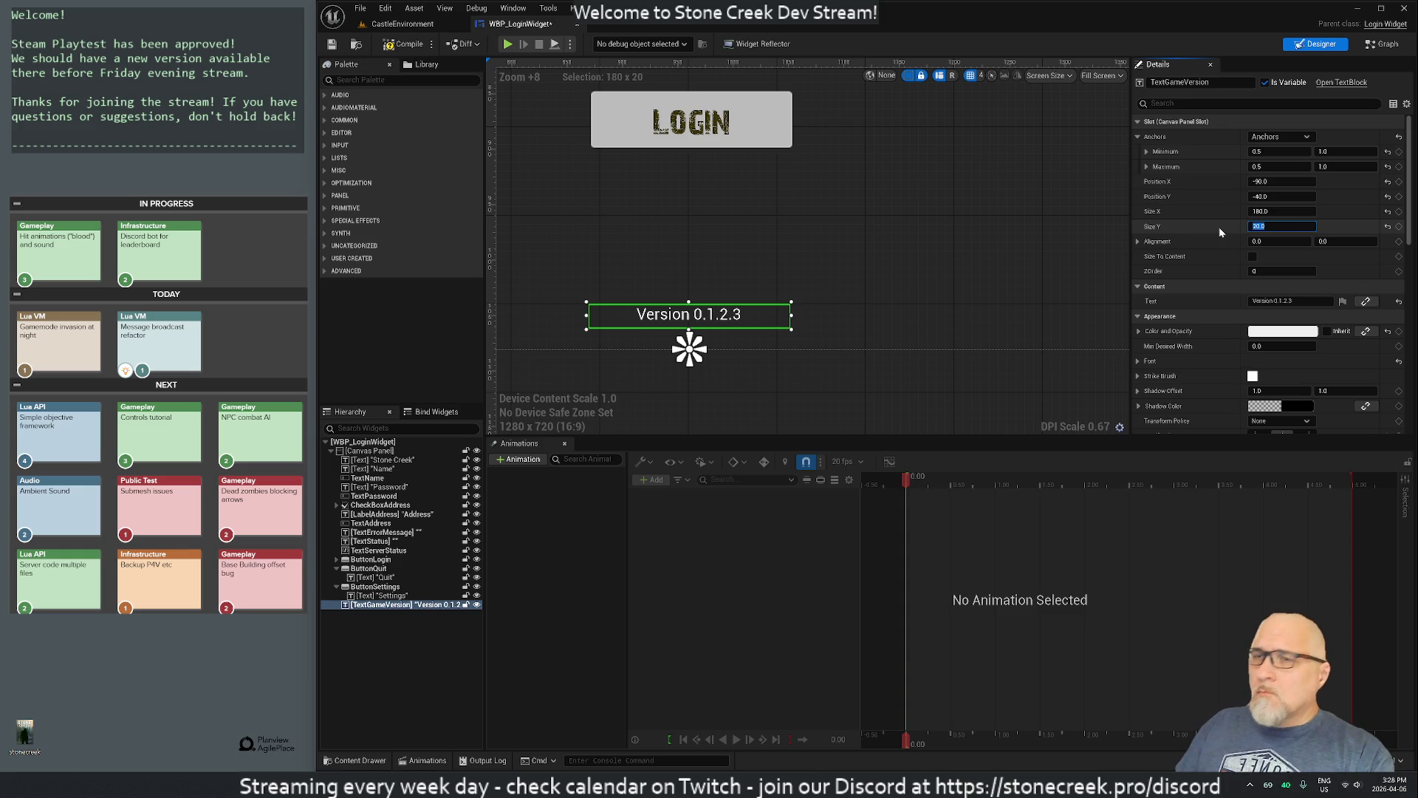
Step: Change the label text to 'Game Version 0.1.2.3', fixing the typo
{"action": "left_click", "coordinate": [1256, 301]}
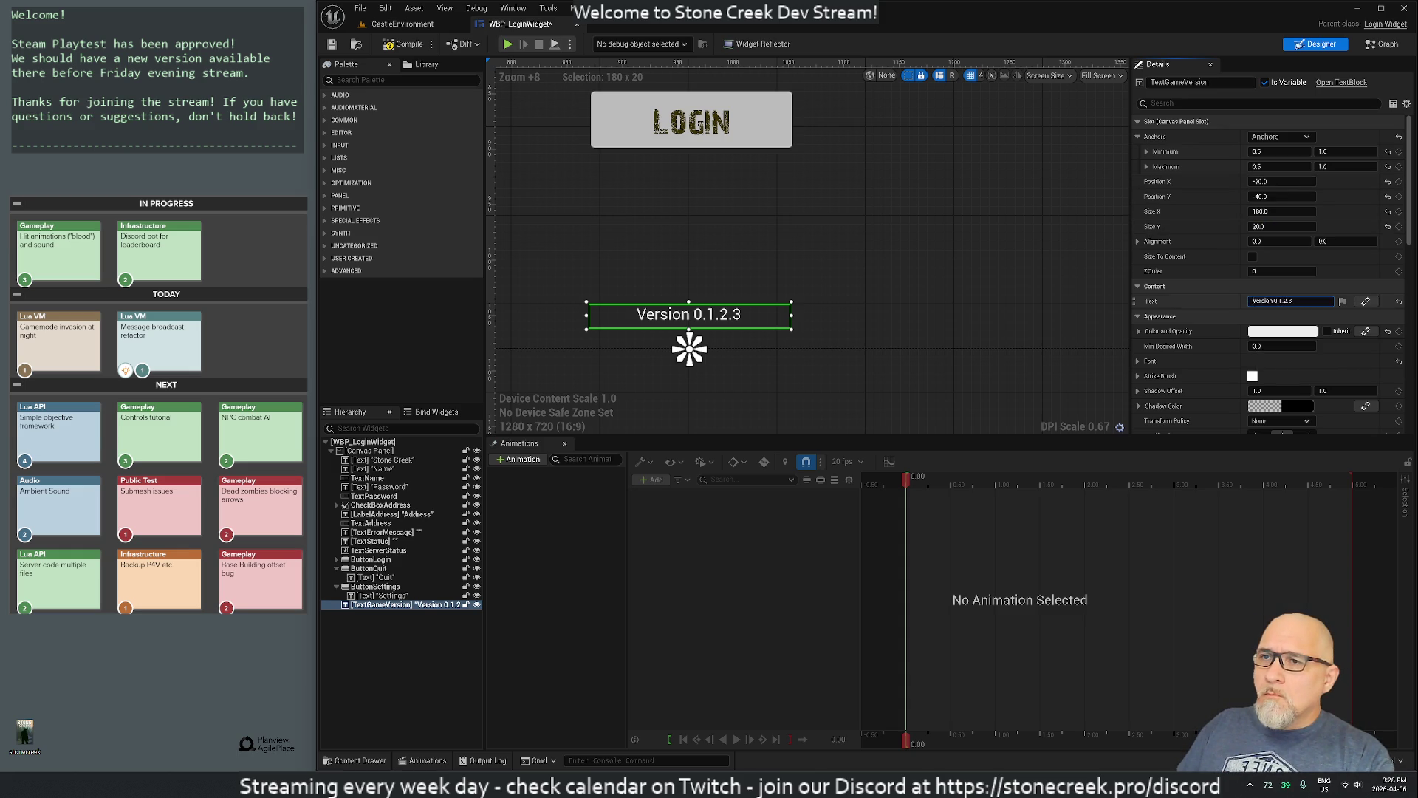
{"action": "type", "text": "Game"}
{"action": "key", "text": "BackSpace"}
{"action": "key", "text": "BackSpace"}
{"action": "type", "text": "e"}
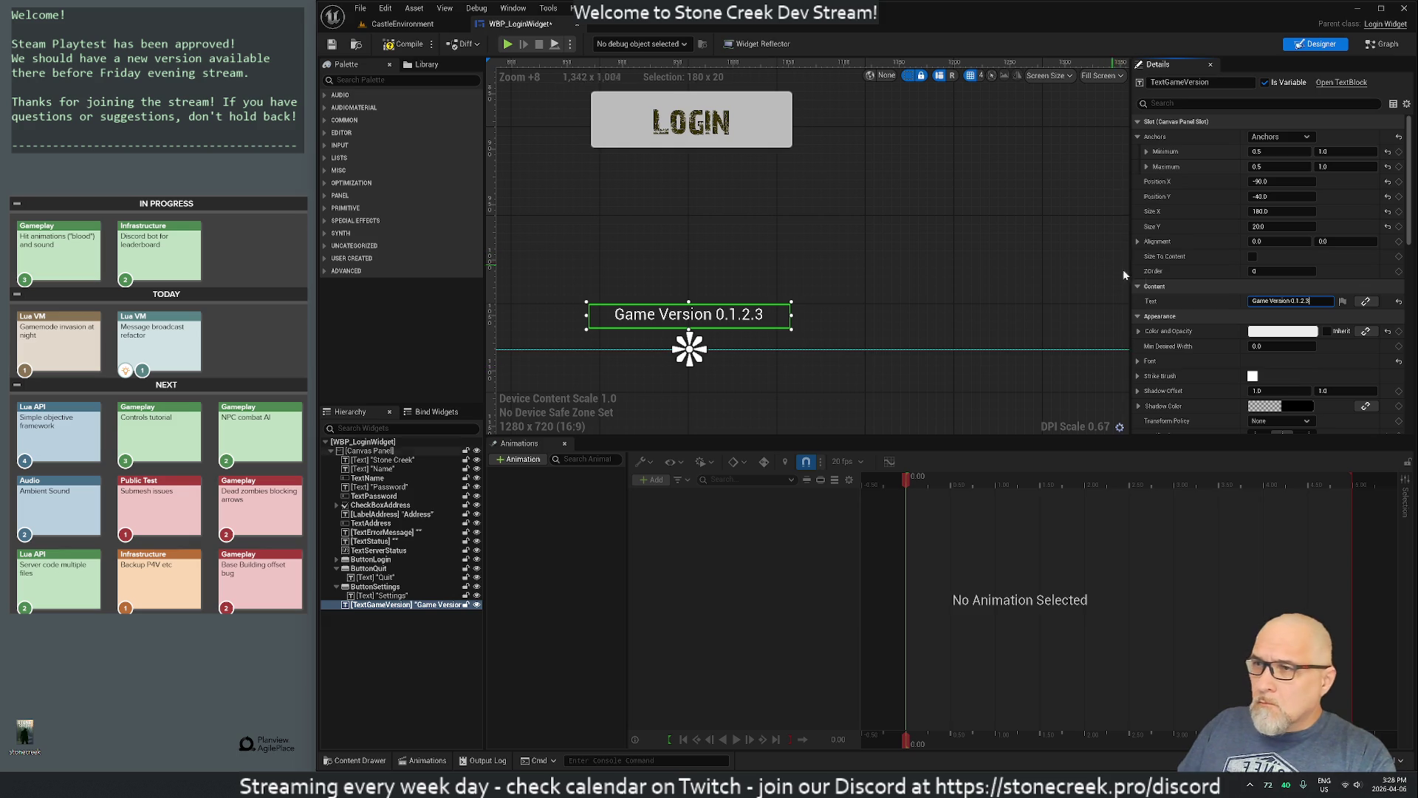
{"action": "scroll", "coordinate": [1190, 328], "scroll_direction": "down", "scroll_amount": 1}
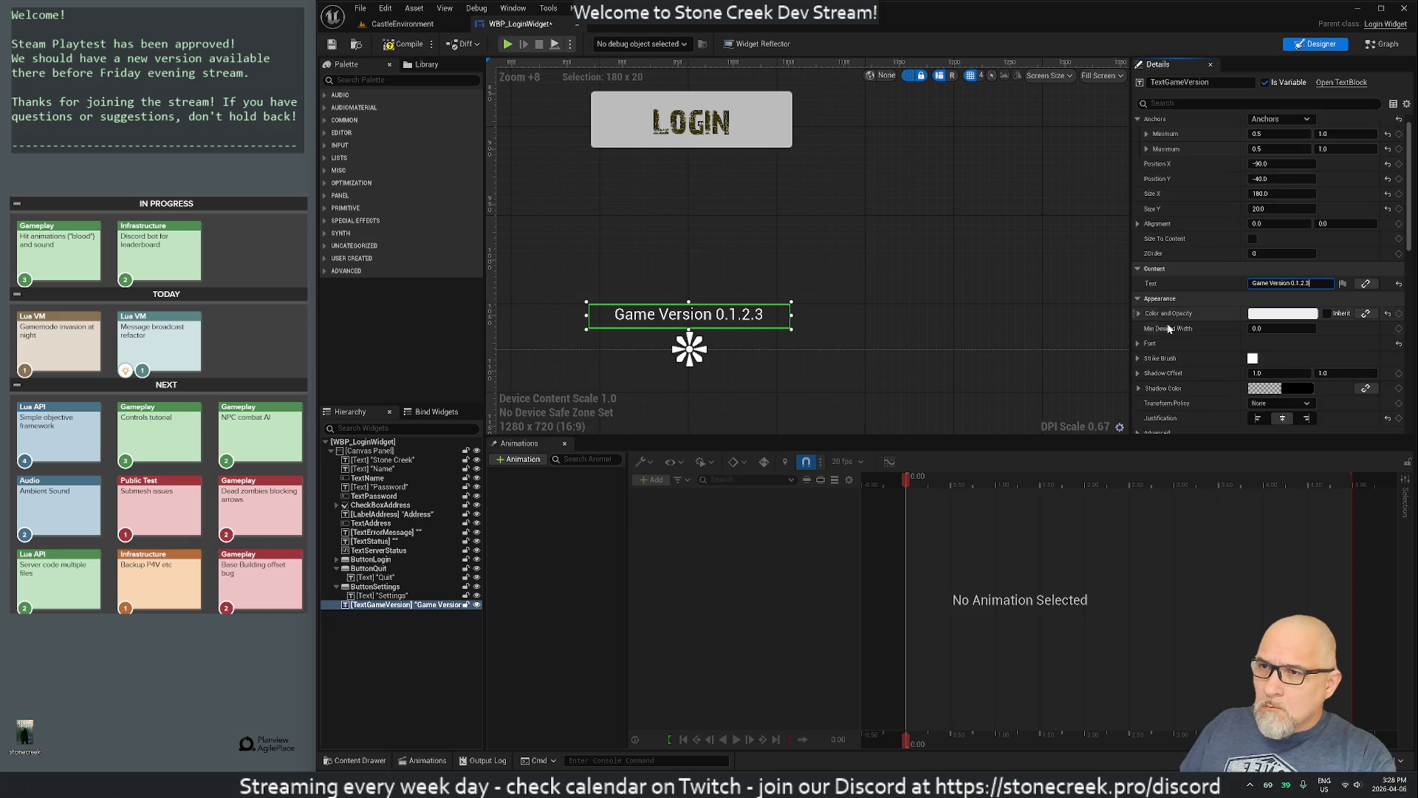
Step: Try Zombie_Message_Font, video-terminal-screen_Font and spores-monospaced-regular_Font on the label
{"action": "left_click", "coordinate": [1136, 344]}
{"action": "scroll", "coordinate": [1182, 333], "scroll_direction": "down", "scroll_amount": 2}
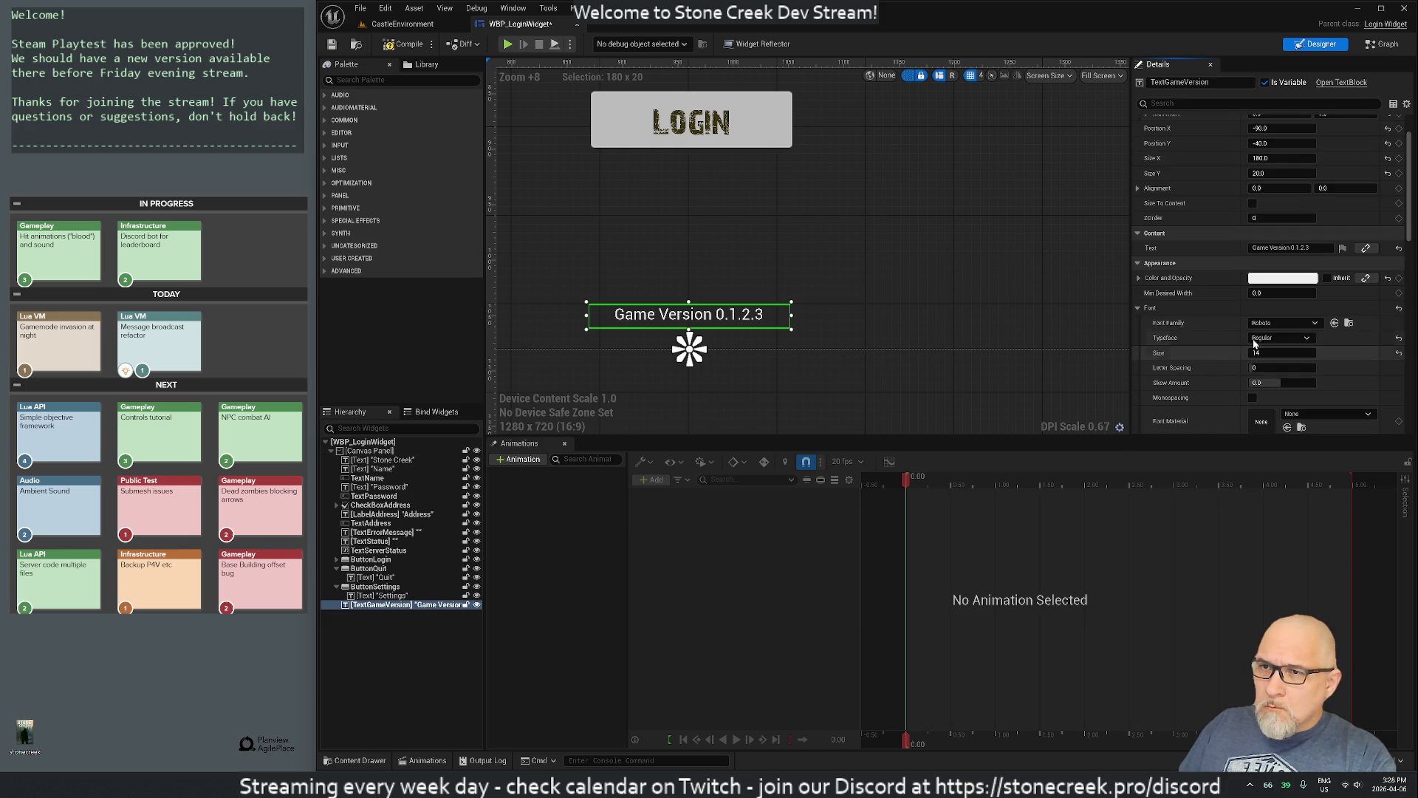
{"action": "left_click", "coordinate": [1274, 323]}
{"action": "scroll", "coordinate": [1376, 484], "scroll_direction": "down", "scroll_amount": 3}
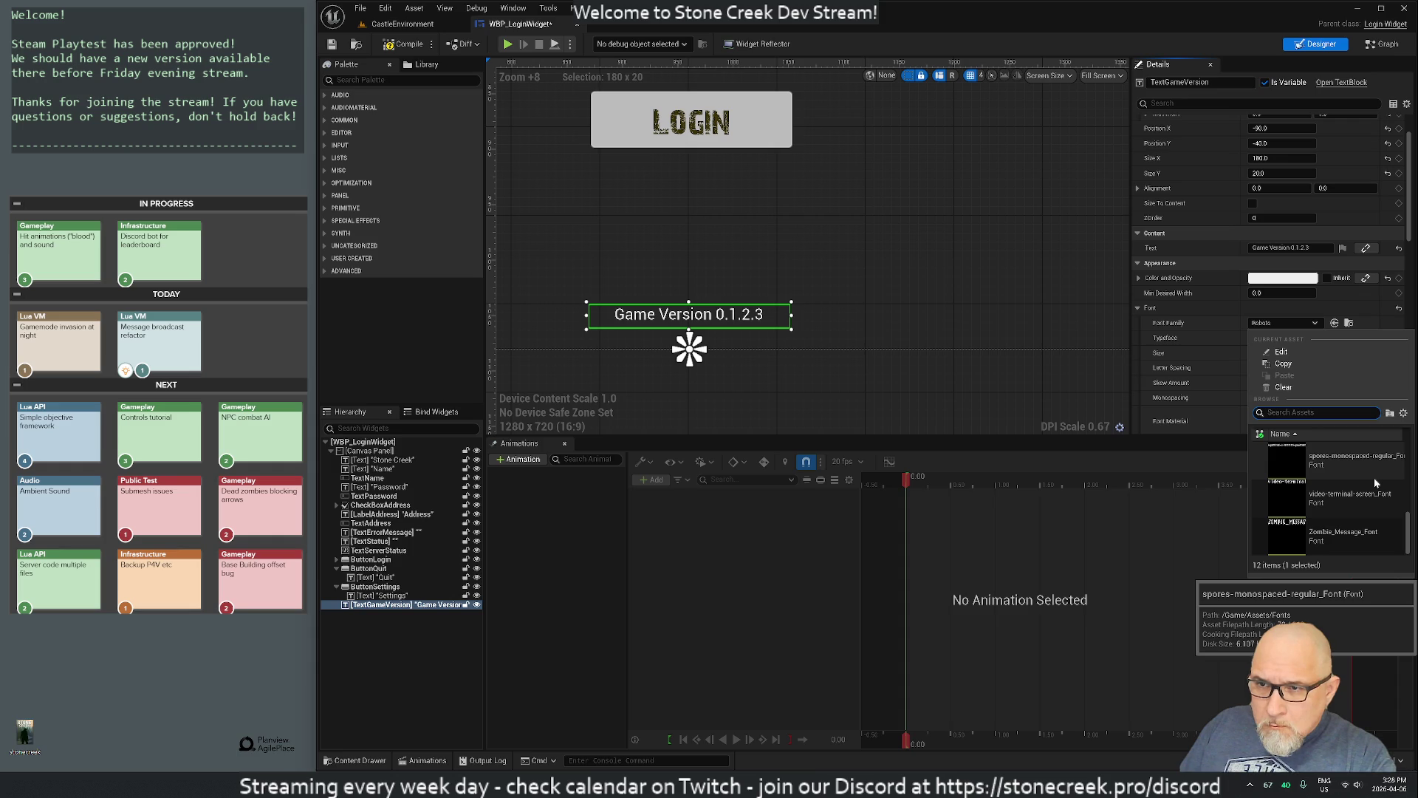
{"action": "left_click", "coordinate": [1350, 539]}
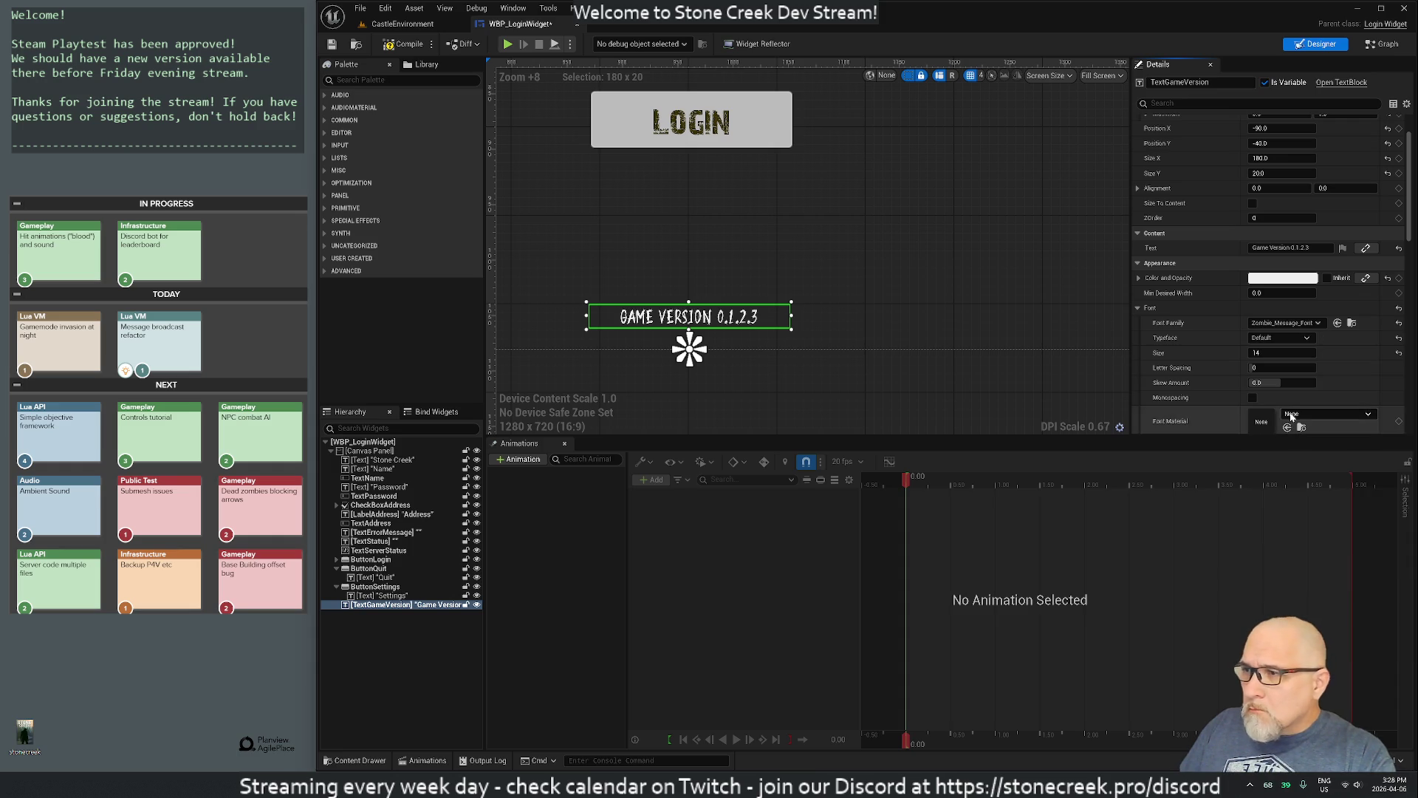
{"action": "left_click", "coordinate": [1282, 325]}
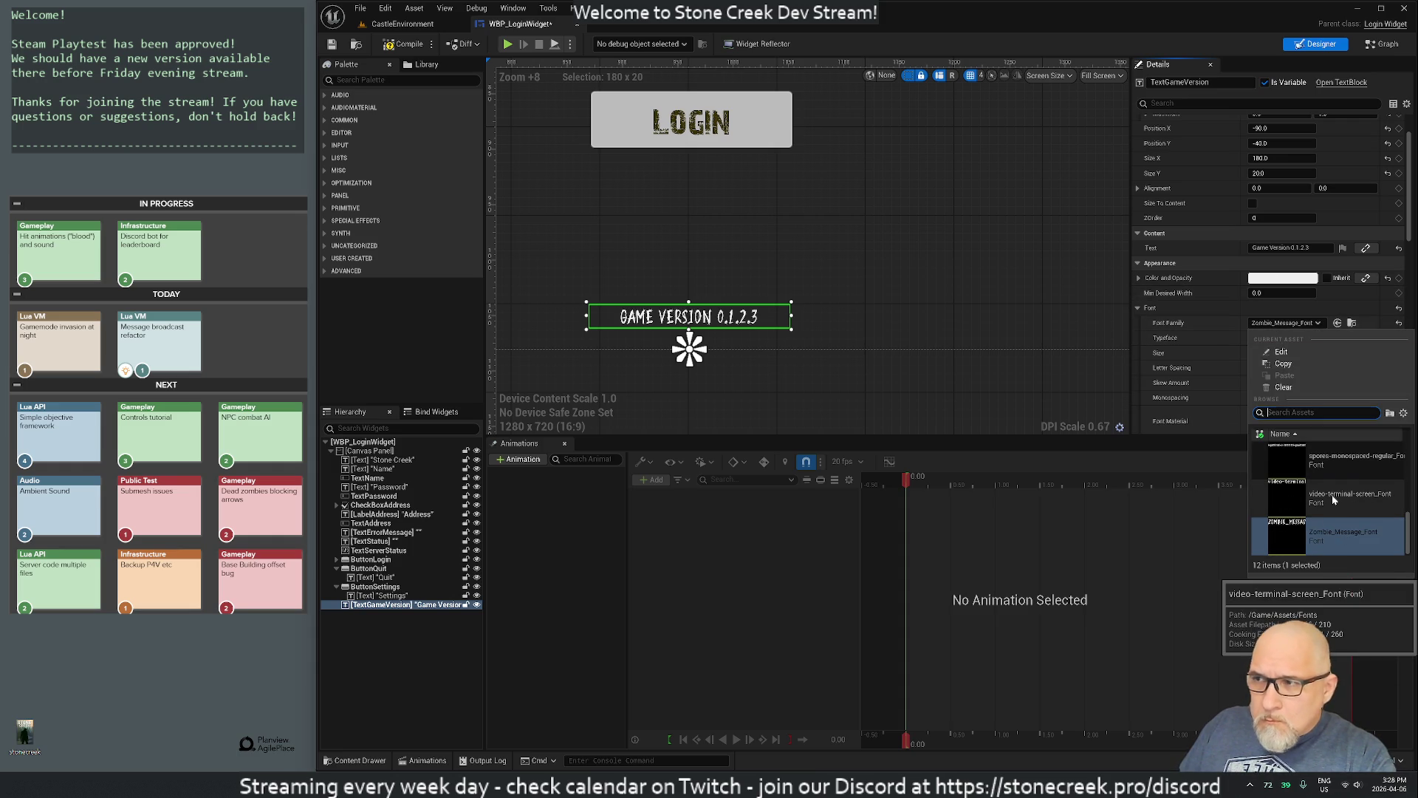
{"action": "left_click", "coordinate": [1333, 500]}
{"action": "left_click", "coordinate": [1295, 323]}
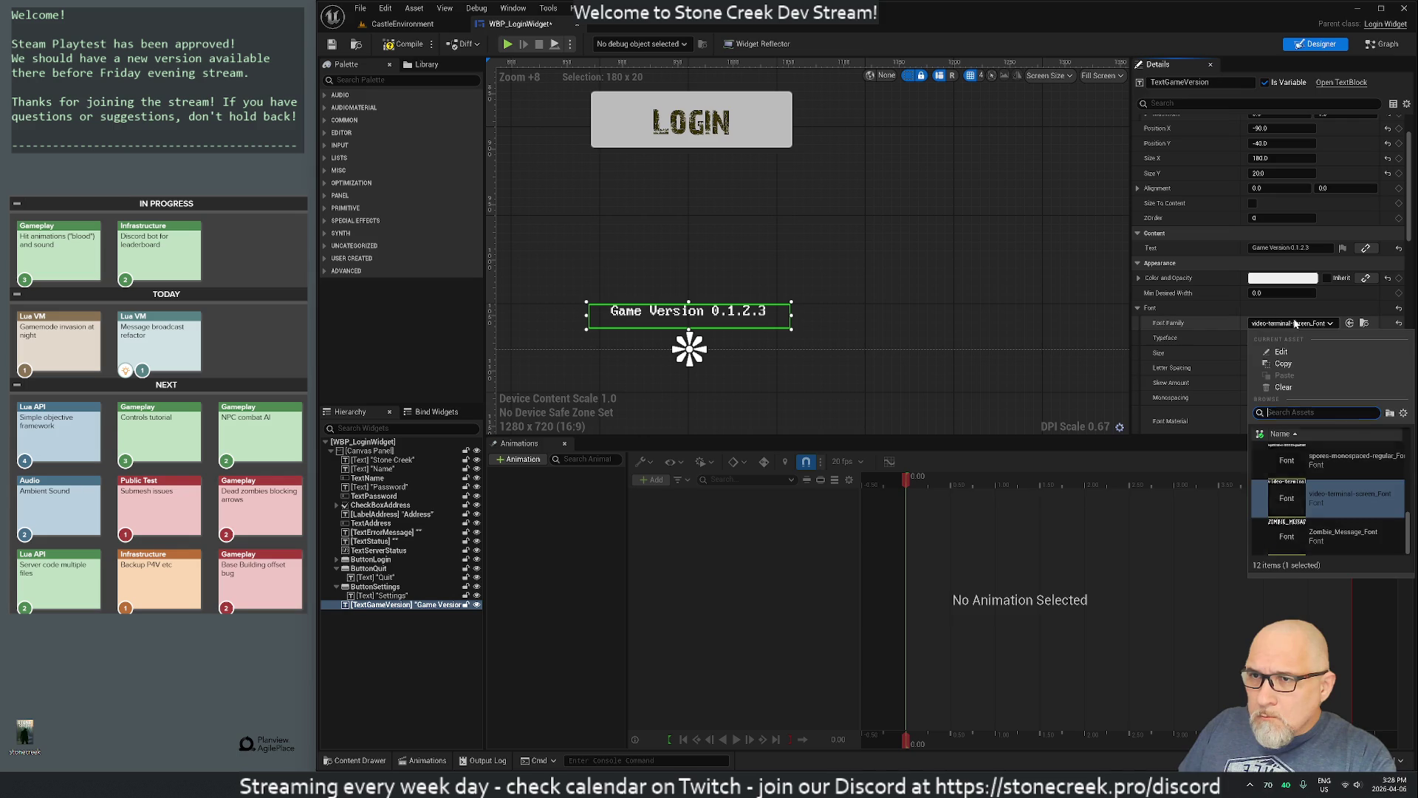
{"action": "scroll", "coordinate": [1333, 510], "scroll_direction": "up", "scroll_amount": 1}
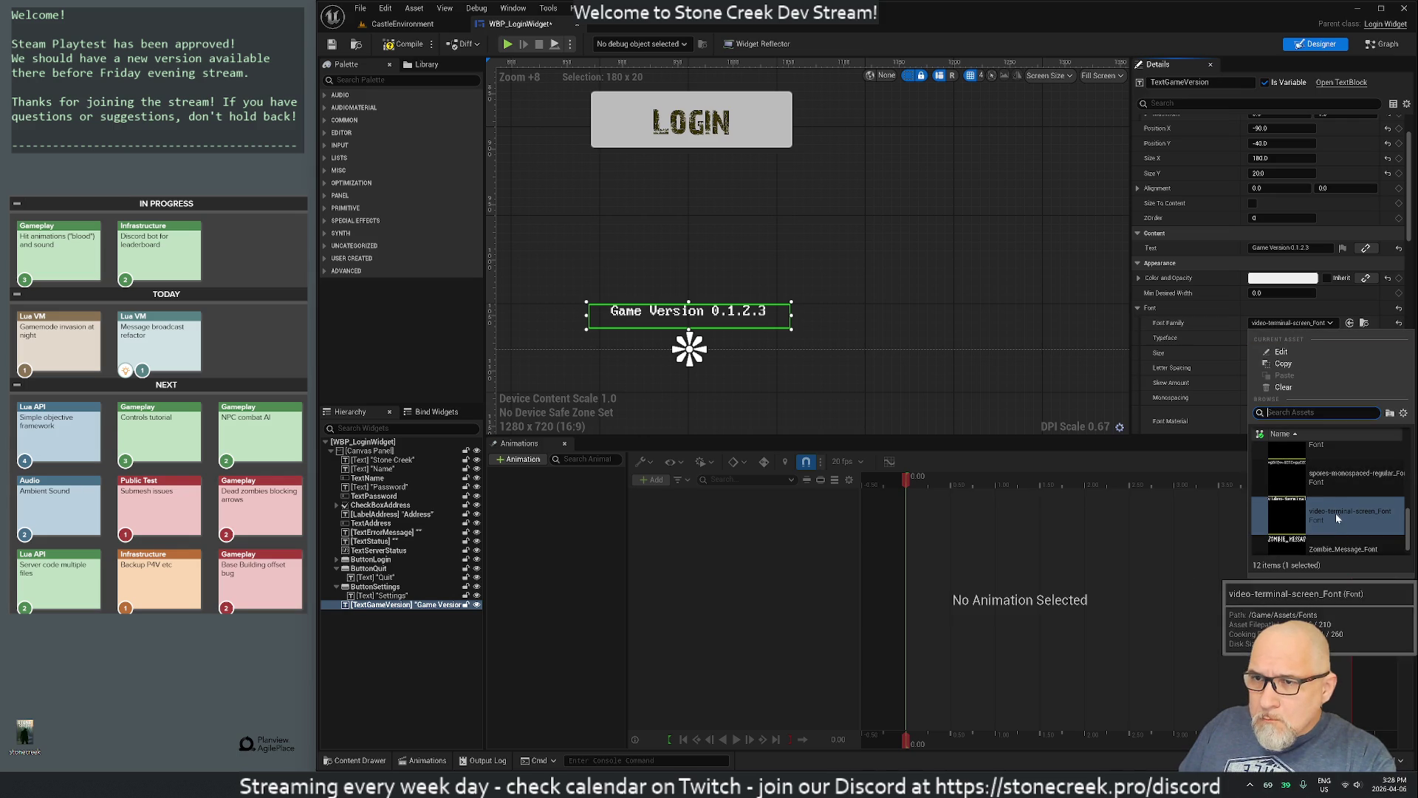
{"action": "left_click", "coordinate": [1332, 475]}
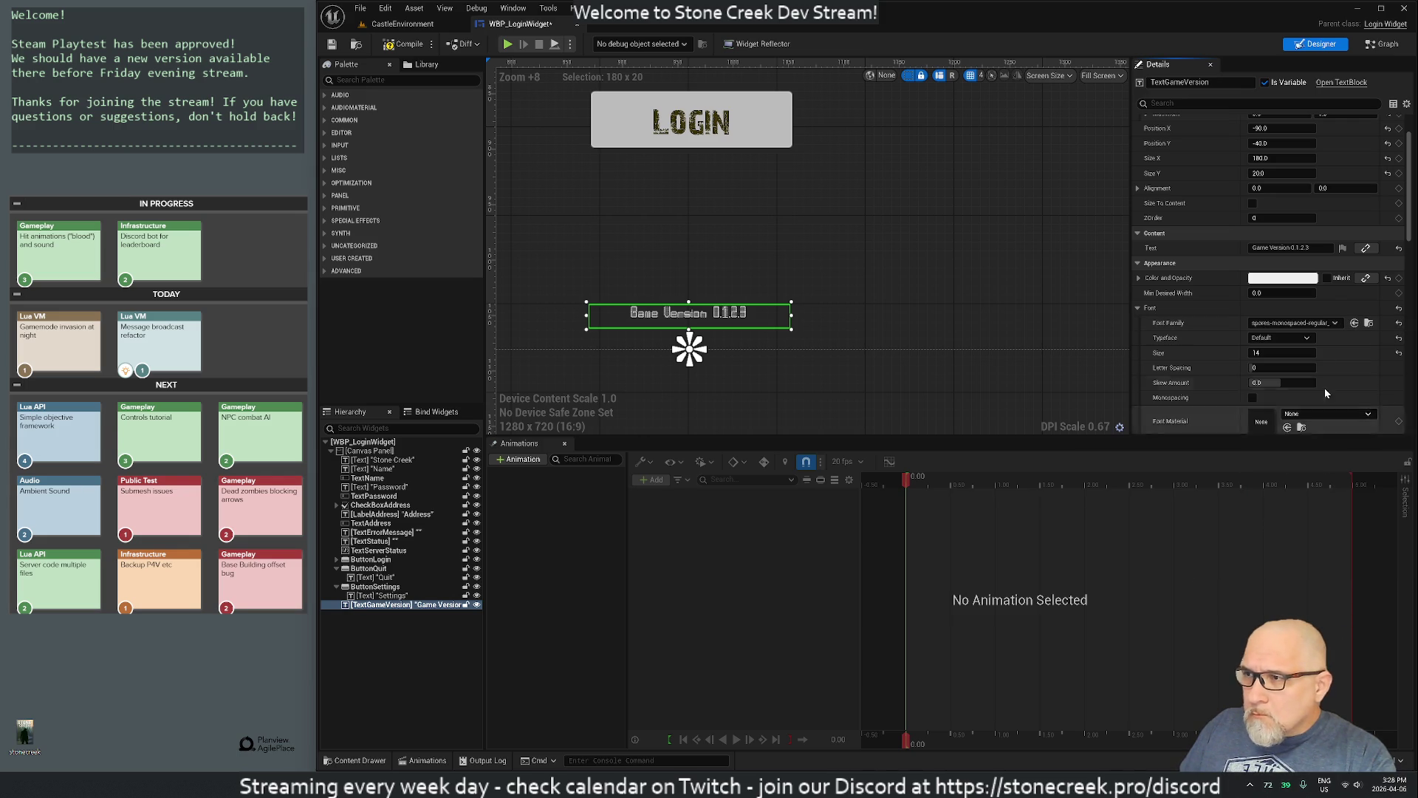
{"action": "left_click", "coordinate": [1271, 248]}
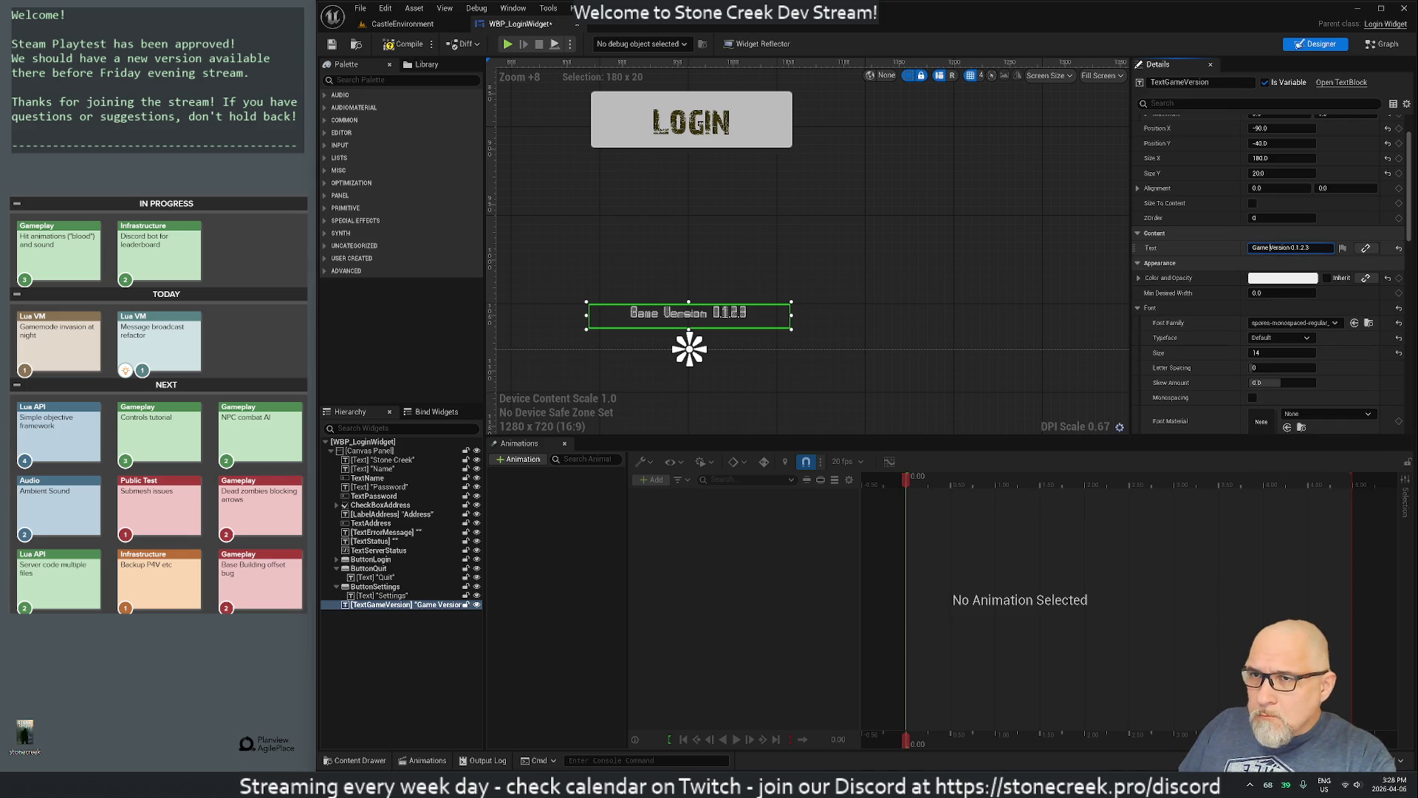
Step: Apply BREAK_IT_Font to the version label
{"action": "left_click", "coordinate": [1293, 323]}
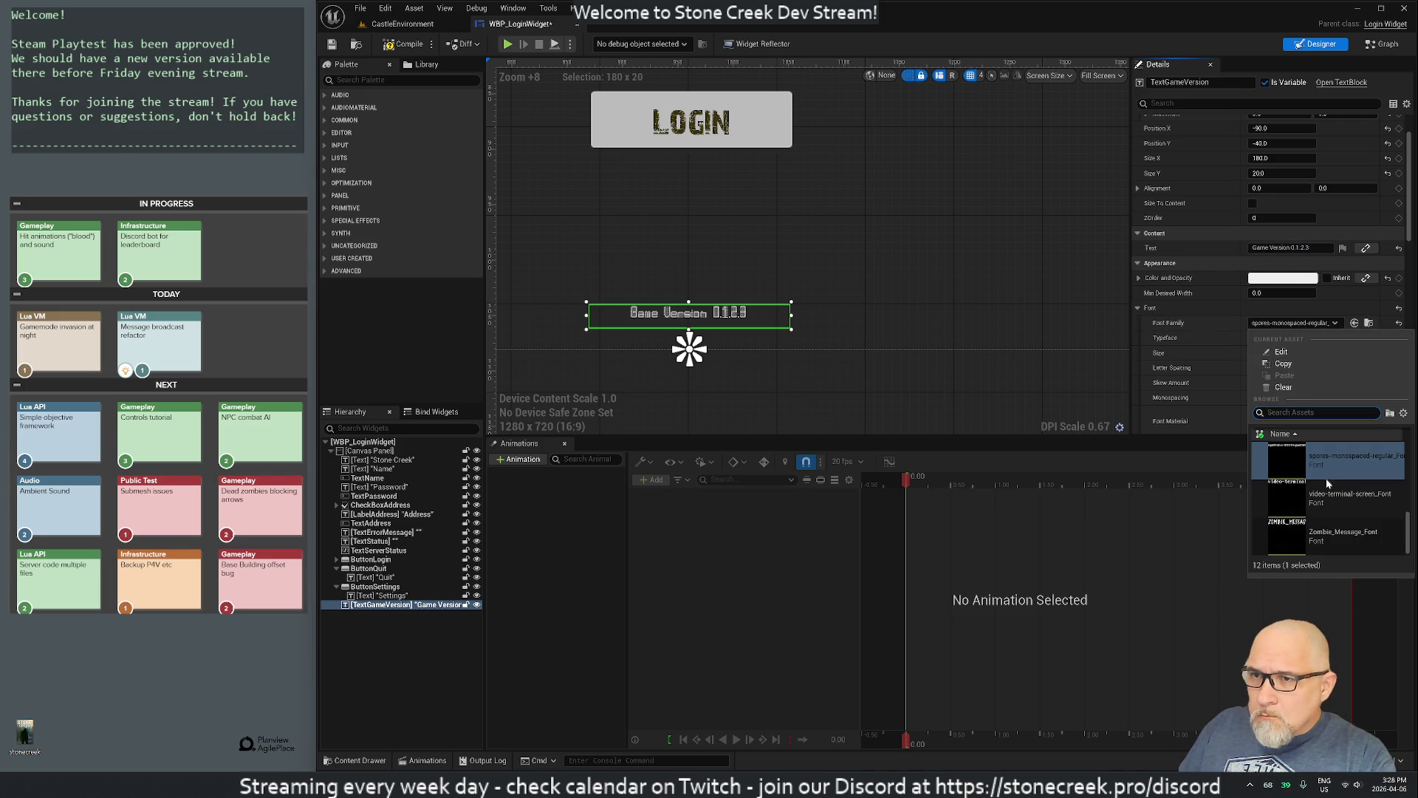
{"action": "scroll", "coordinate": [1343, 529], "scroll_direction": "up", "scroll_amount": 2}
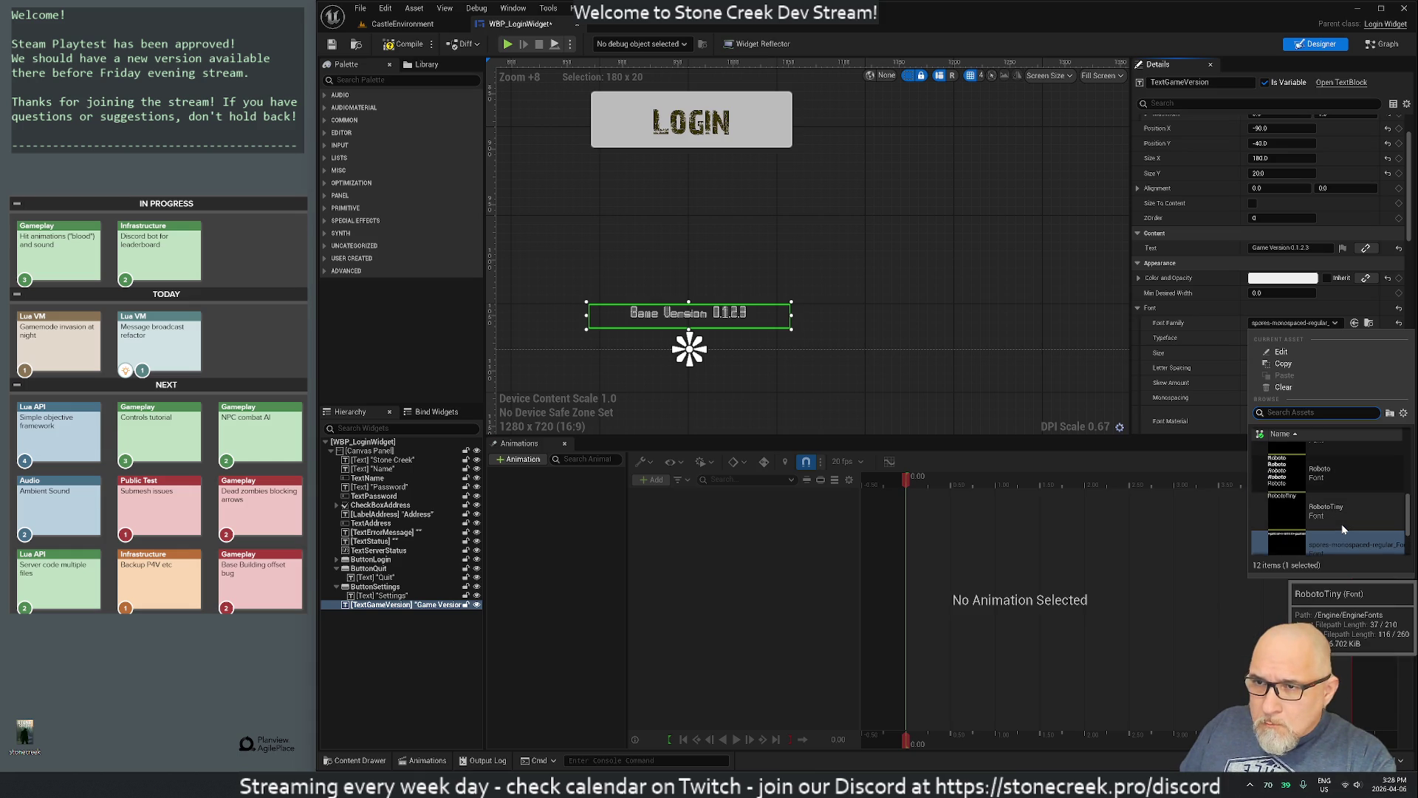
{"action": "scroll", "coordinate": [1342, 525], "scroll_direction": "up", "scroll_amount": 2}
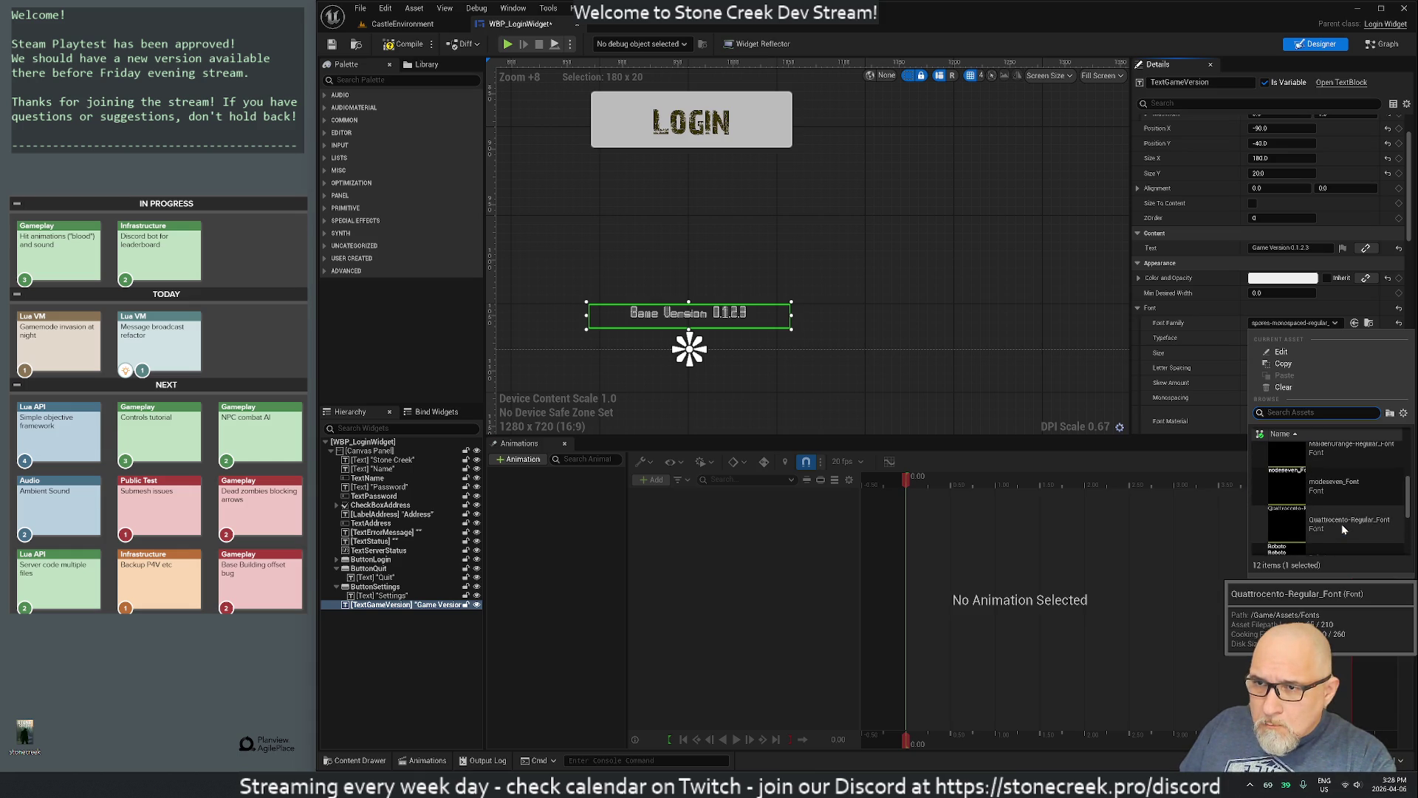
{"action": "scroll", "coordinate": [1333, 532], "scroll_direction": "up", "scroll_amount": 1}
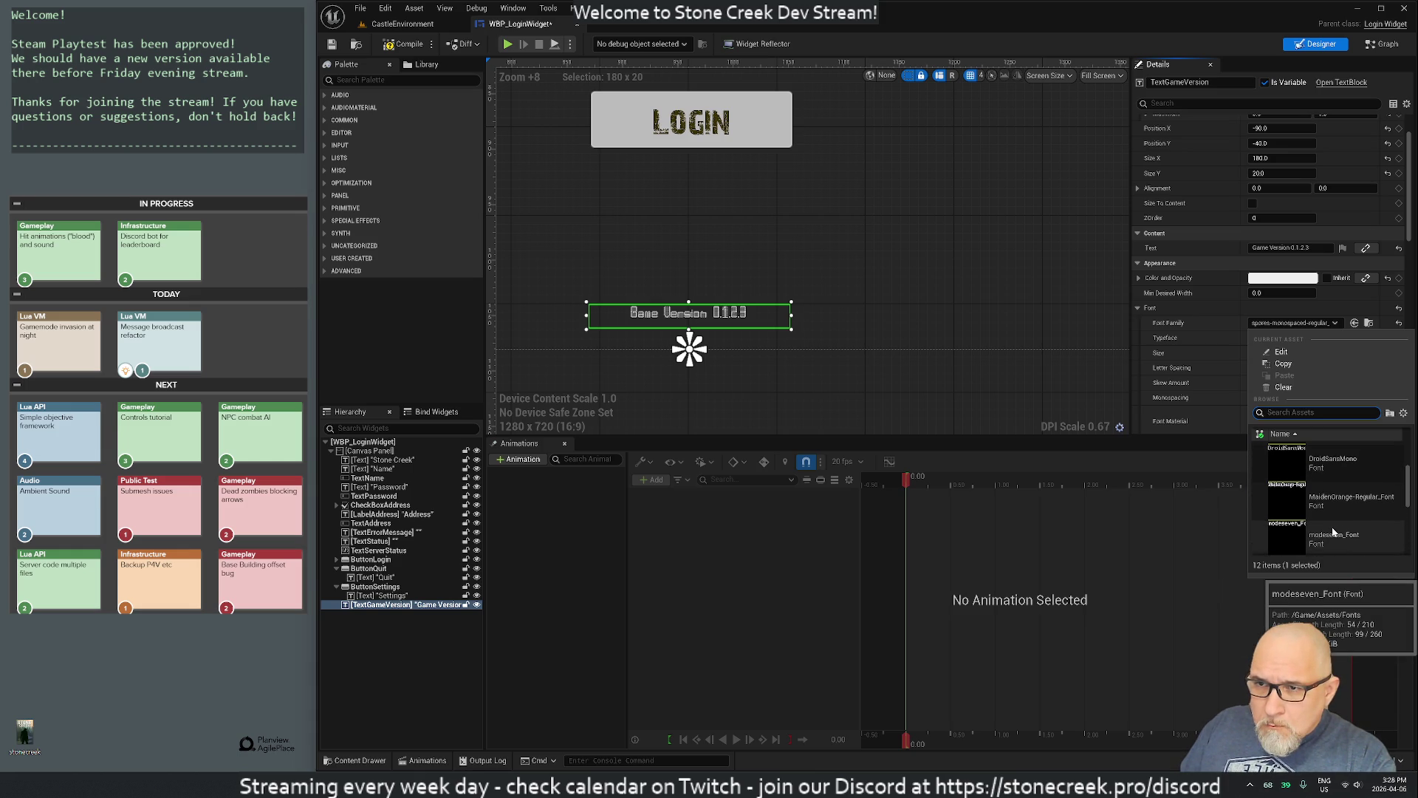
{"action": "scroll", "coordinate": [1333, 532], "scroll_direction": "up", "scroll_amount": 2}
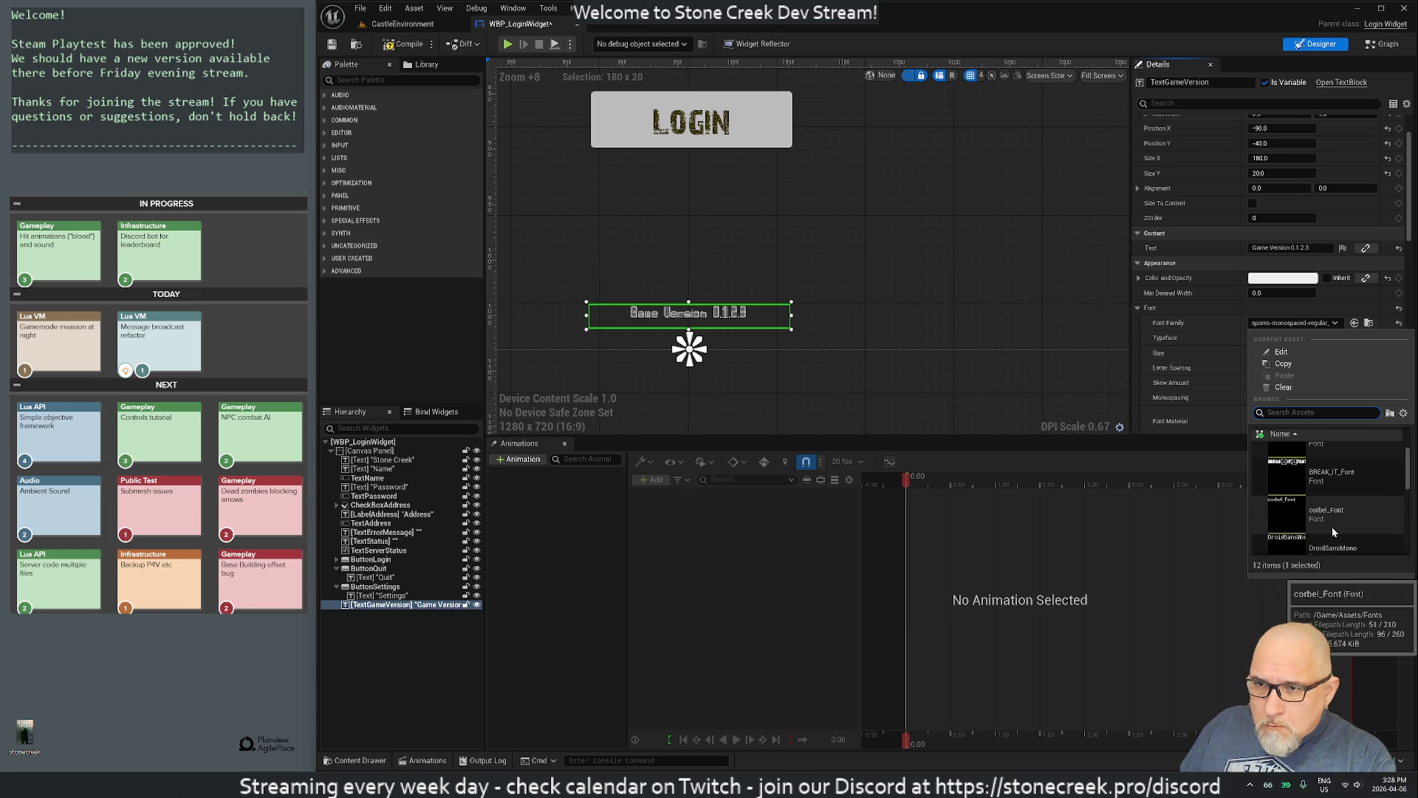
{"action": "scroll", "coordinate": [1332, 526], "scroll_direction": "up", "scroll_amount": 1}
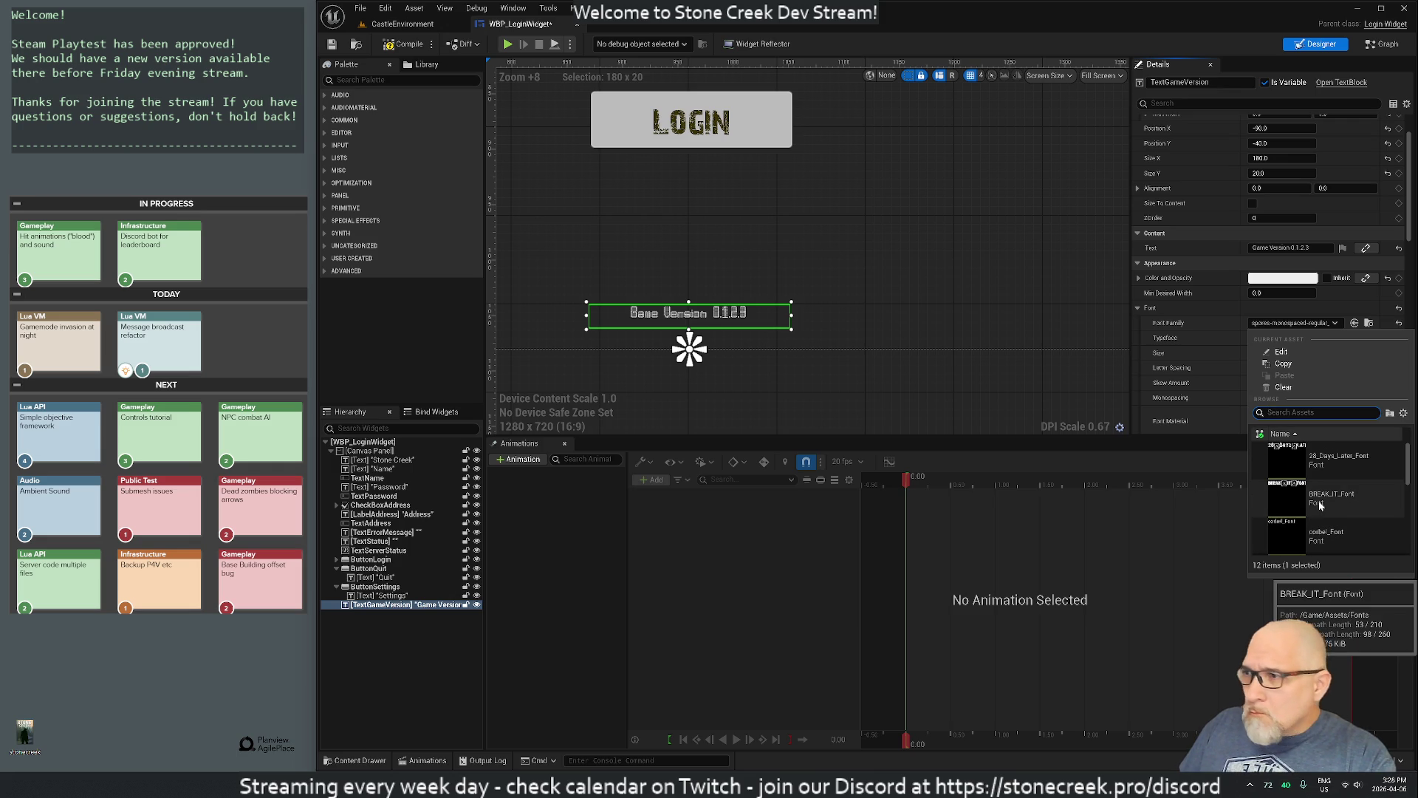
{"action": "left_click", "coordinate": [1319, 503]}
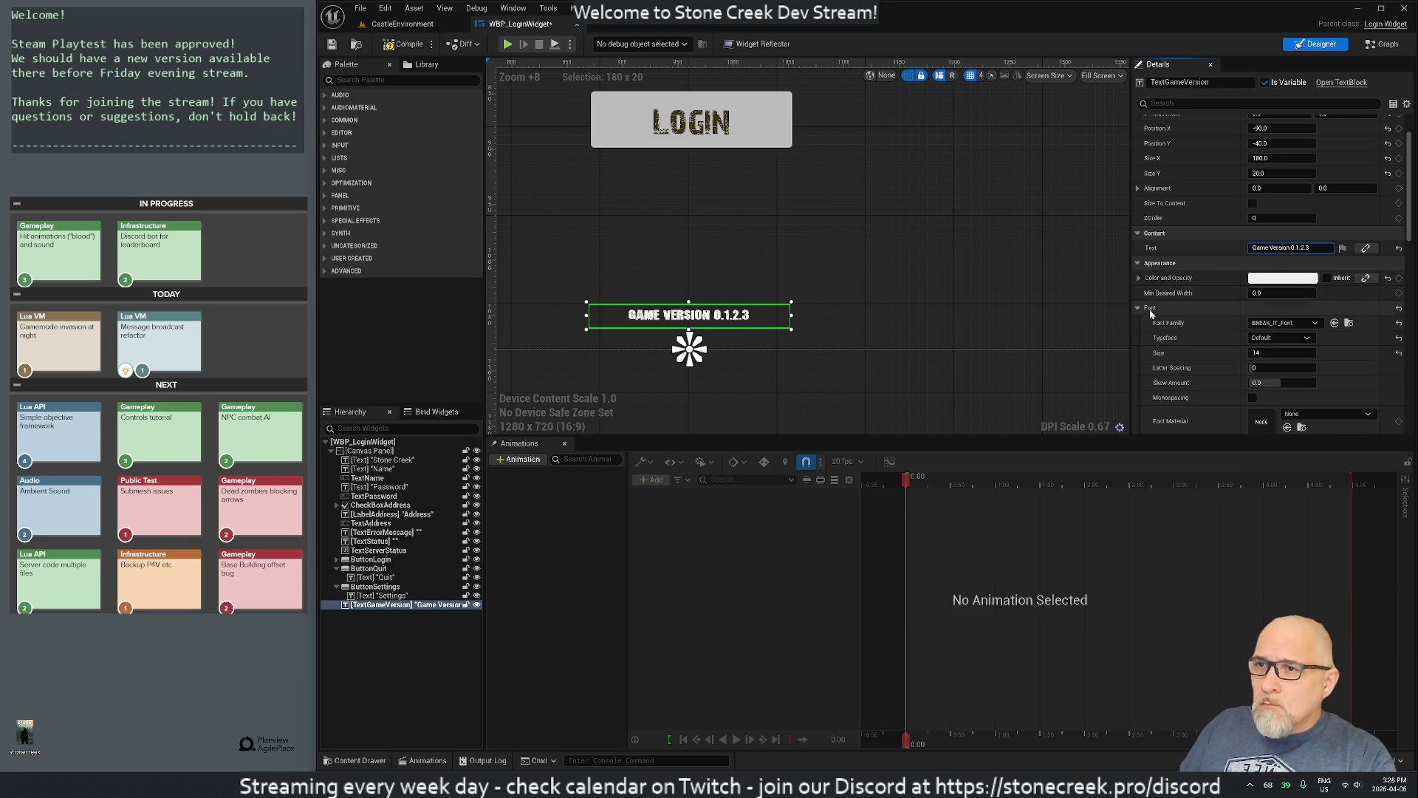
Step: Enlarge the GAME VERSION 0.1.2.3 label's font size to 22
{"action": "scroll", "coordinate": [1204, 380], "scroll_direction": "down", "scroll_amount": 4}
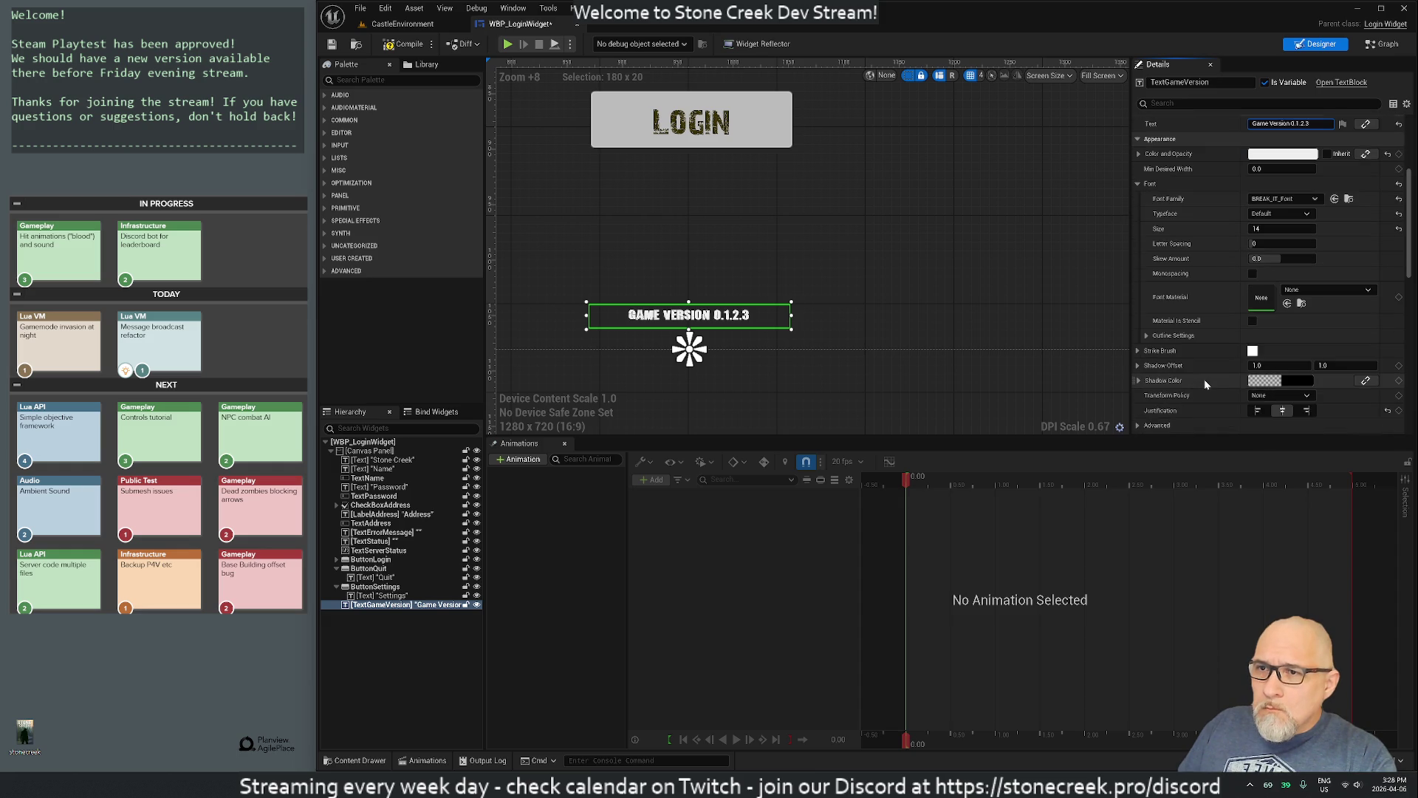
{"action": "scroll", "coordinate": [1204, 379], "scroll_direction": "up", "scroll_amount": 1}
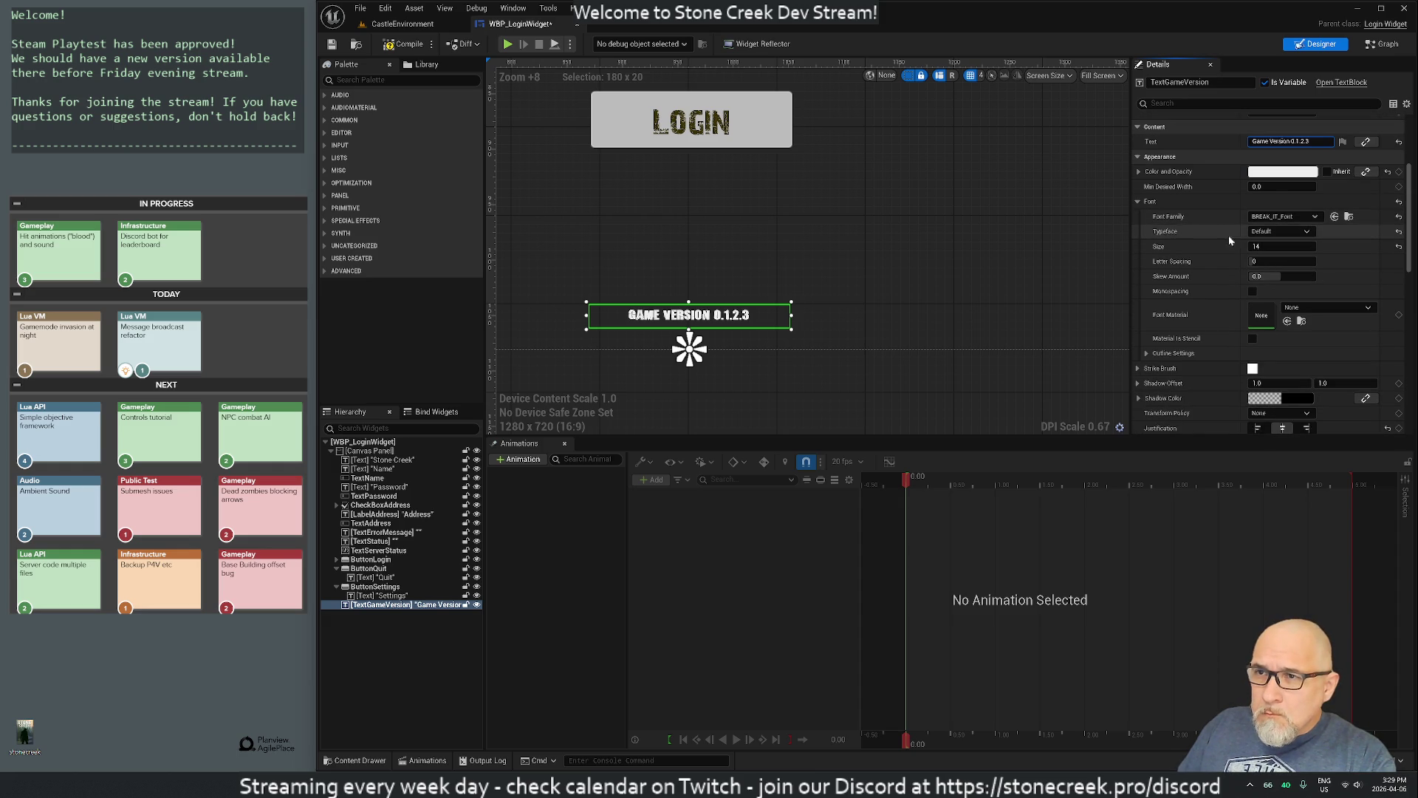
{"action": "left_click", "coordinate": [1268, 246]}
{"action": "type", "text": "22"}
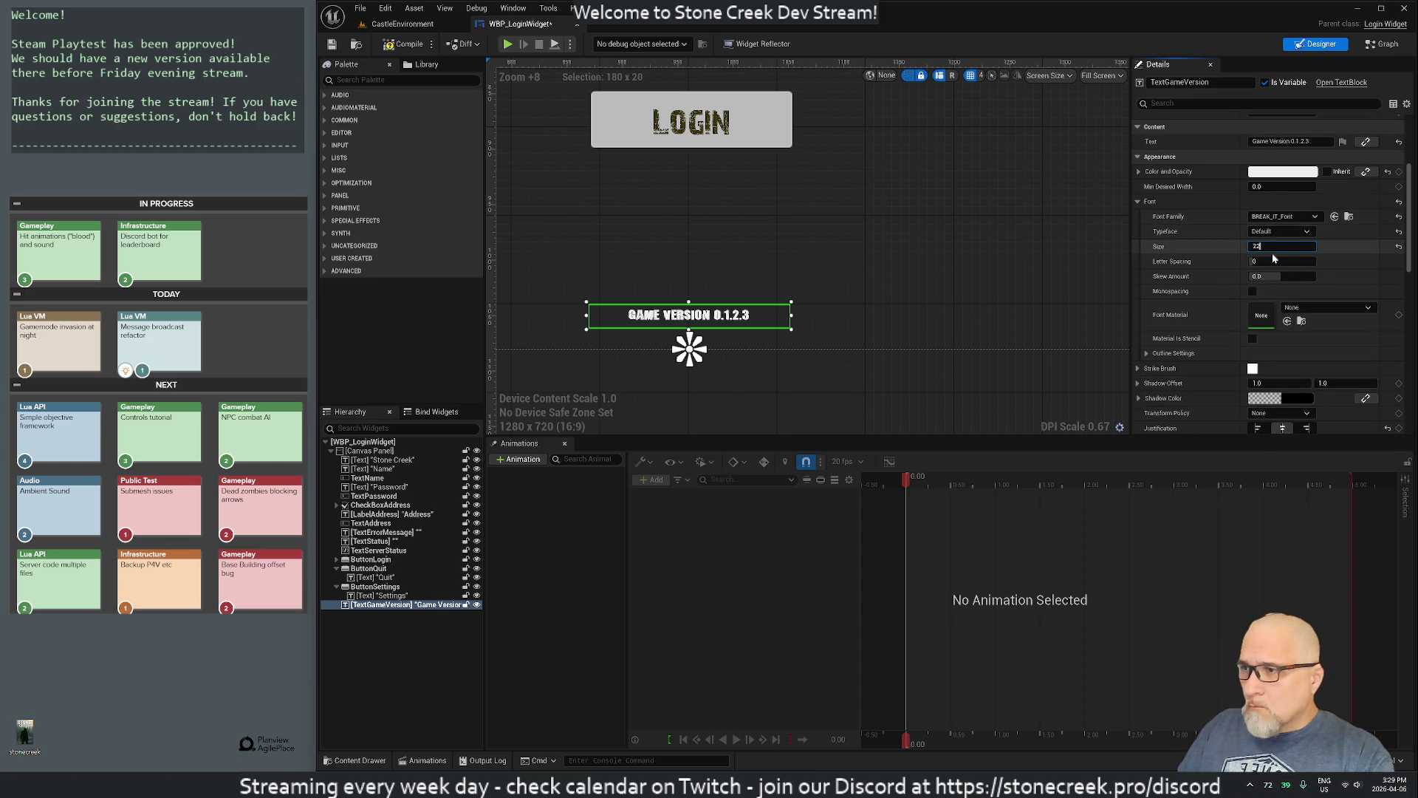
{"action": "key", "text": "Return"}
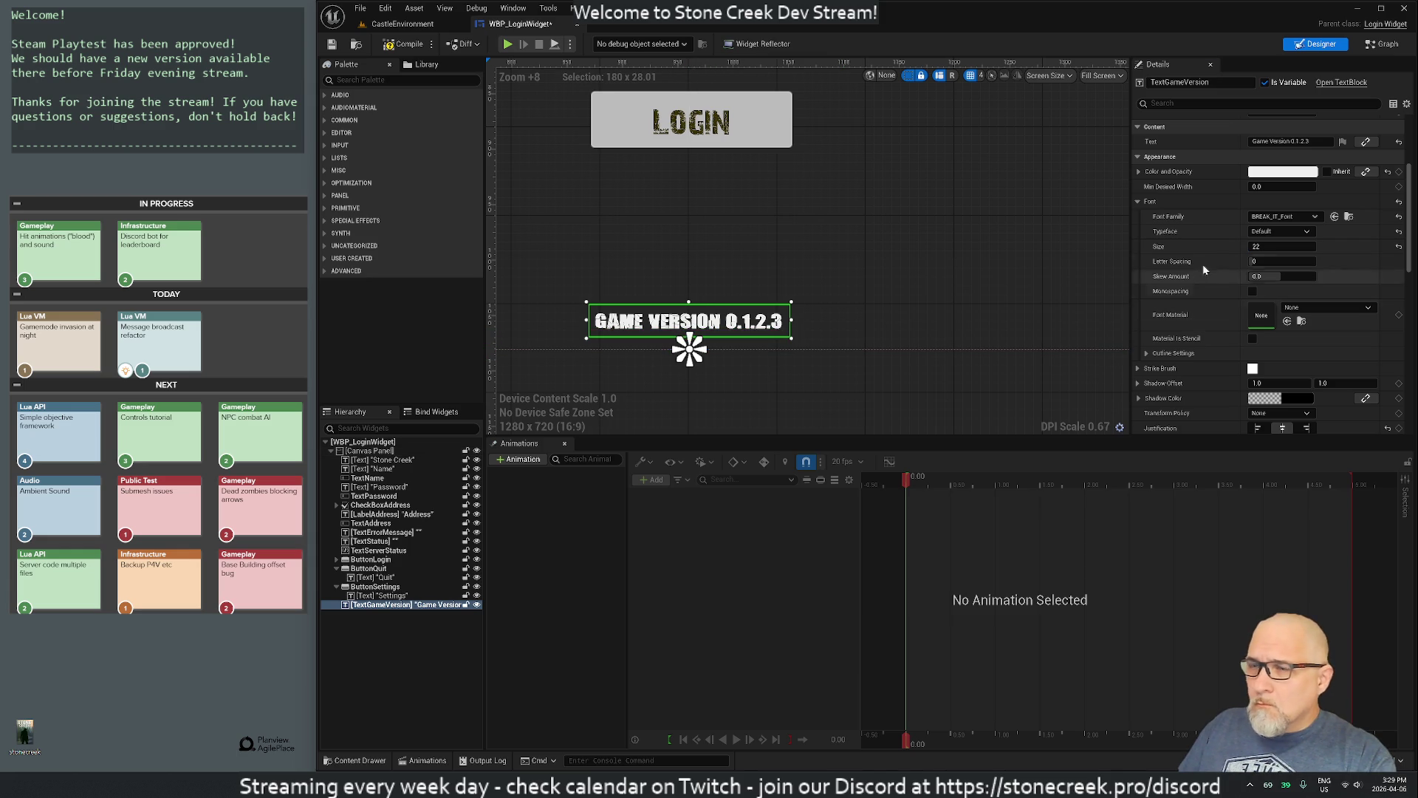
Step: Darken the label's Color and Opacity from near-white to grey
{"action": "left_click", "coordinate": [1270, 171]}
{"action": "mouse_move", "coordinate": [1185, 234]}
{"action": "left_mouse_down"}
{"action": "mouse_move", "coordinate": [1186, 307]}
{"action": "mouse_move", "coordinate": [1190, 288]}
{"action": "left_mouse_up"}
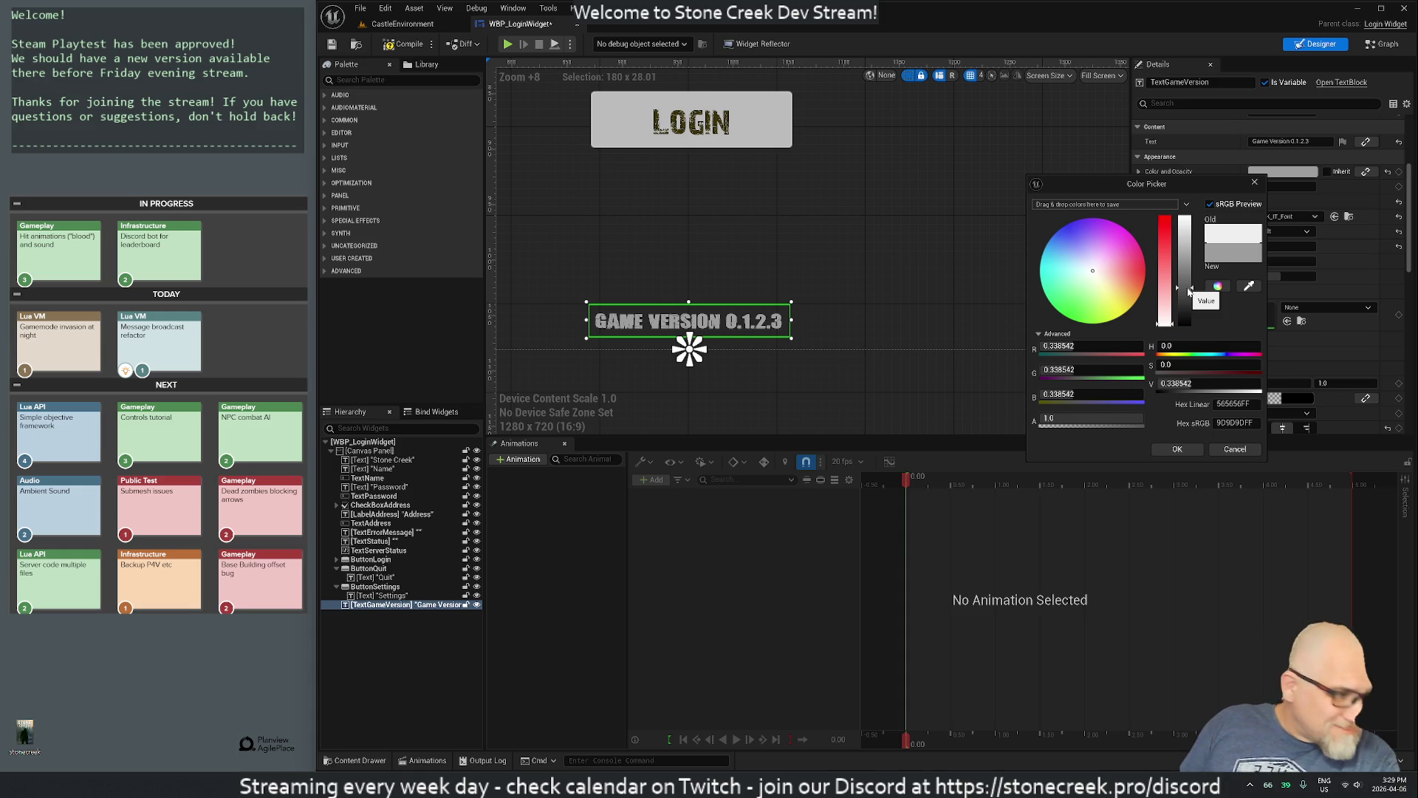
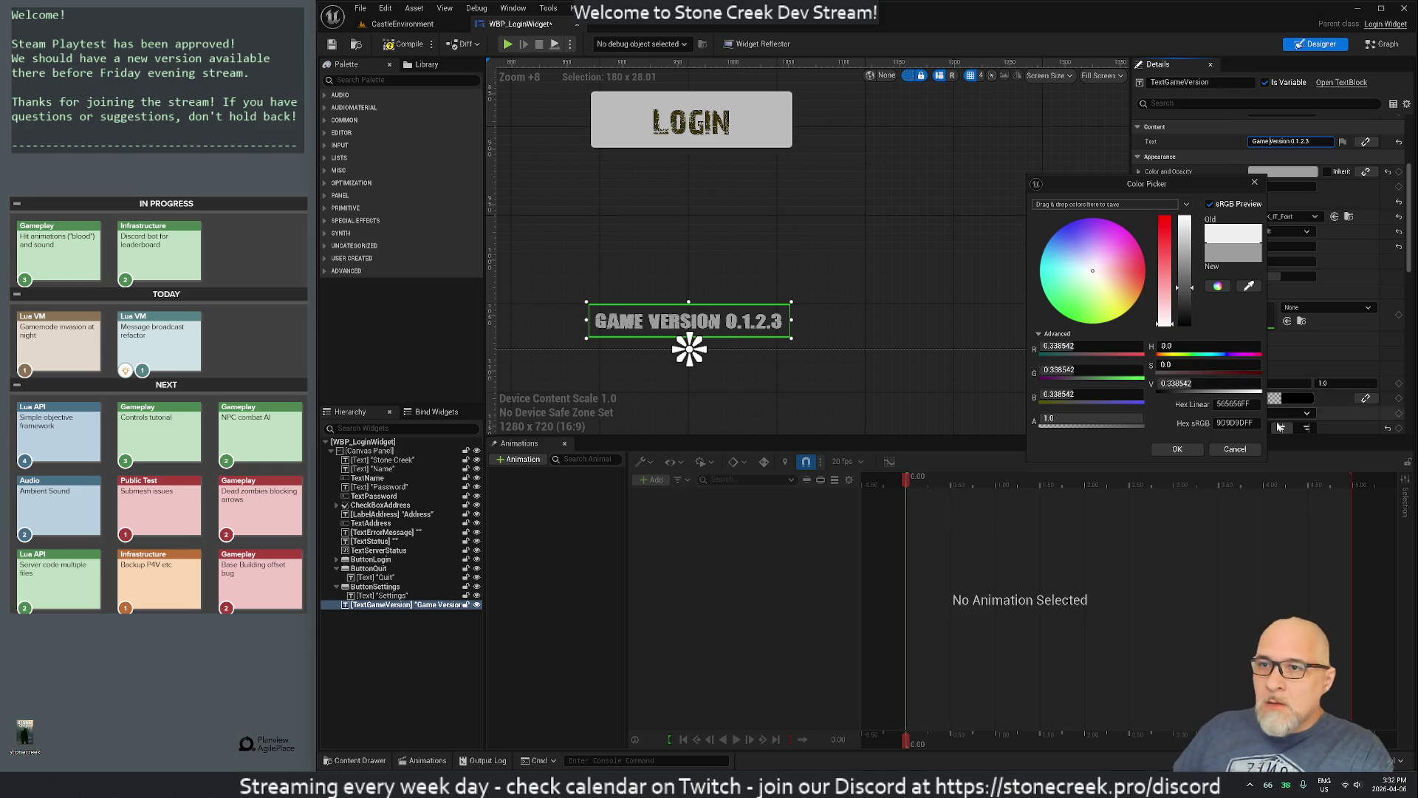
Step: Confirm the text colour and set the version text's font outline size to 1
{"action": "left_click", "coordinate": [1178, 449]}
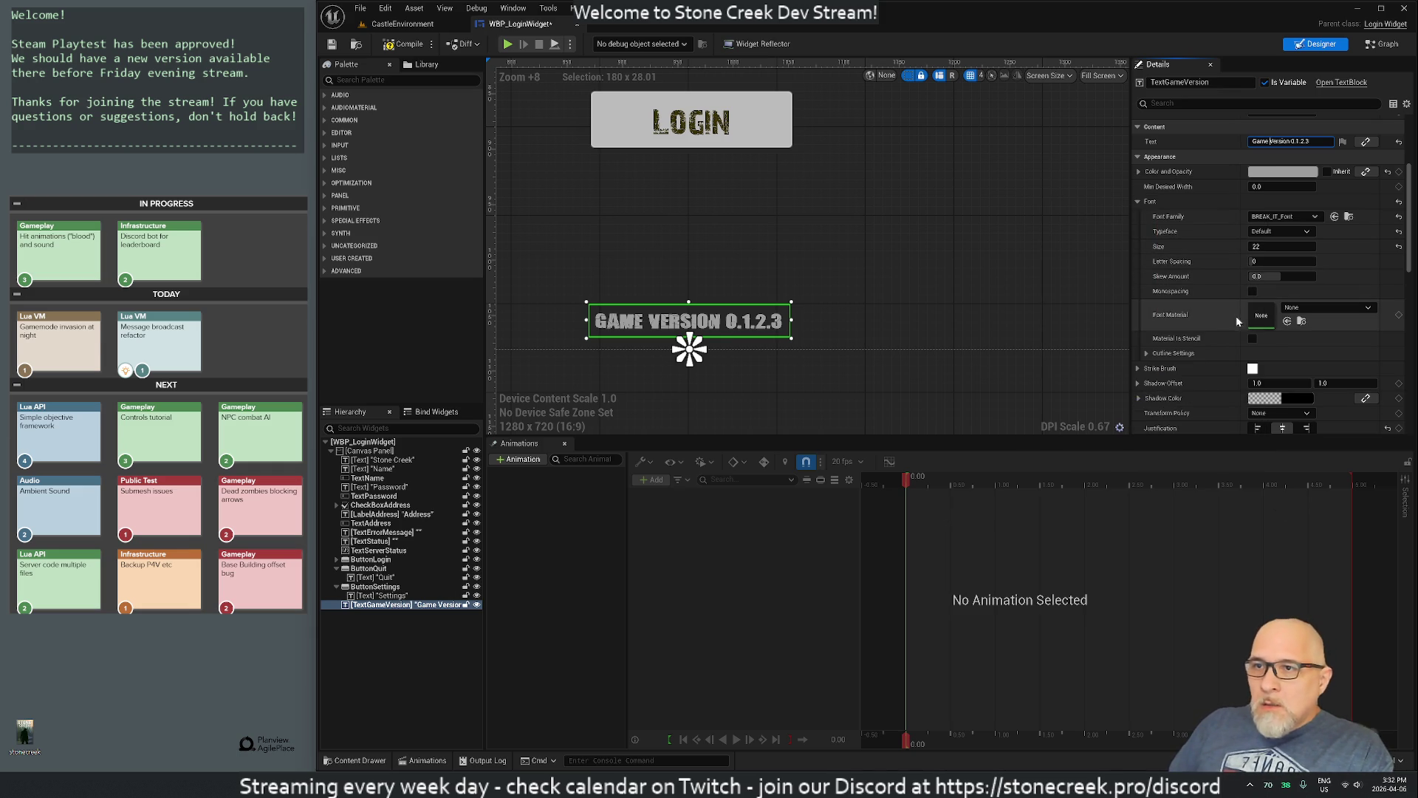
{"action": "left_click", "coordinate": [1147, 355]}
{"action": "left_click", "coordinate": [1251, 368]}
{"action": "type", "text": "1"}
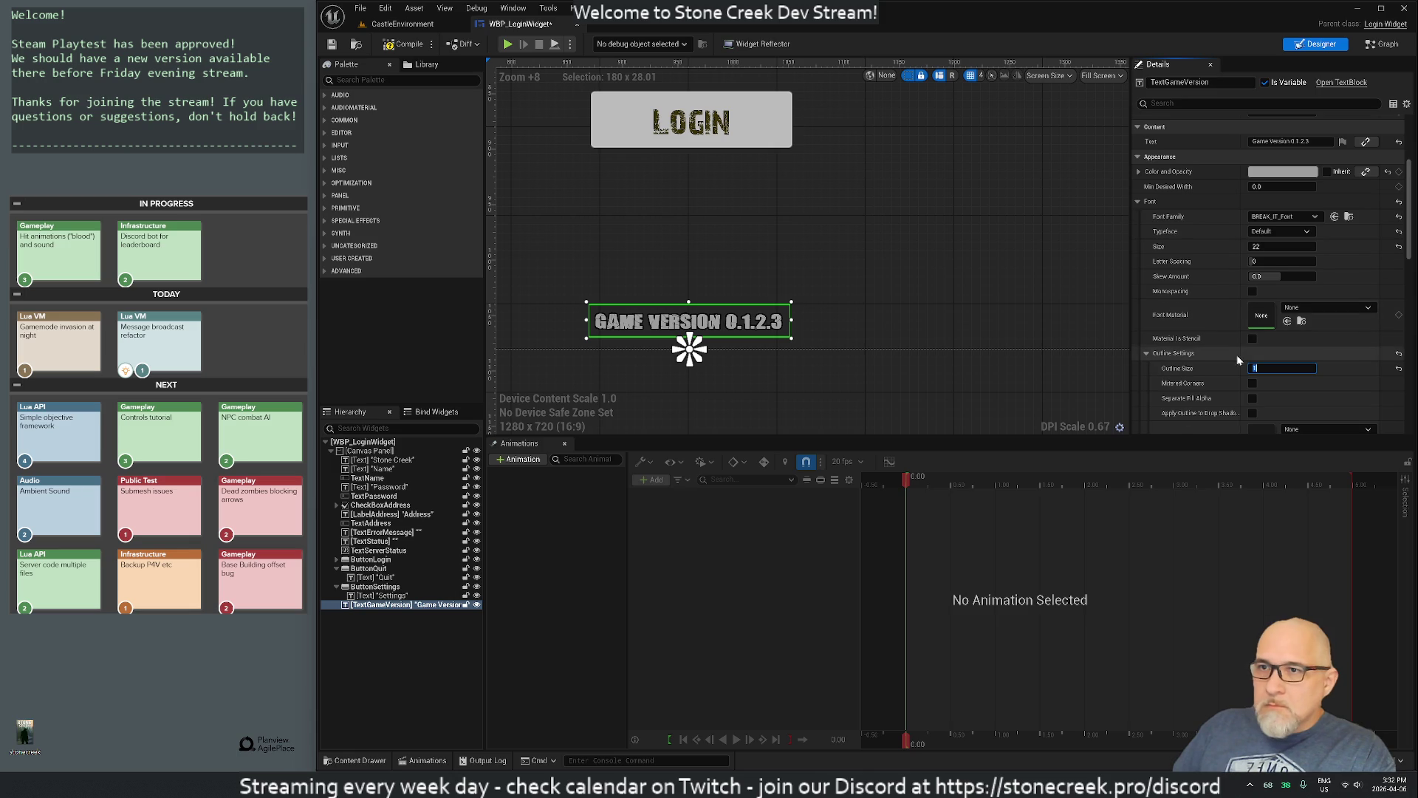
{"action": "scroll", "coordinate": [1234, 360], "scroll_direction": "down", "scroll_amount": 2}
{"action": "scroll", "coordinate": [1233, 360], "scroll_direction": "down", "scroll_amount": 2}
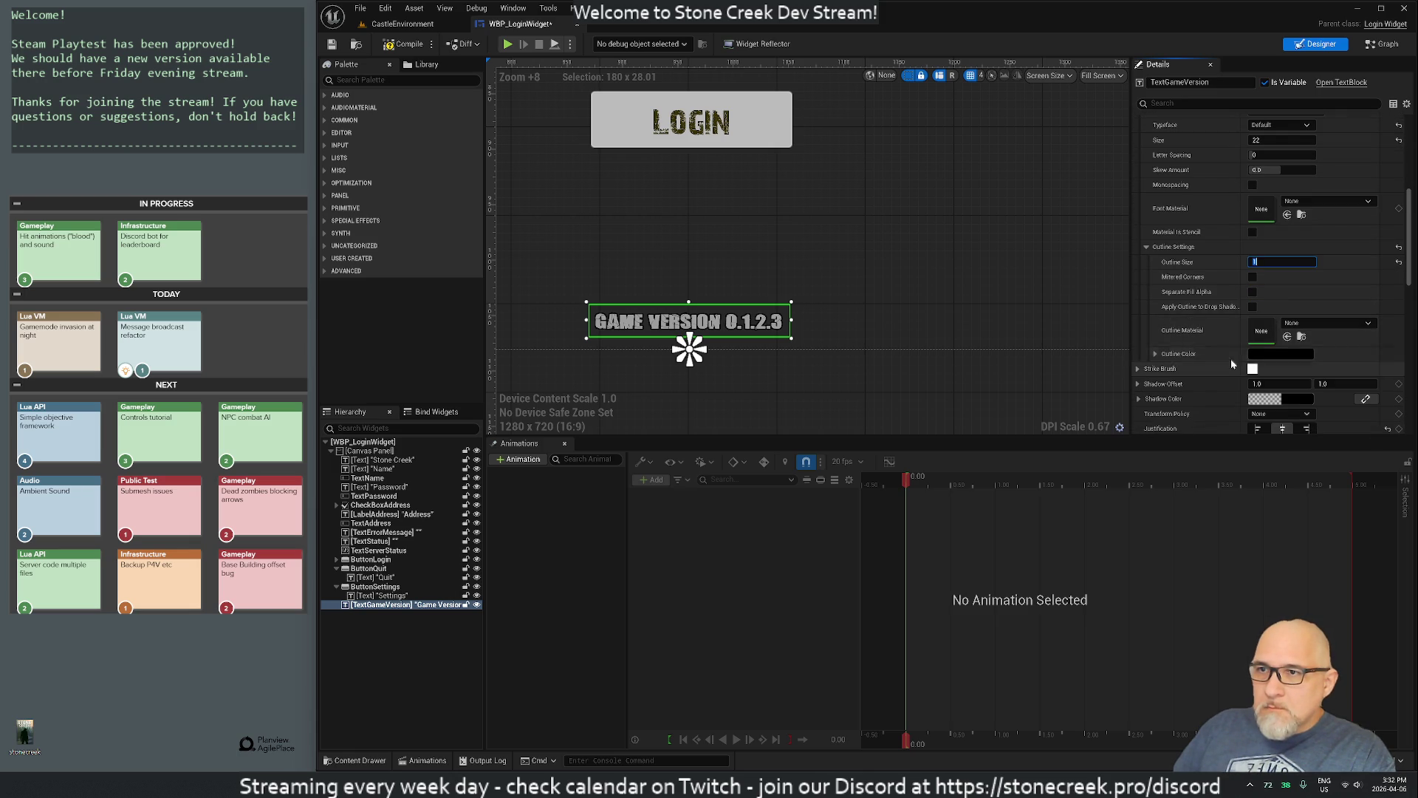
Step: Pick a darker outline colour for the version text in the Color Picker
{"action": "left_click", "coordinate": [1155, 354]}
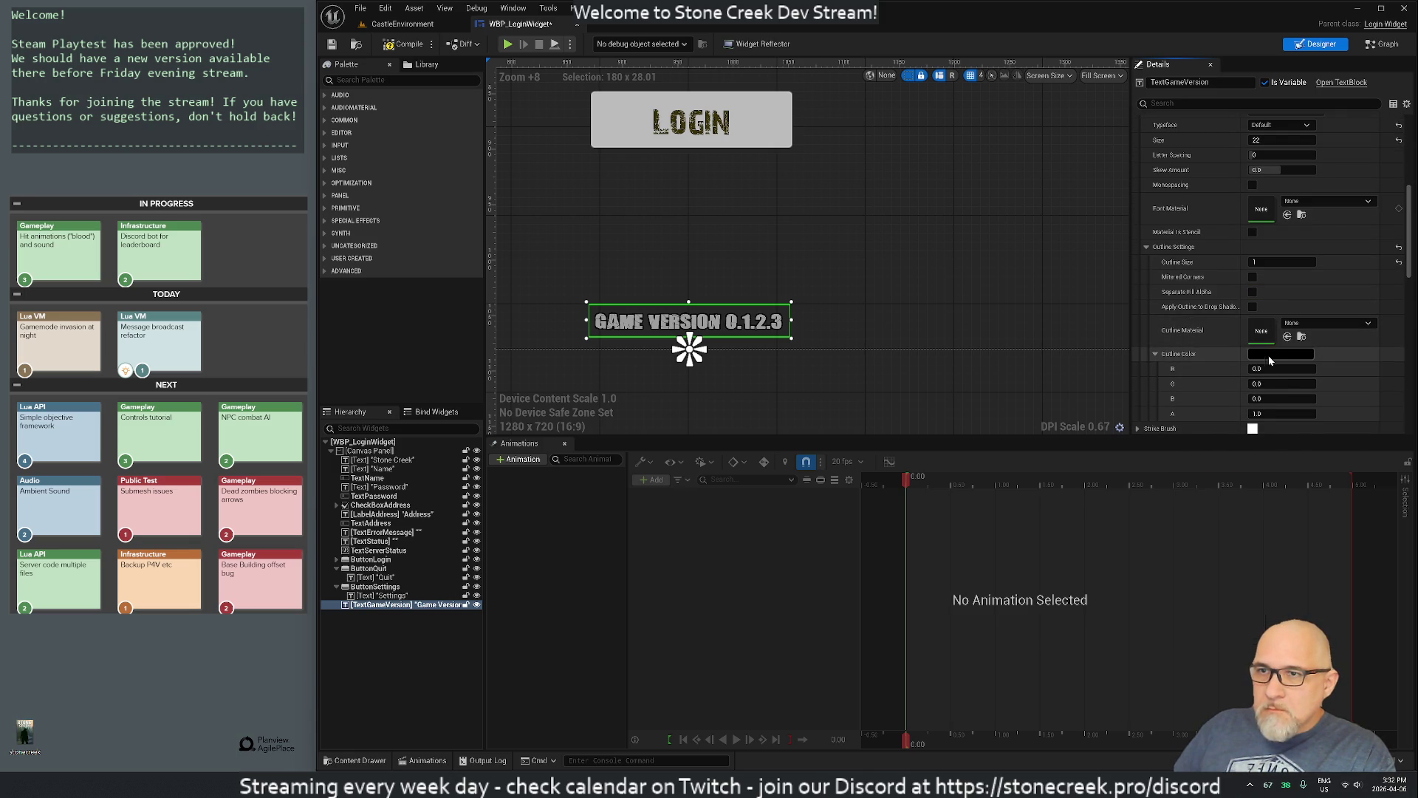
{"action": "left_click", "coordinate": [1270, 356]}
{"action": "mouse_move", "coordinate": [1184, 502]}
{"action": "left_mouse_down"}
{"action": "mouse_move", "coordinate": [1188, 357]}
{"action": "mouse_move", "coordinate": [1204, 501]}
{"action": "left_mouse_up"}
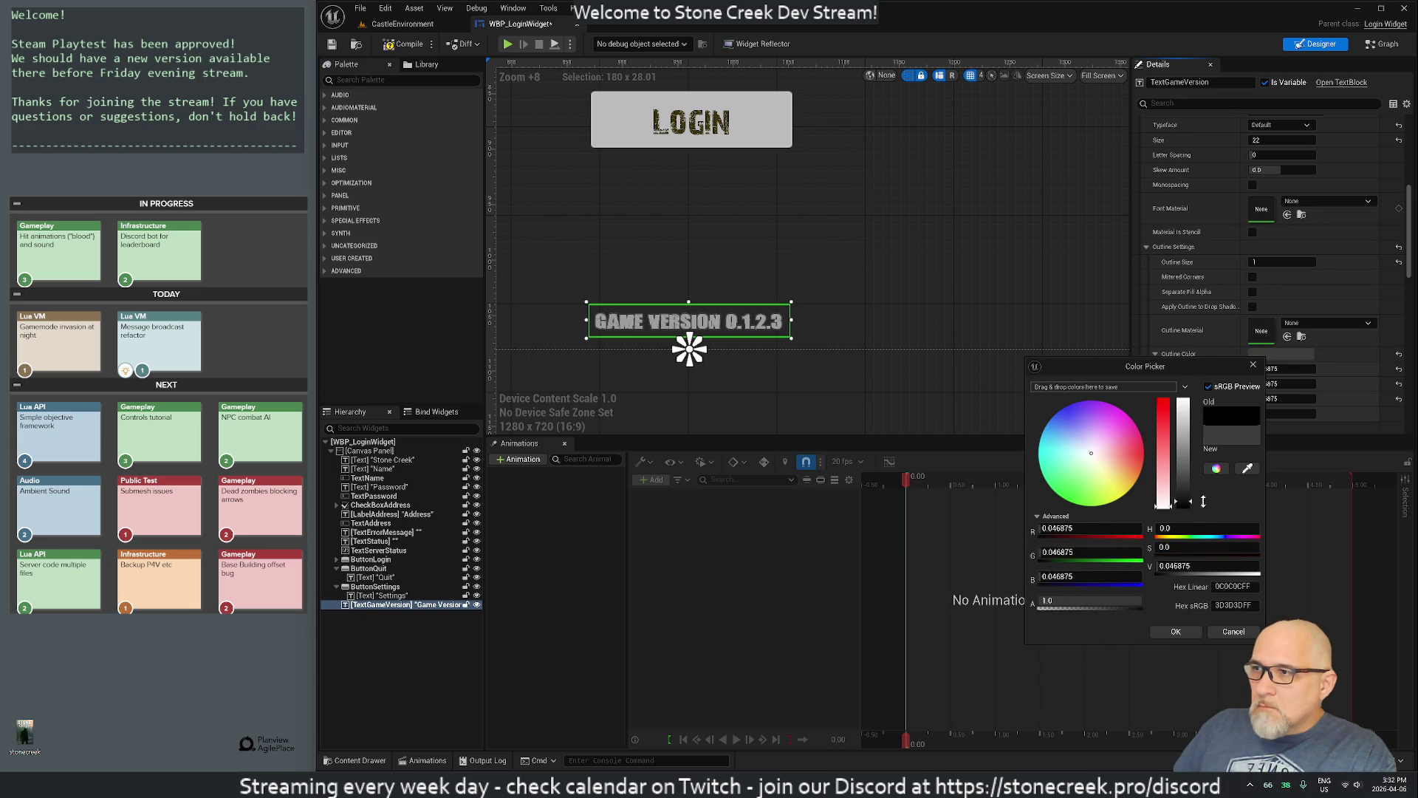
{"action": "left_click", "coordinate": [1175, 632]}
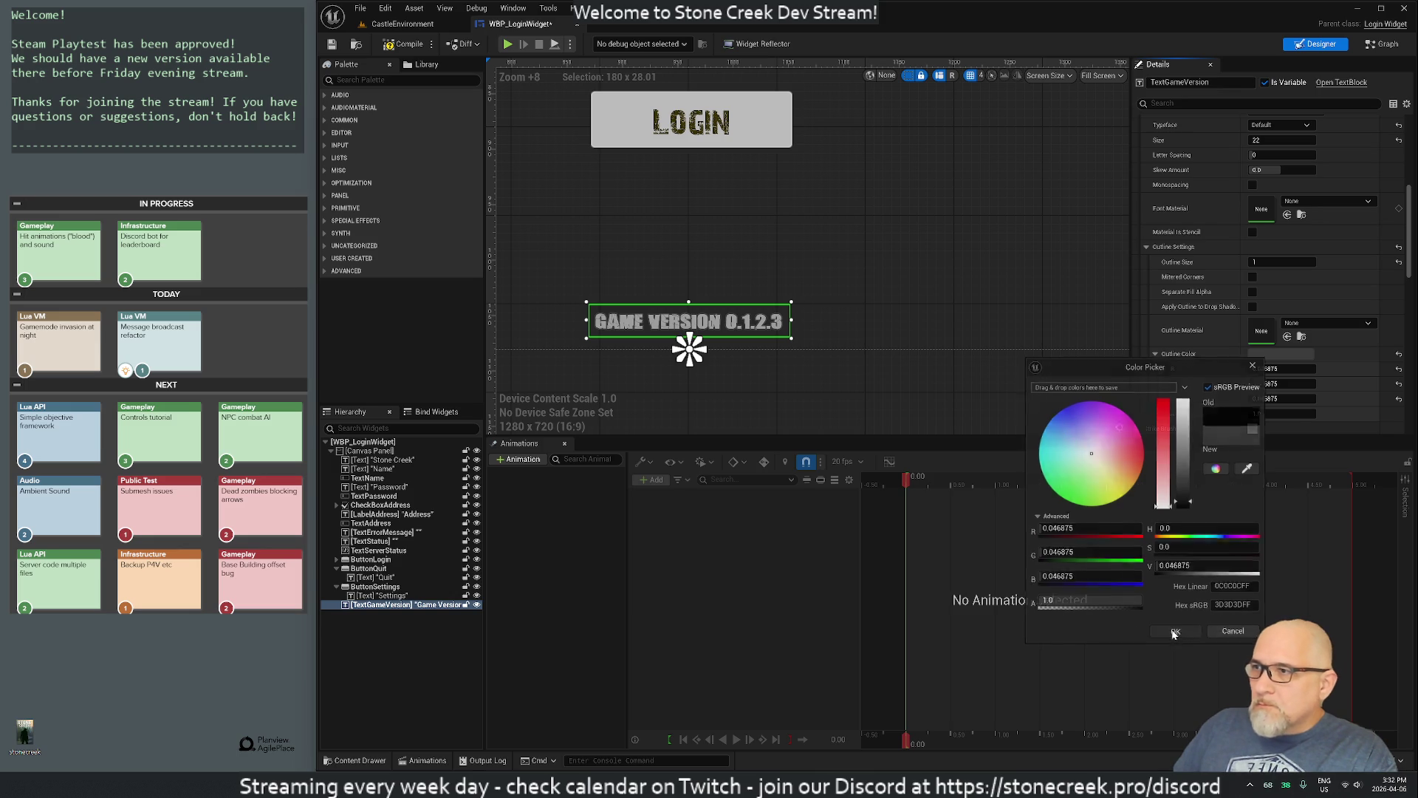
Step: Select the TextGameVersion widget in the Hierarchy and copy its name without renaming it
{"action": "left_click", "coordinate": [871, 267]}
{"action": "scroll", "coordinate": [860, 301], "scroll_direction": "down", "scroll_amount": 5}
{"action": "scroll", "coordinate": [861, 308], "scroll_direction": "down", "scroll_amount": 5}
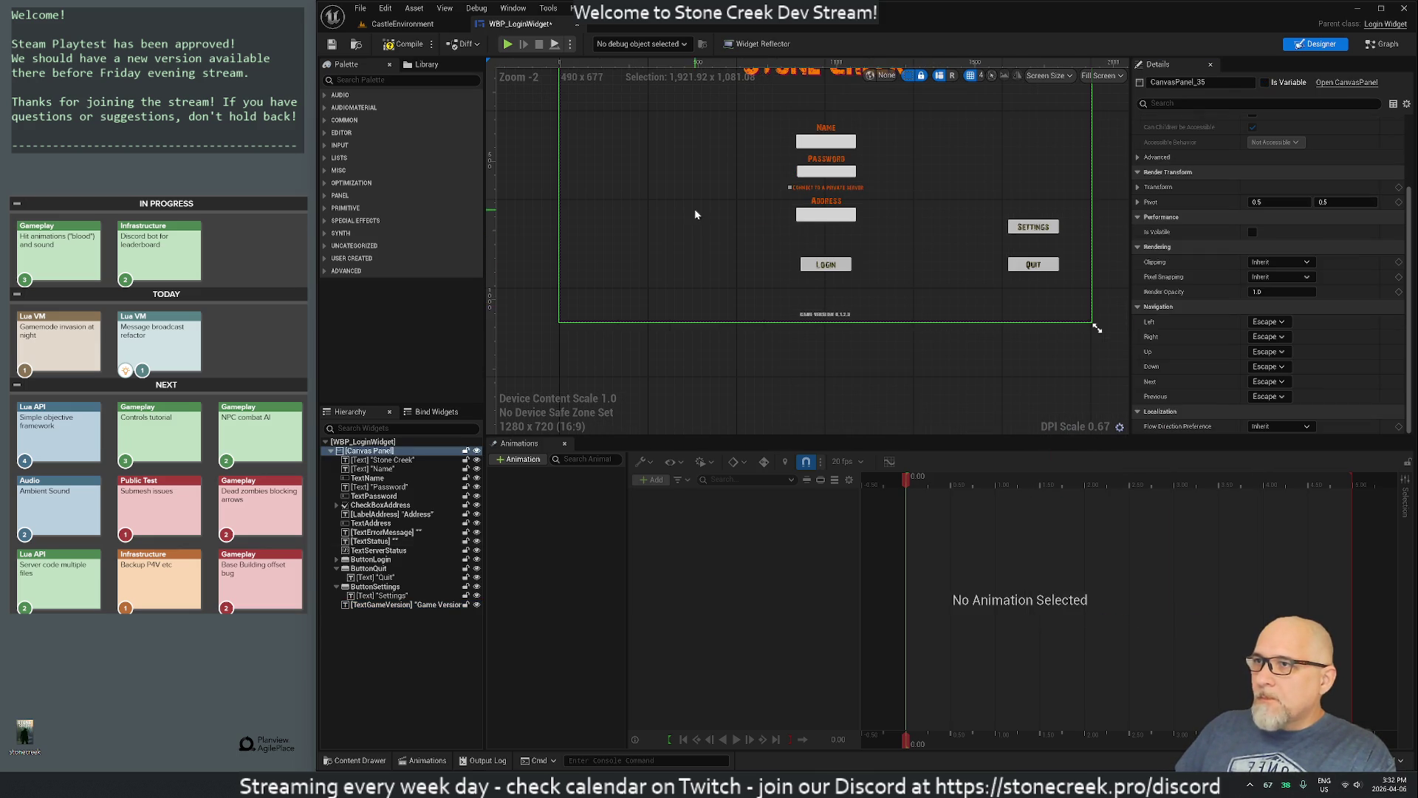
{"action": "left_click", "coordinate": [376, 605]}
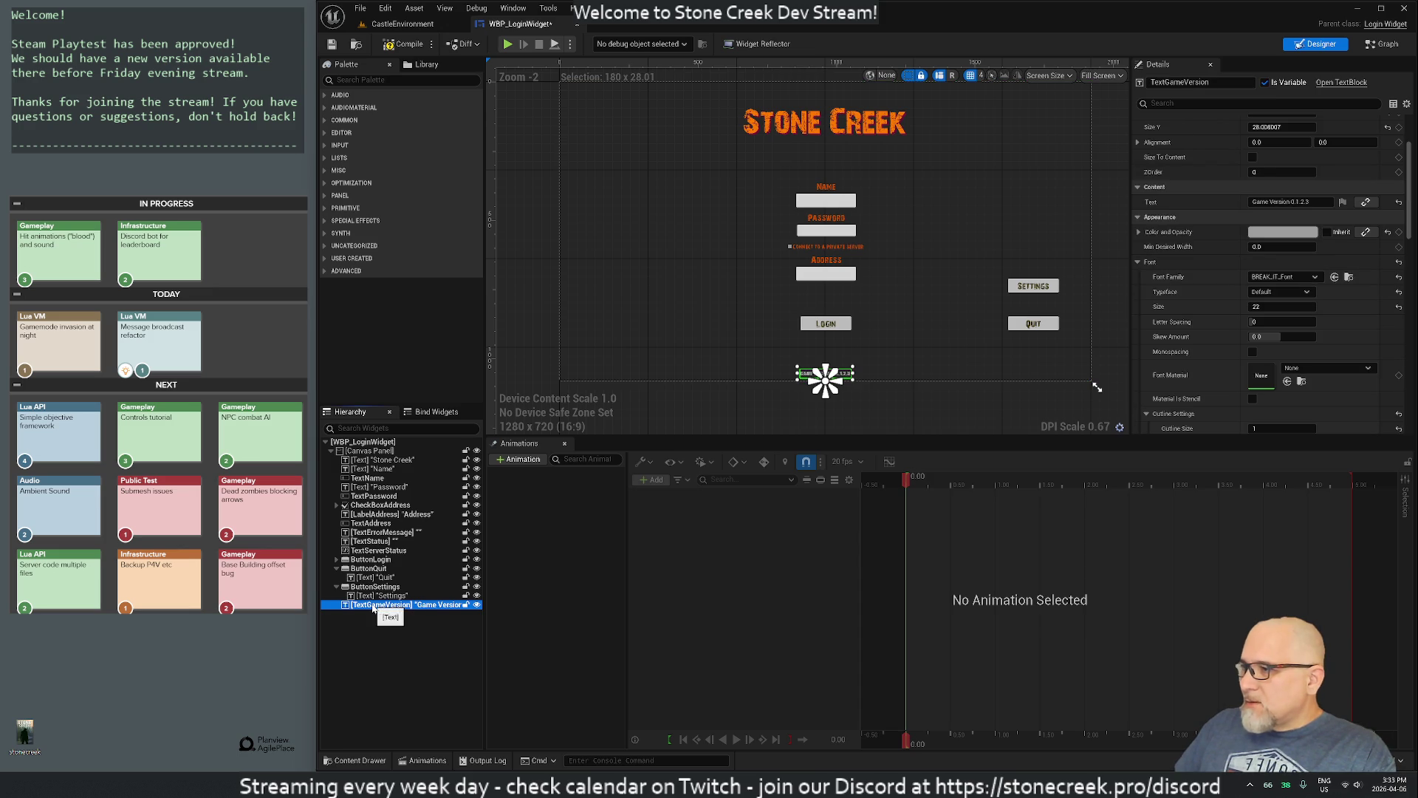
{"action": "key", "text": "F2"}
{"action": "key", "text": "BackSpace"}
{"action": "key", "text": "Escape"}
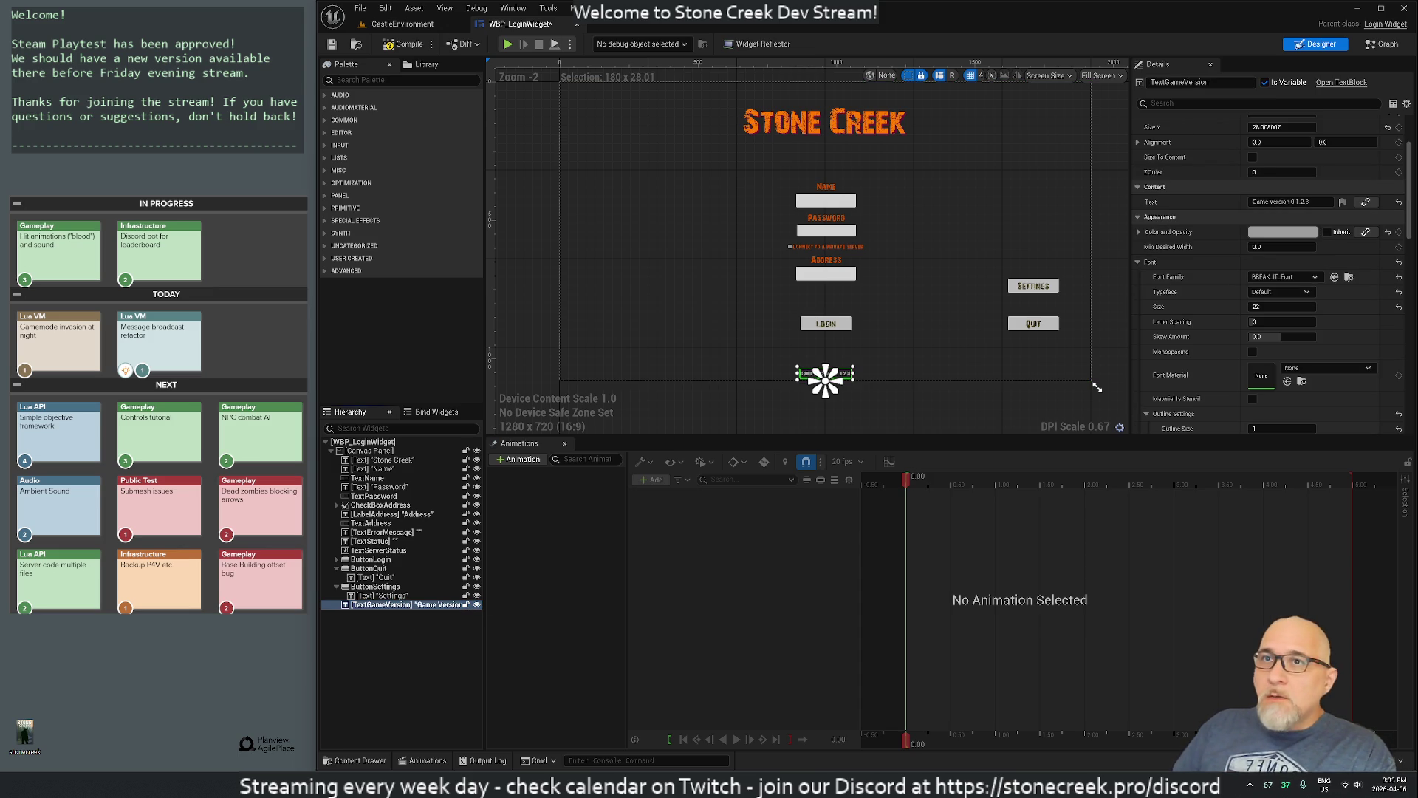
{"action": "key", "text": "alt+Tab"}
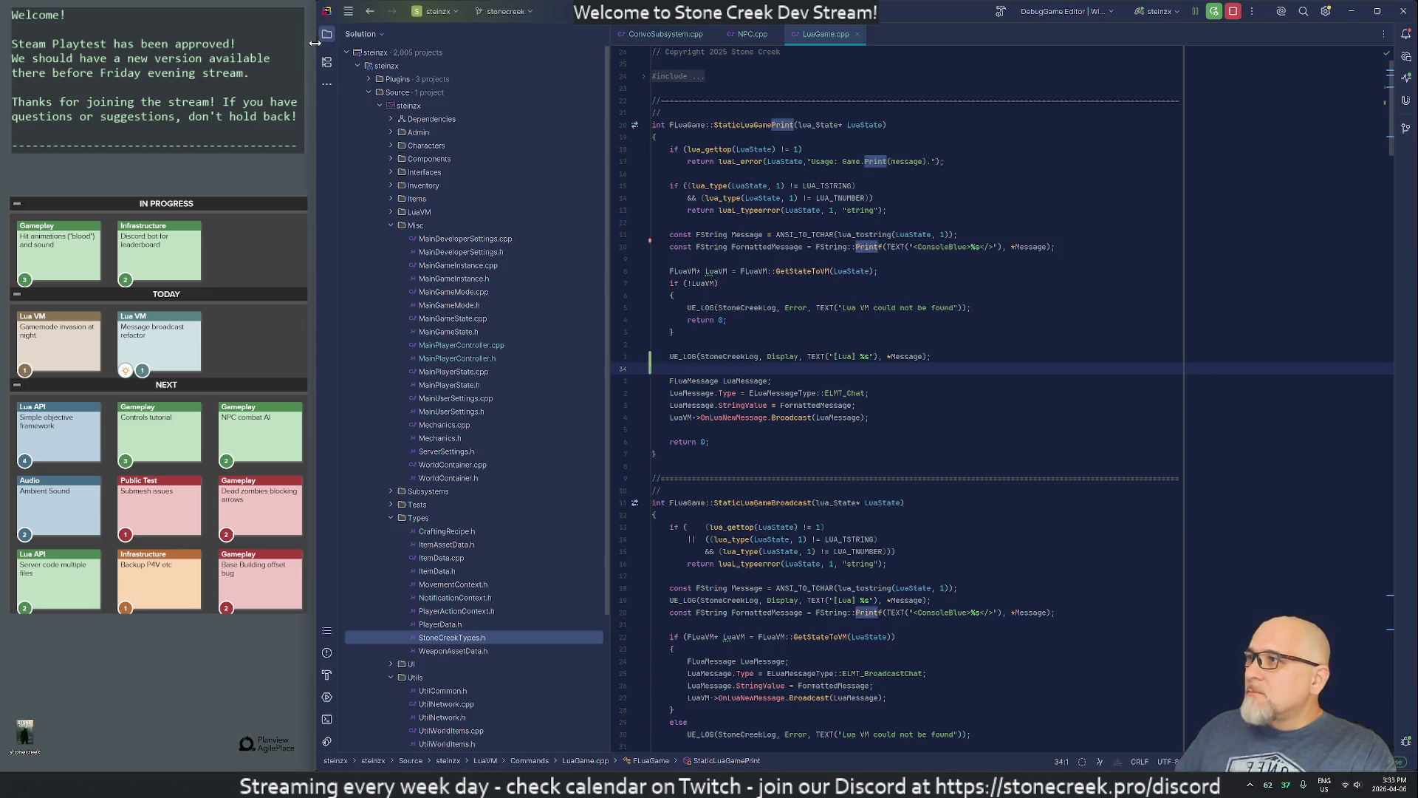
Step: Open LoginWidget.h through a project-wide file search
{"action": "key", "text": "9"}
{"action": "key", "text": "k"}
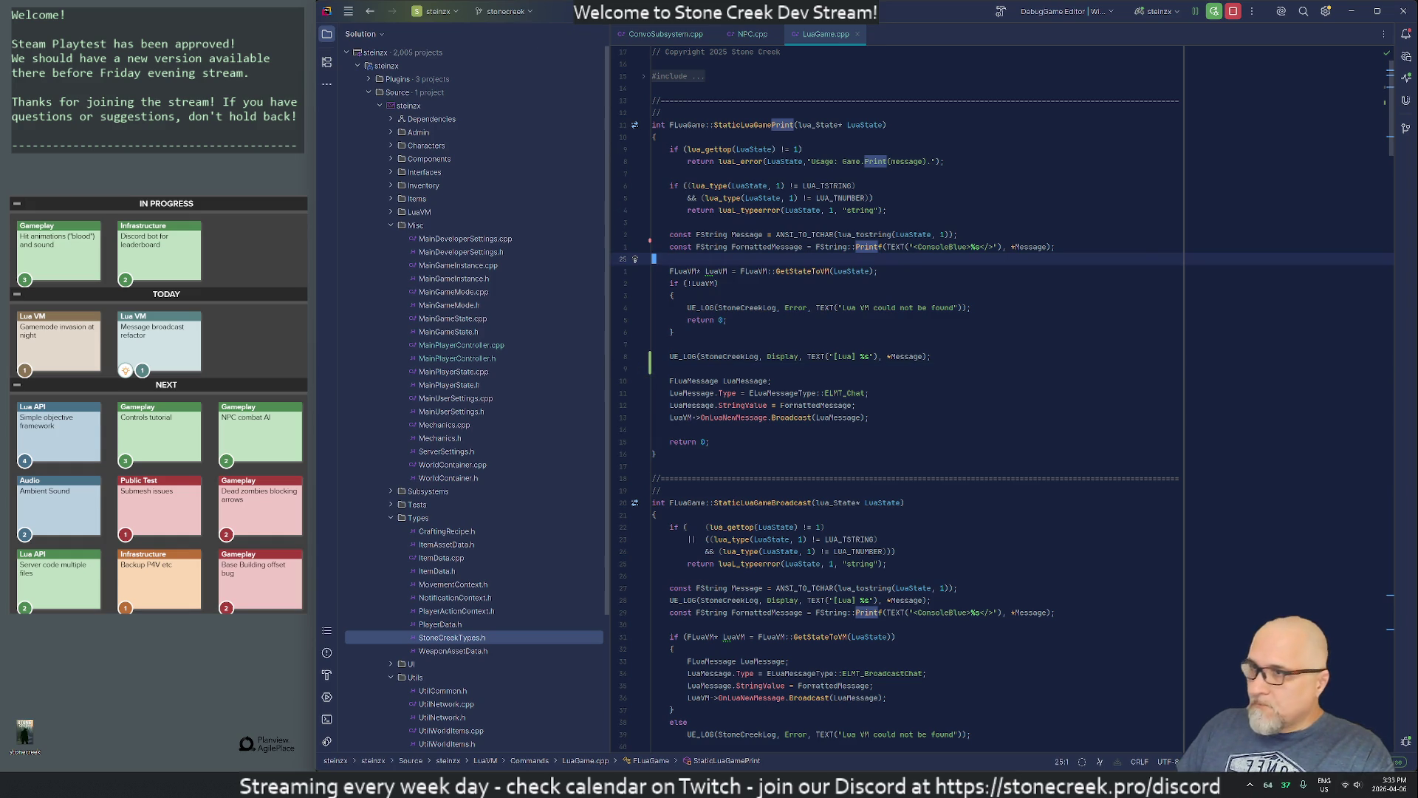
{"action": "key", "text": "ctrl+t"}
{"action": "type", "text": "loginwidget.h"}
{"action": "key", "text": "Return"}
Step: Duplicate the UPROPERTY and LabelAddress declaration lines among the header's widget properties
{"action": "key", "text": "Down"}
{"action": "key", "text": "Down"}
{"action": "key", "text": "Down"}
{"action": "key", "text": "Down"}
{"action": "key", "text": "Down"}
{"action": "key", "text": "Down"}
{"action": "key", "text": "Up"}
{"action": "key", "text": "Up"}
{"action": "key", "text": "Up"}
{"action": "key", "text": "Return"}
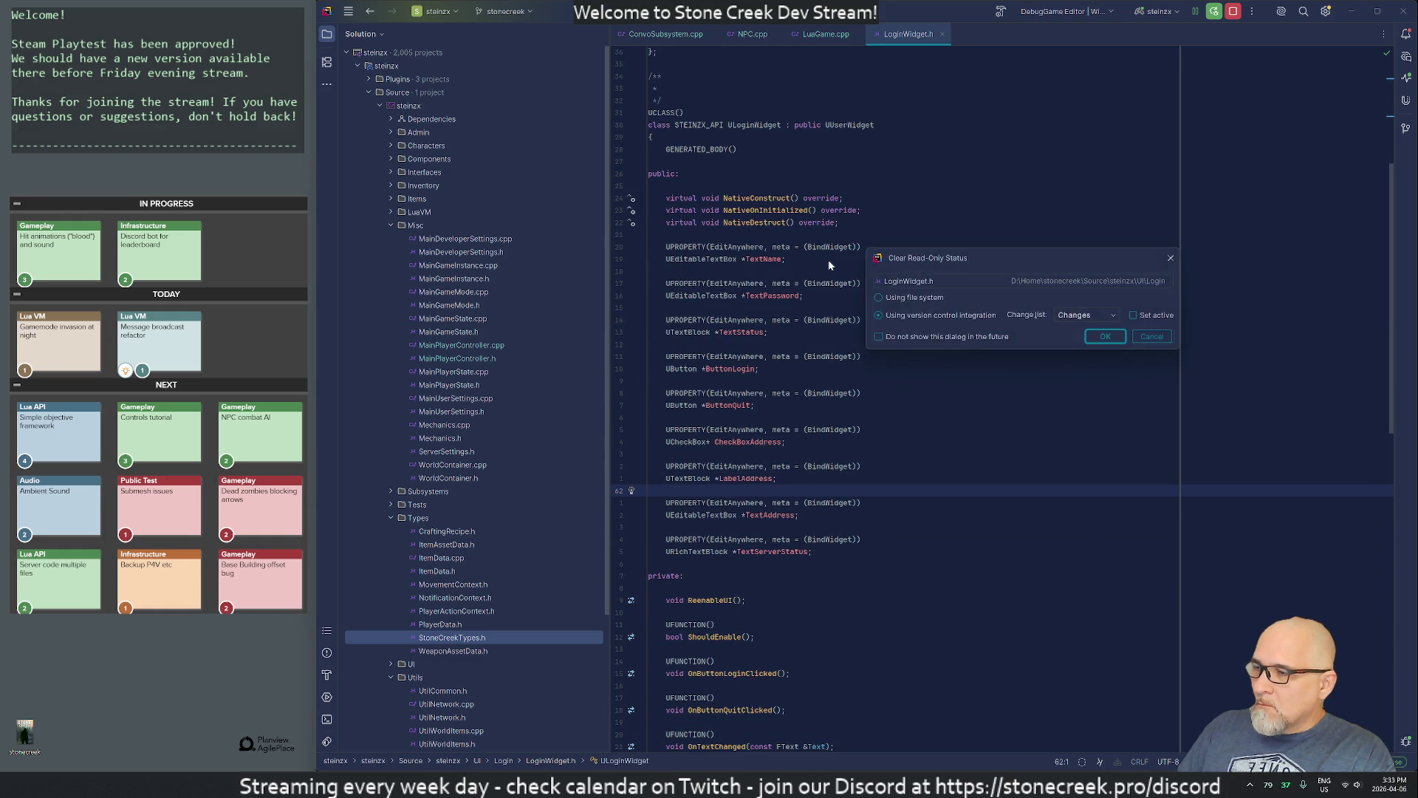
{"action": "key", "text": "Return"}
{"action": "key", "text": "ctrl+v"}
{"action": "key", "text": "Up"}
{"action": "key", "text": "Up"}
{"action": "key", "text": "Up"}
{"action": "key", "text": "shift+Down"}
{"action": "key", "text": "shift+Down"}
{"action": "key", "text": "ctrl+c"}
{"action": "key", "text": "Down"}
{"action": "key", "text": "ctrl+v"}
{"action": "key", "text": "Down"}
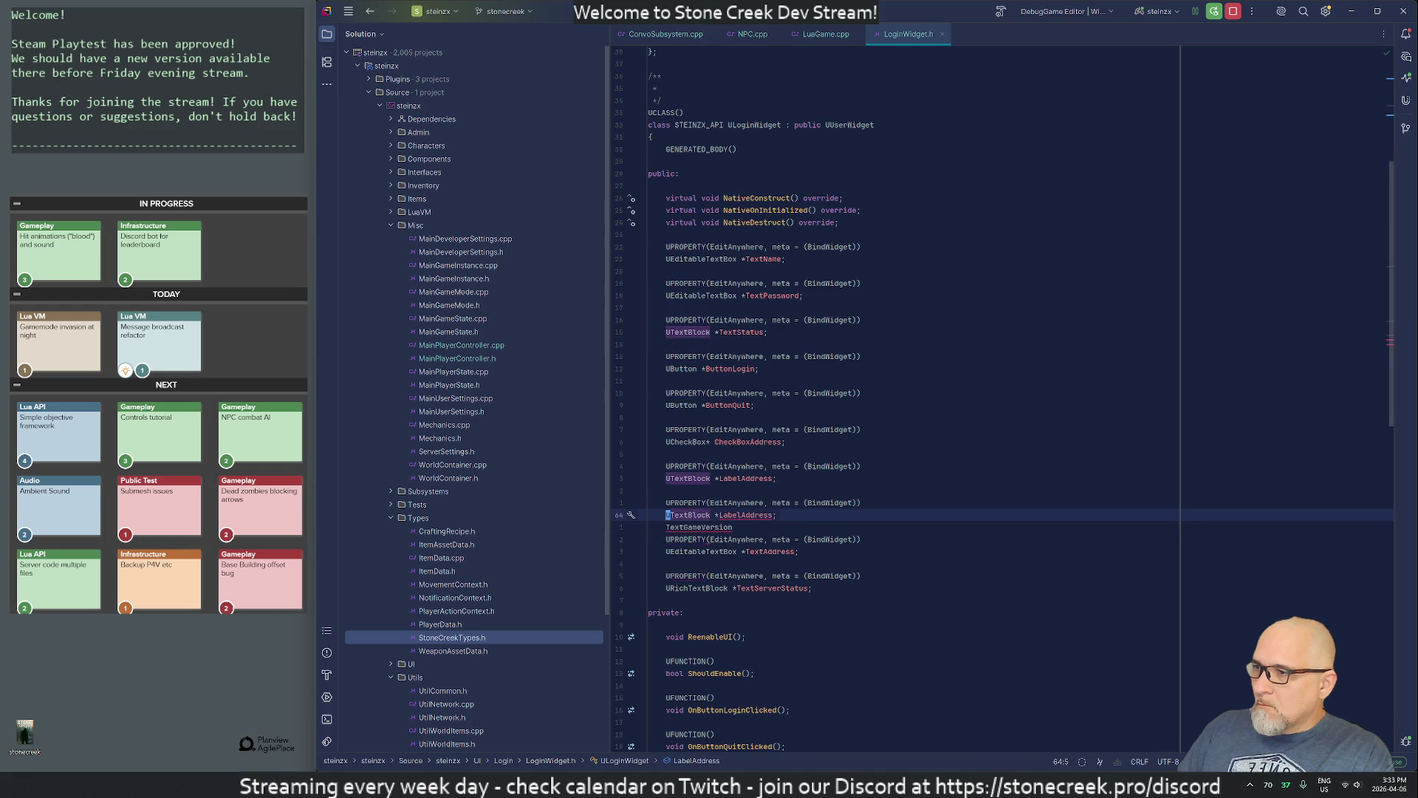
{"action": "key", "text": "End"}
{"action": "key", "text": "Return"}
Step: Rename the copied property to TextGameVersion, ending the line with a semicolon
{"action": "left_click", "coordinate": [719, 515]}
{"action": "key", "text": "Delete"}
{"action": "key", "text": "Delete"}
{"action": "key", "text": "Delete"}
{"action": "key", "text": "BackSpace"}
{"action": "key", "text": "End"}
{"action": "type", "text": ";"}
{"action": "left_click", "coordinate": [650, 515]}
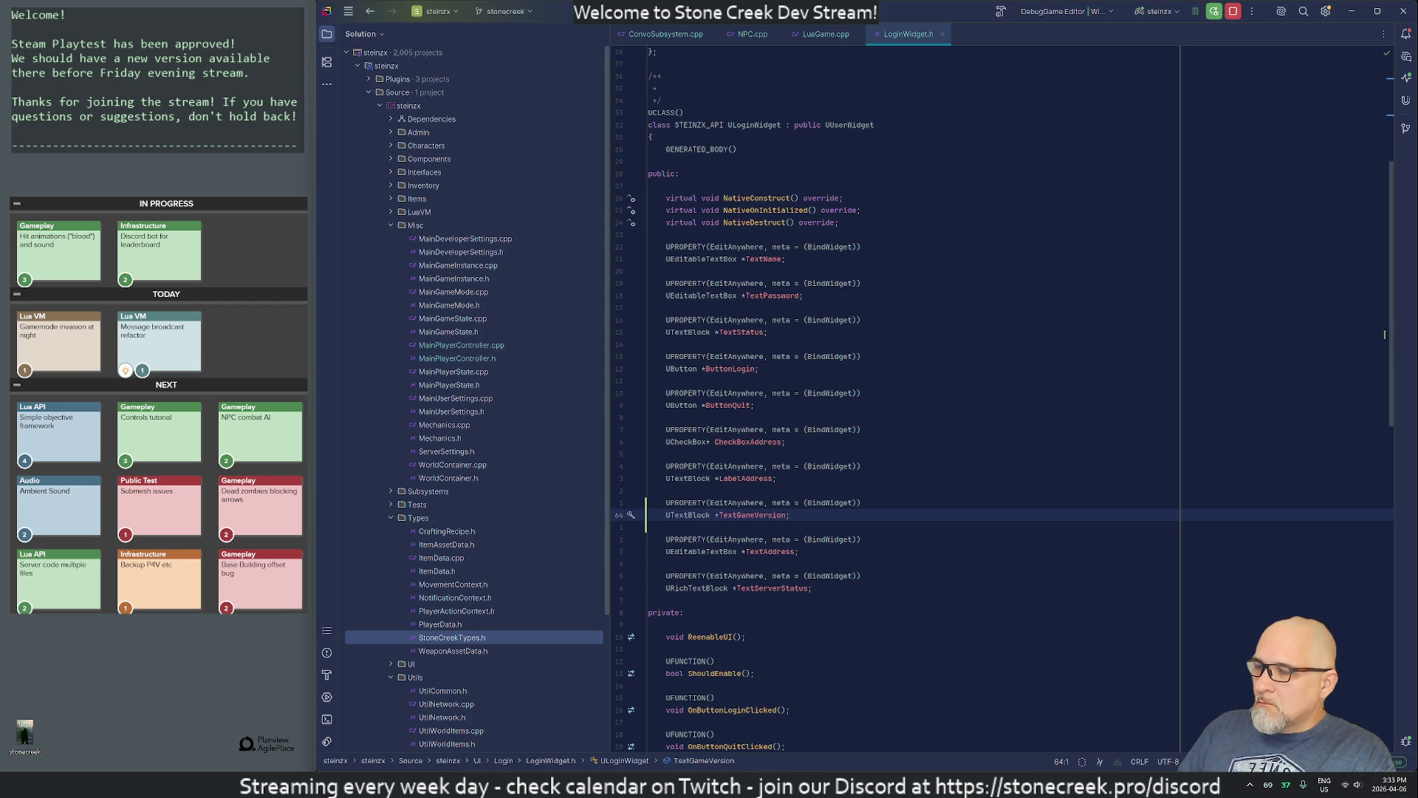
{"action": "key", "text": "ctrl+alt+Home"}
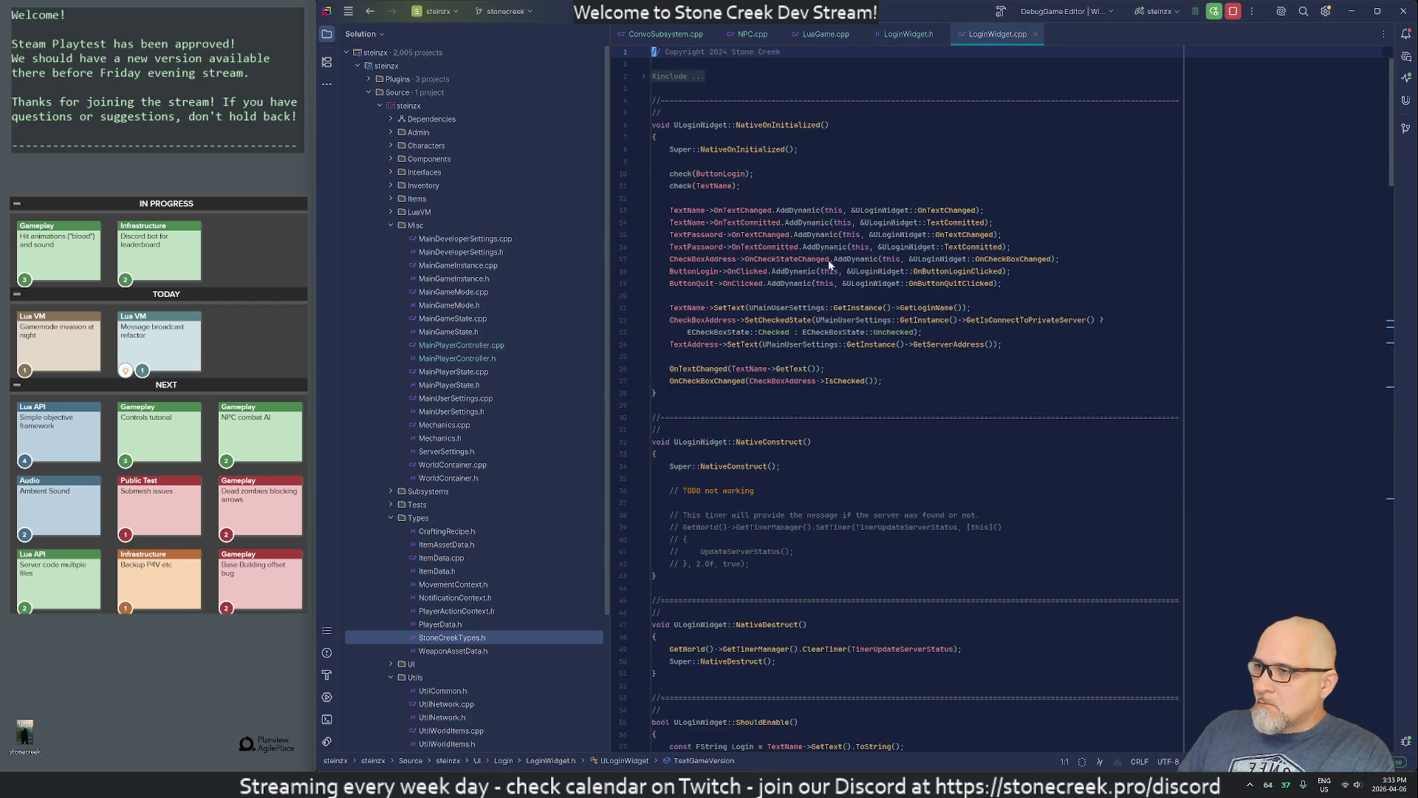
Step: Add TextGameVersion->SetText() after the ButtonQuit line at the end of NativeOnInitialized
{"action": "left_click", "coordinate": [654, 283]}
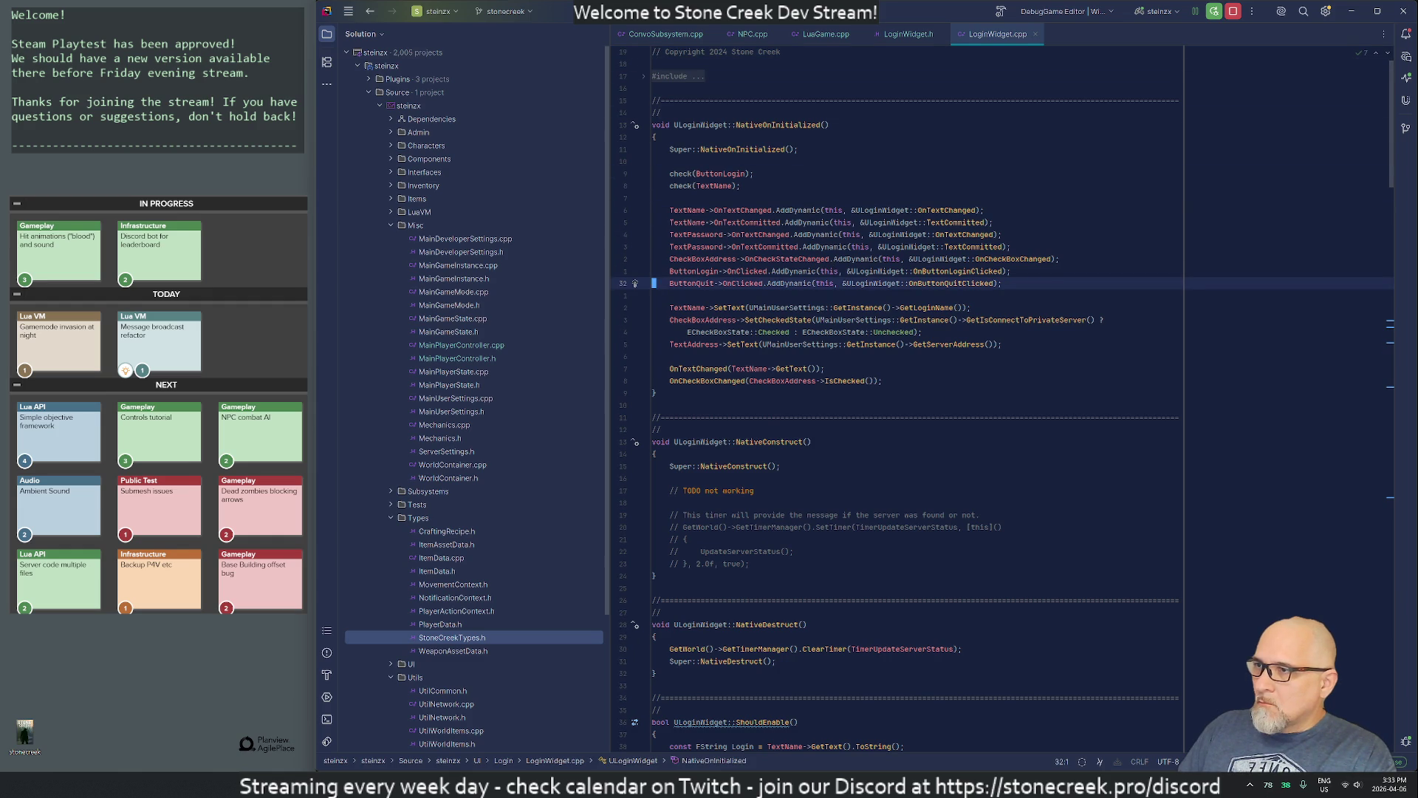
{"action": "key", "text": "Down"}
{"action": "key", "text": "Down"}
{"action": "key", "text": "Down"}
{"action": "key", "text": "Return"}
{"action": "key", "text": "Return"}
{"action": "key", "text": "Return"}
{"action": "type", "text": "Tex"}
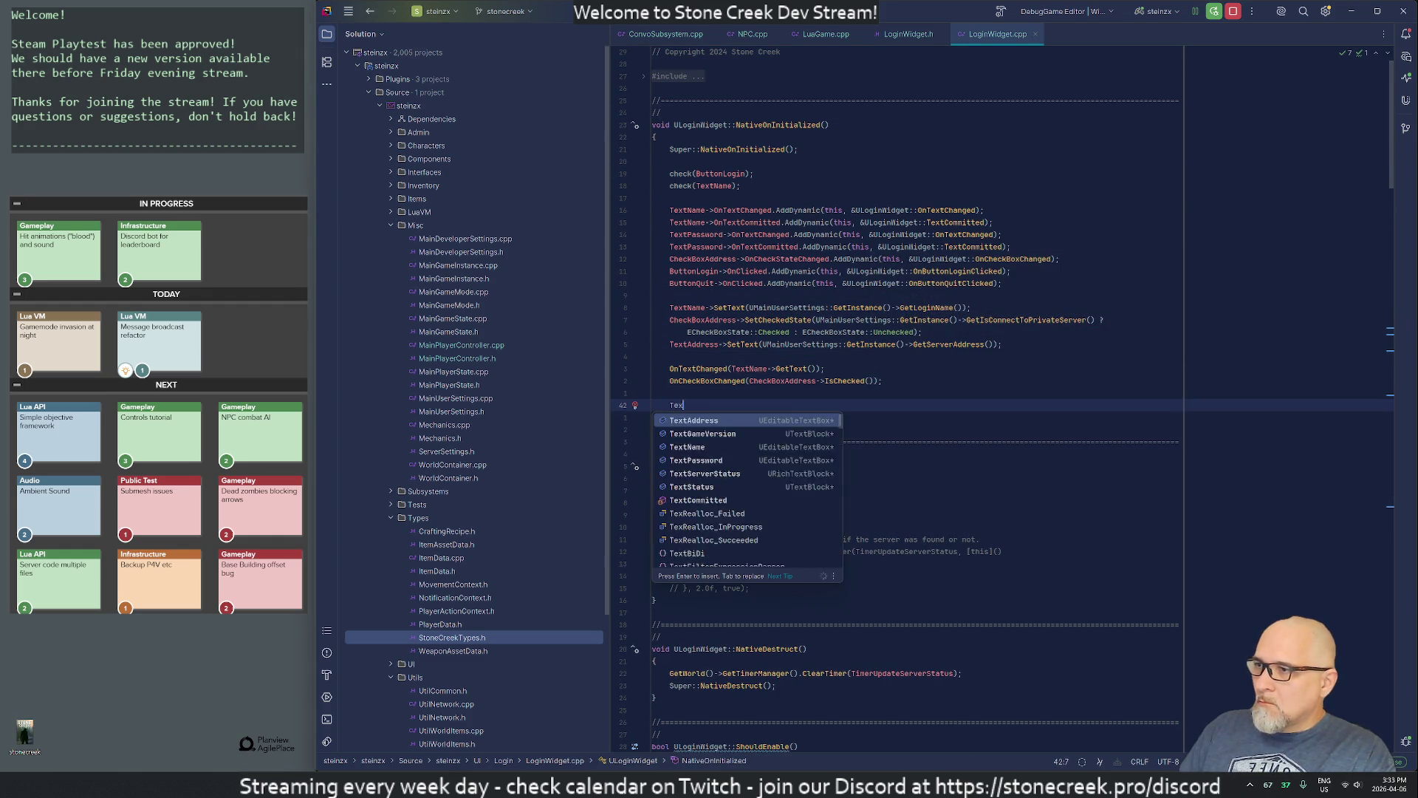
{"action": "type", "text": "tG"}
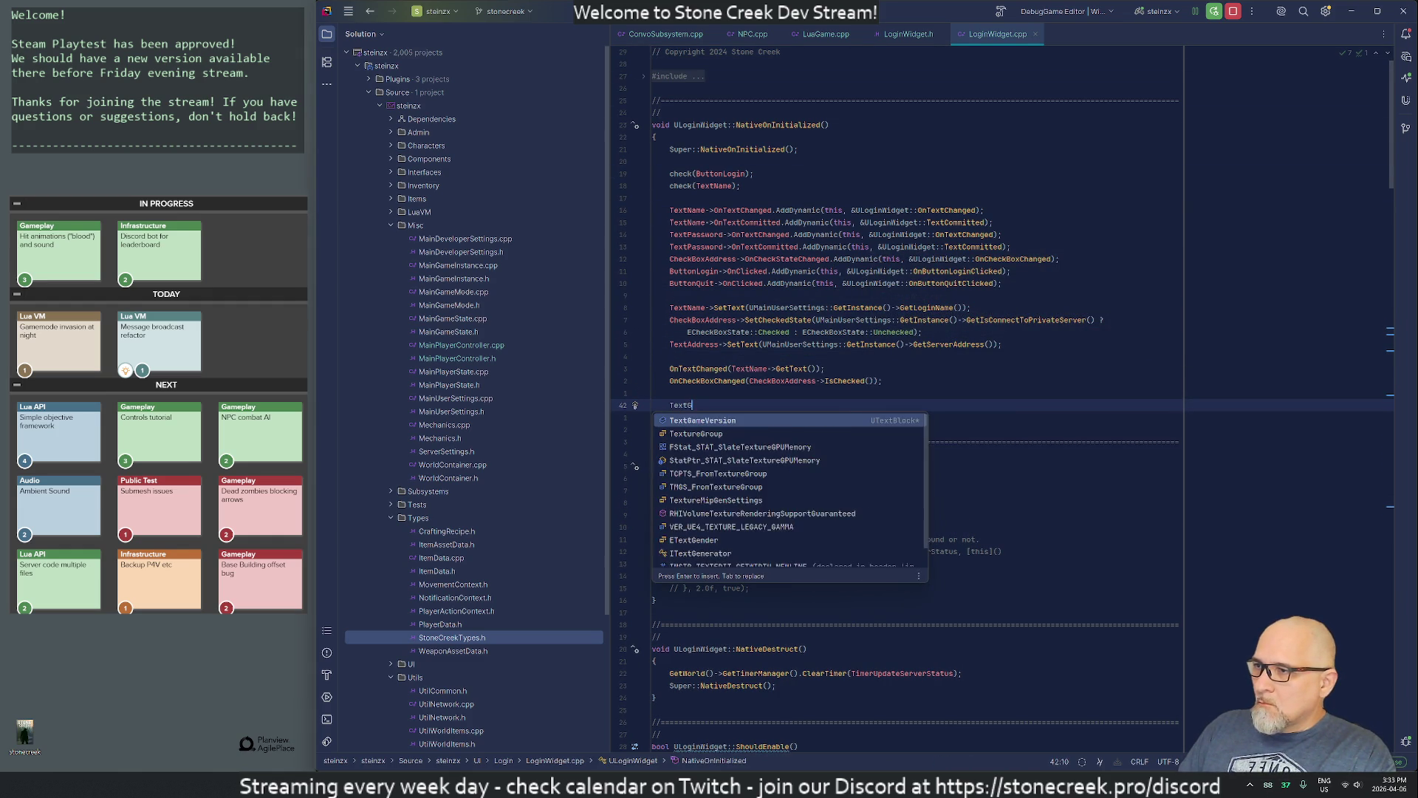
{"action": "key", "text": "Return"}
{"action": "type", "text": "->SetTex"}
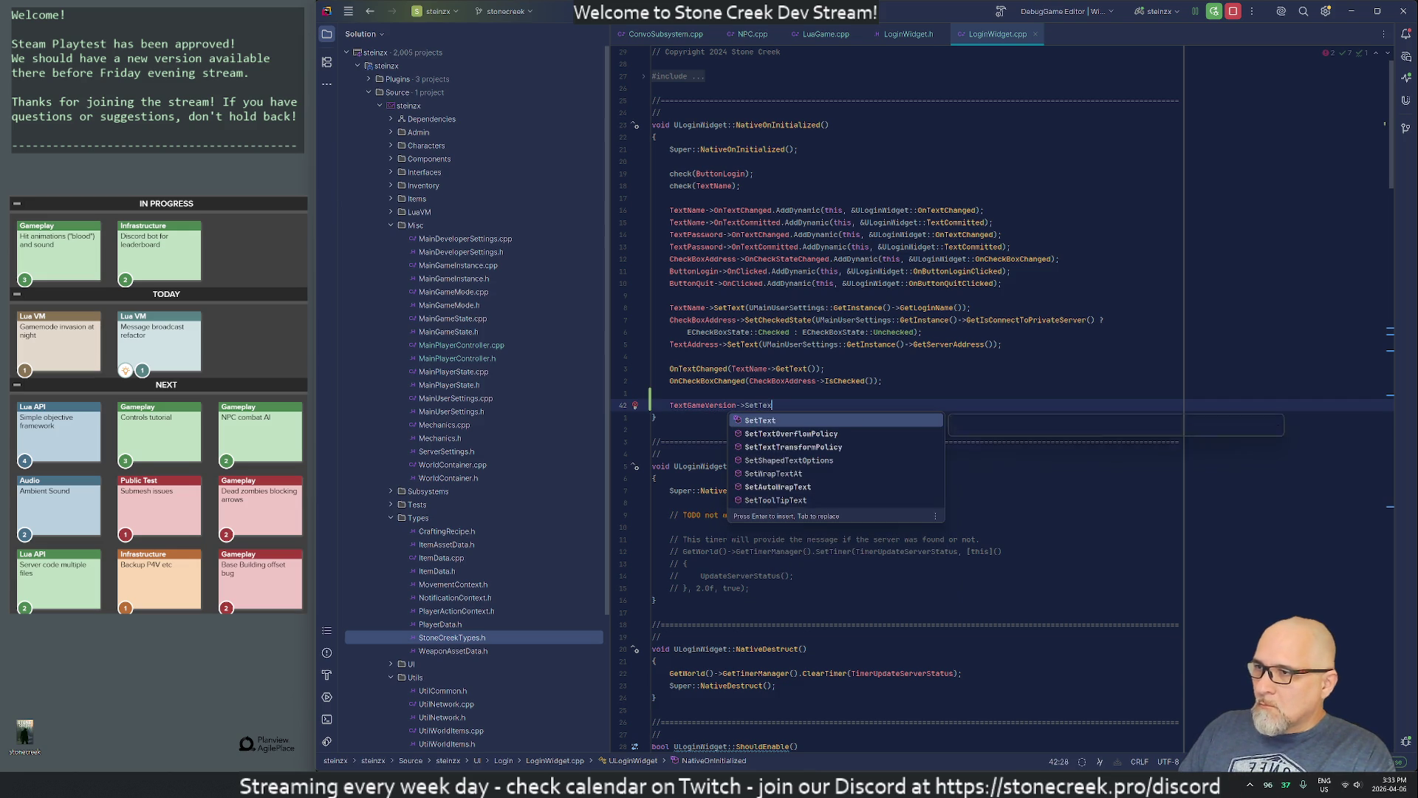
{"action": "key", "text": "Return"}
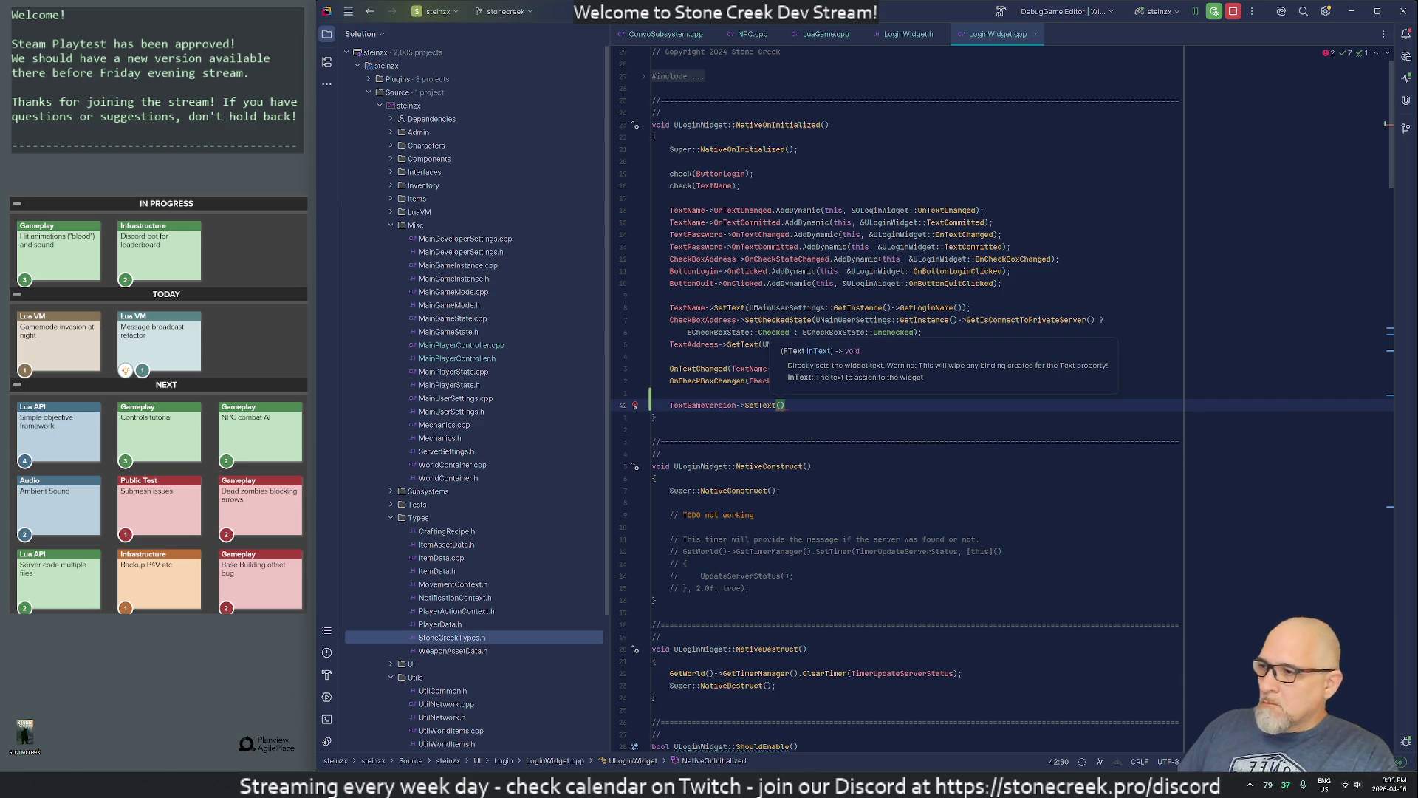
{"action": "key", "text": "alt+Tab"}
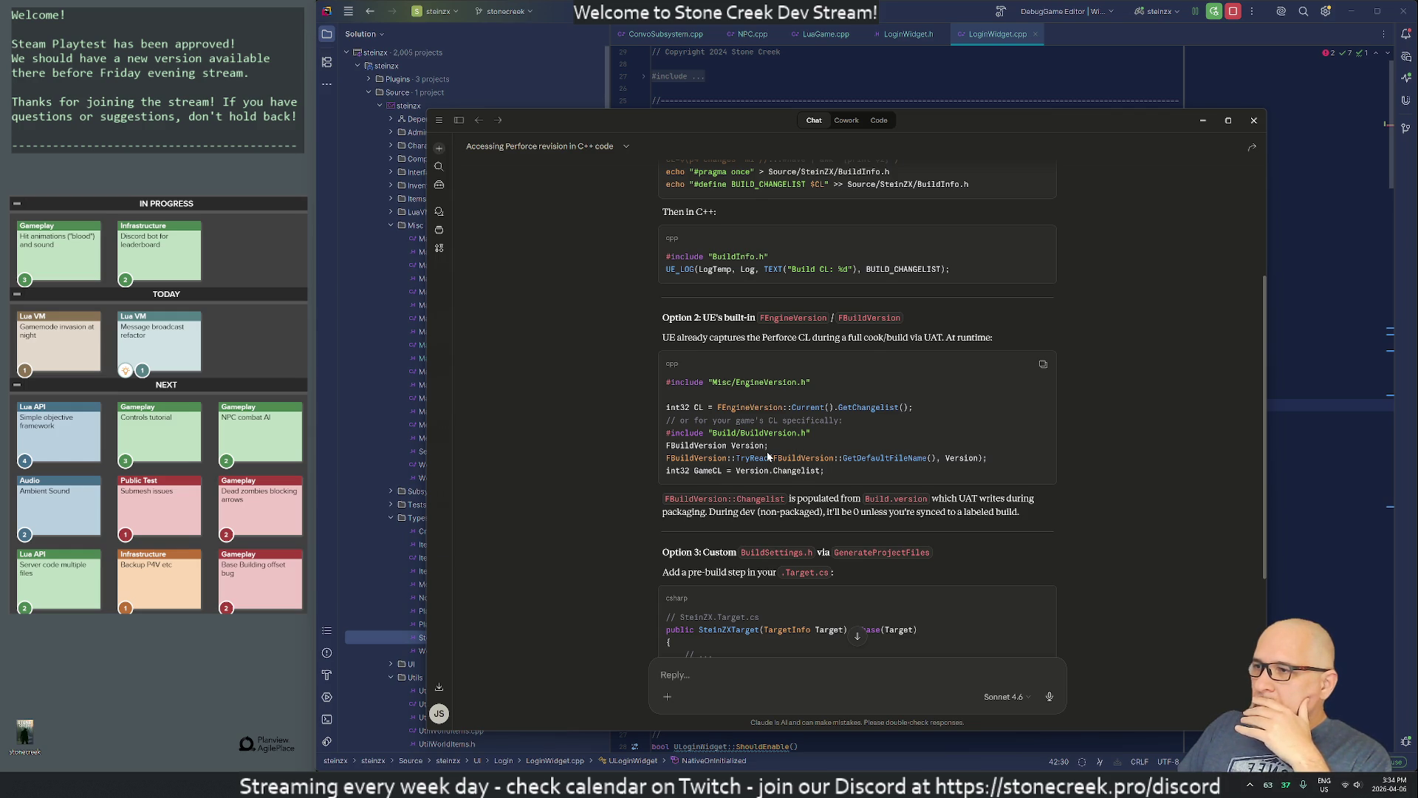
Step: Select the three FBuildVersion code lines in Claude's reply, then drag the chat to the left
{"action": "scroll", "coordinate": [768, 457], "scroll_direction": "down", "scroll_amount": 1}
{"action": "scroll", "coordinate": [768, 456], "scroll_direction": "up", "scroll_amount": 1}
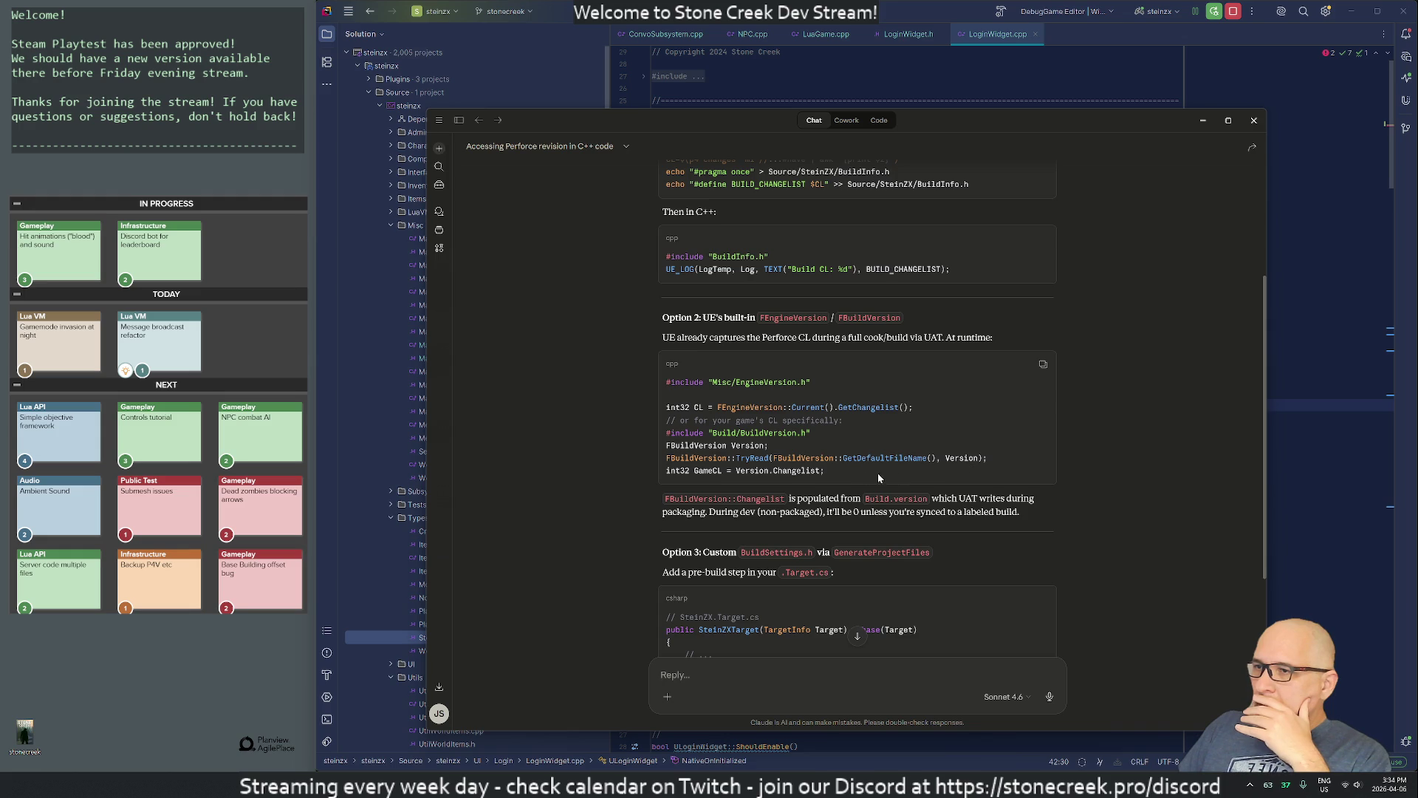
{"action": "mouse_move", "coordinate": [827, 472]}
{"action": "left_mouse_down"}
{"action": "mouse_move", "coordinate": [668, 473]}
{"action": "mouse_move", "coordinate": [645, 443]}
{"action": "left_mouse_up"}
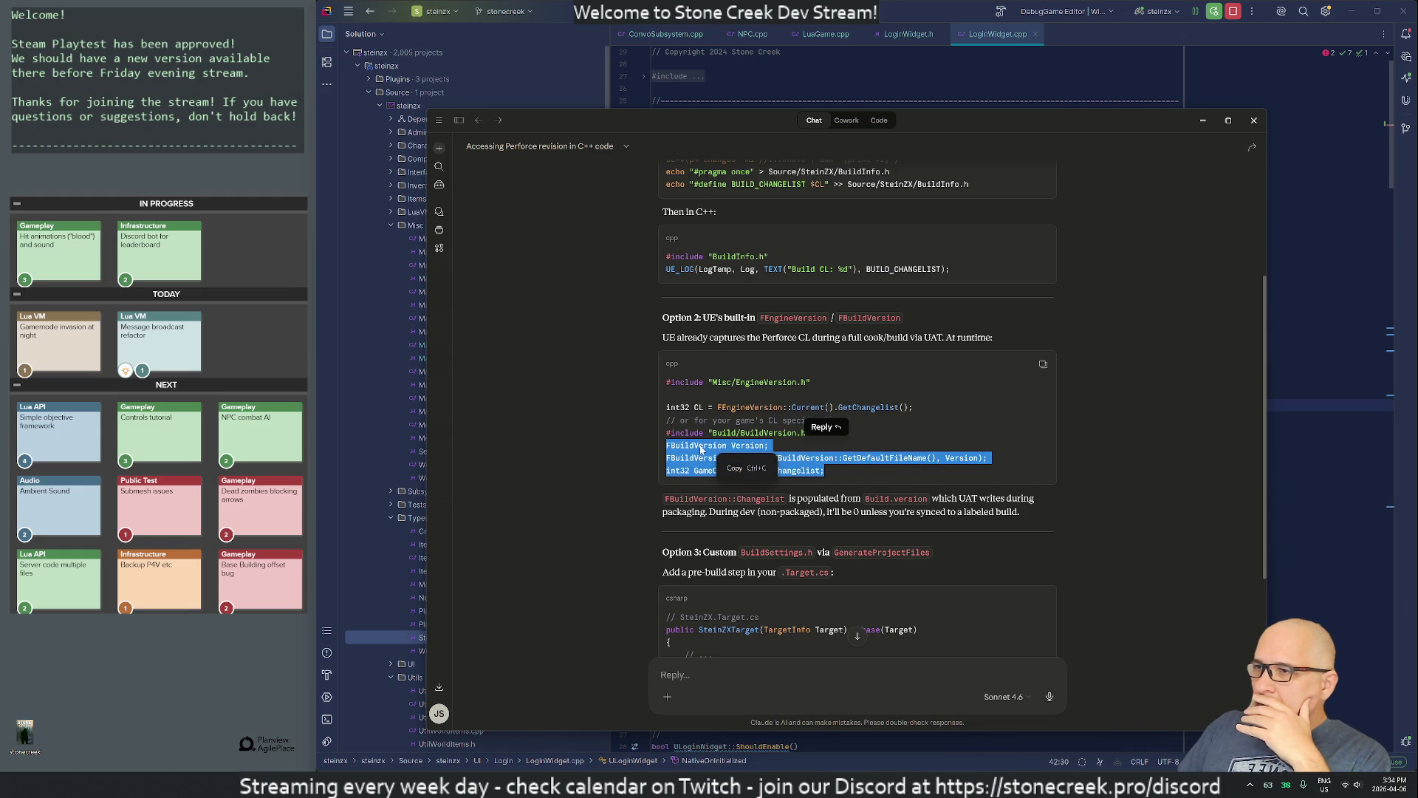
{"action": "key", "text": "Escape"}
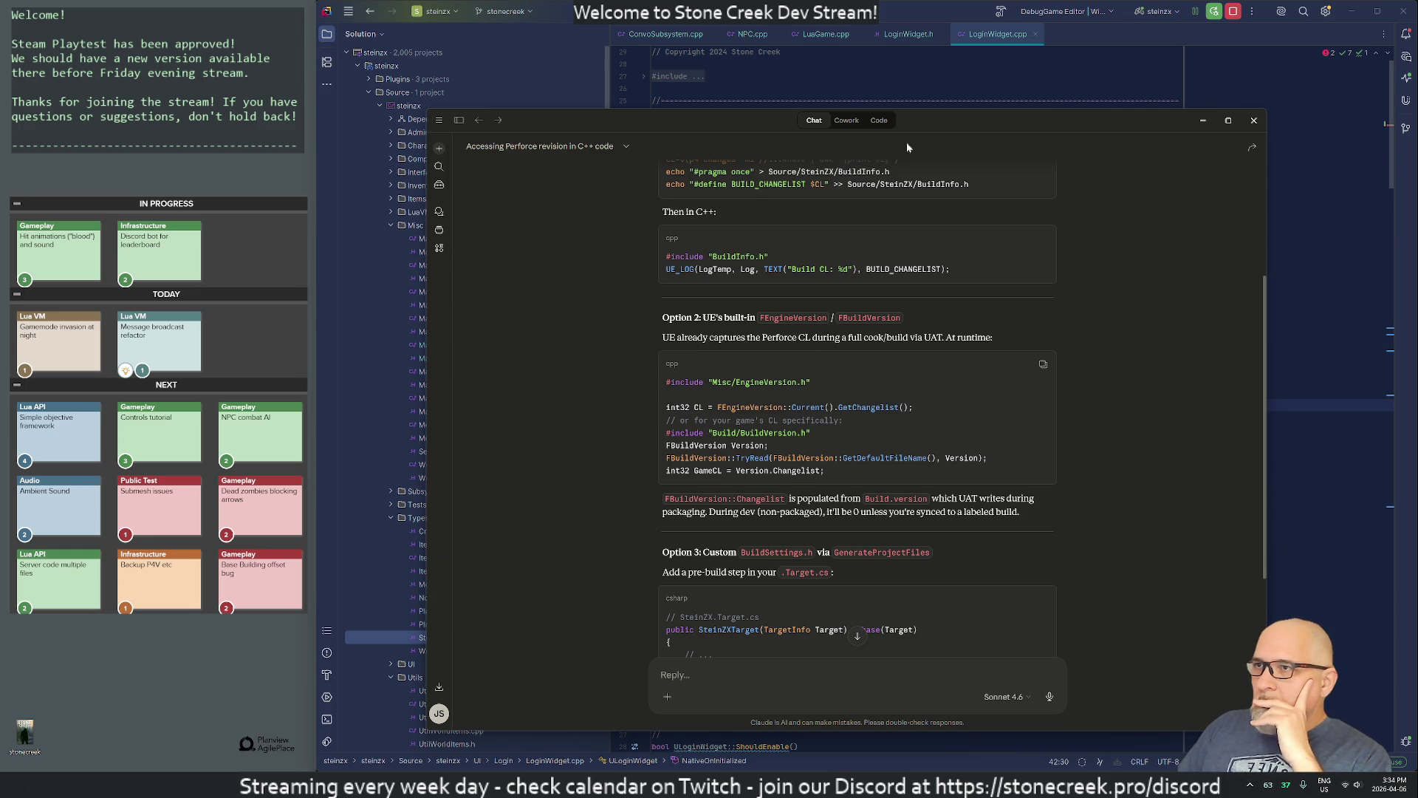
{"action": "mouse_move", "coordinate": [933, 125]}
{"action": "left_mouse_down"}
{"action": "mouse_move", "coordinate": [259, 122]}
{"action": "mouse_move", "coordinate": [278, 127]}
{"action": "left_mouse_up"}
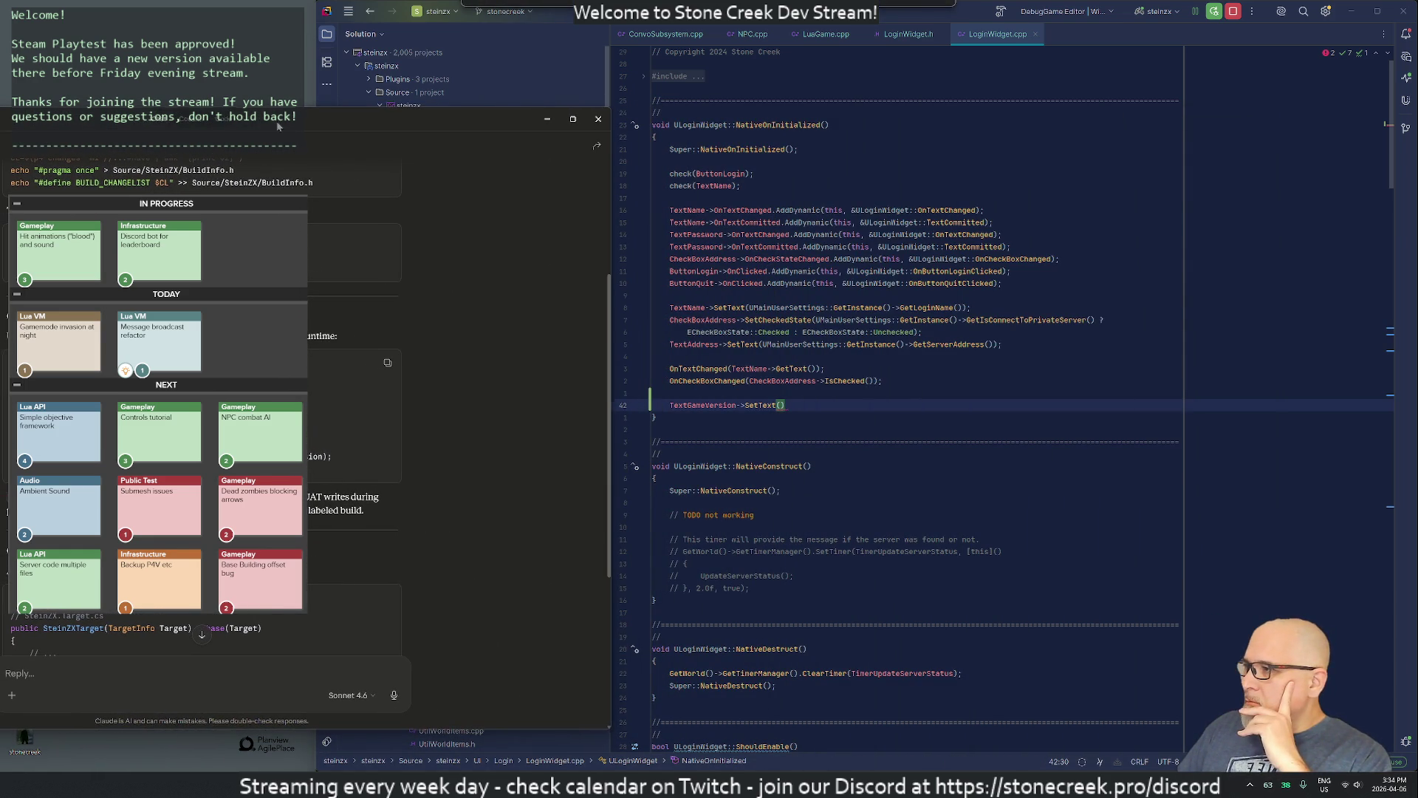
Step: Declare 'FBuildVersion Version;' on a new line above the TextGameVersion->SetText() call
{"action": "left_click", "coordinate": [776, 405]}
{"action": "mouse_move", "coordinate": [739, 491]}
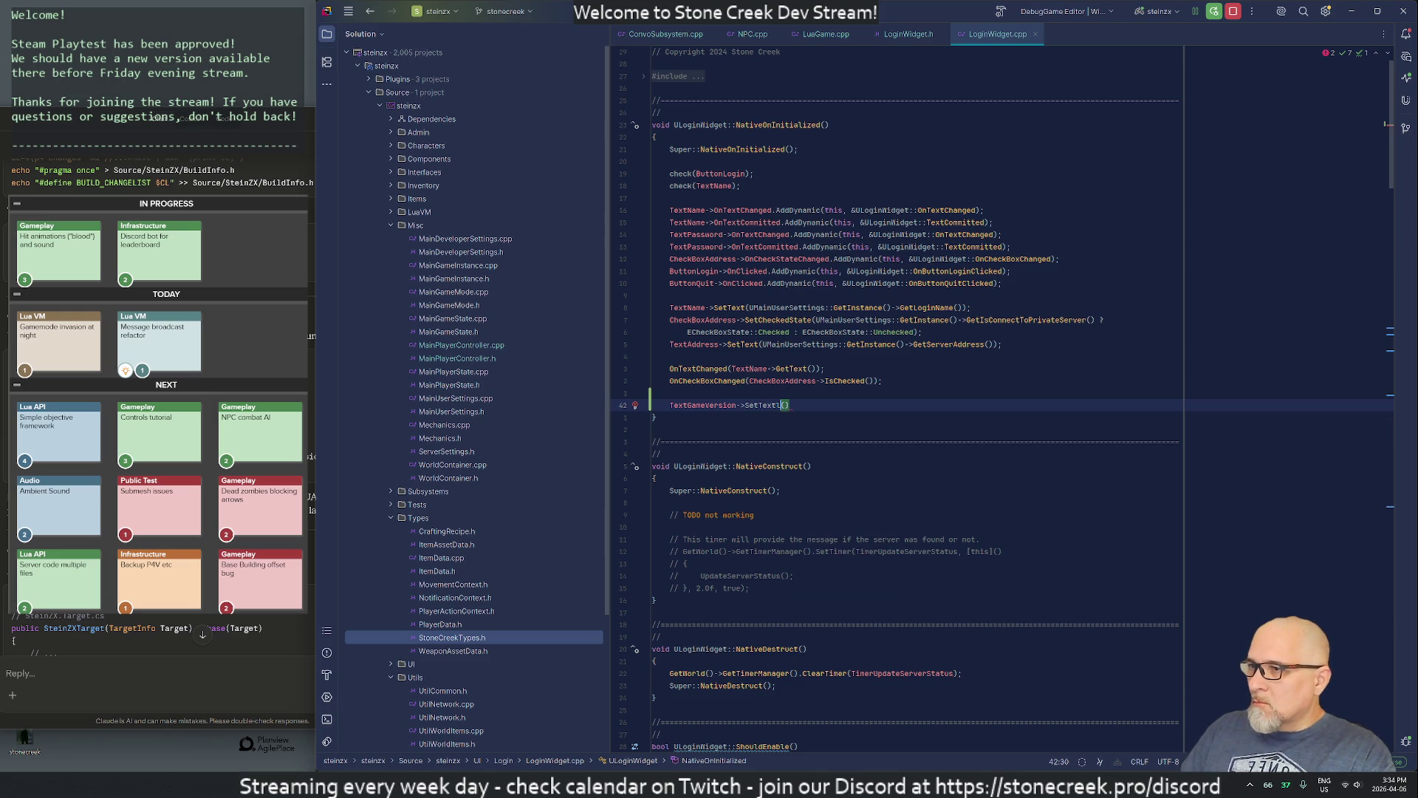
{"action": "key", "text": "ctrl+alt+Return"}
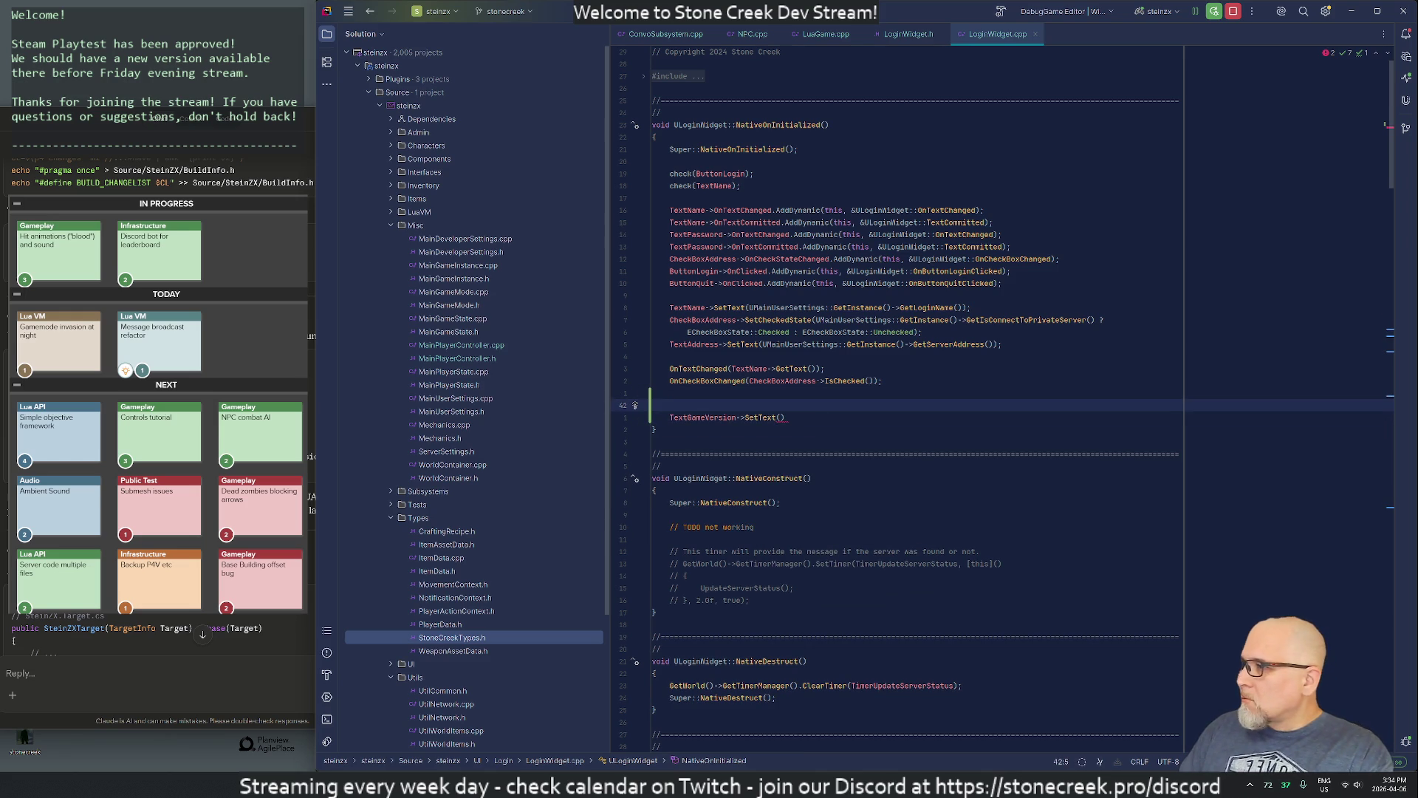
{"action": "type", "text": "FBuildVe"}
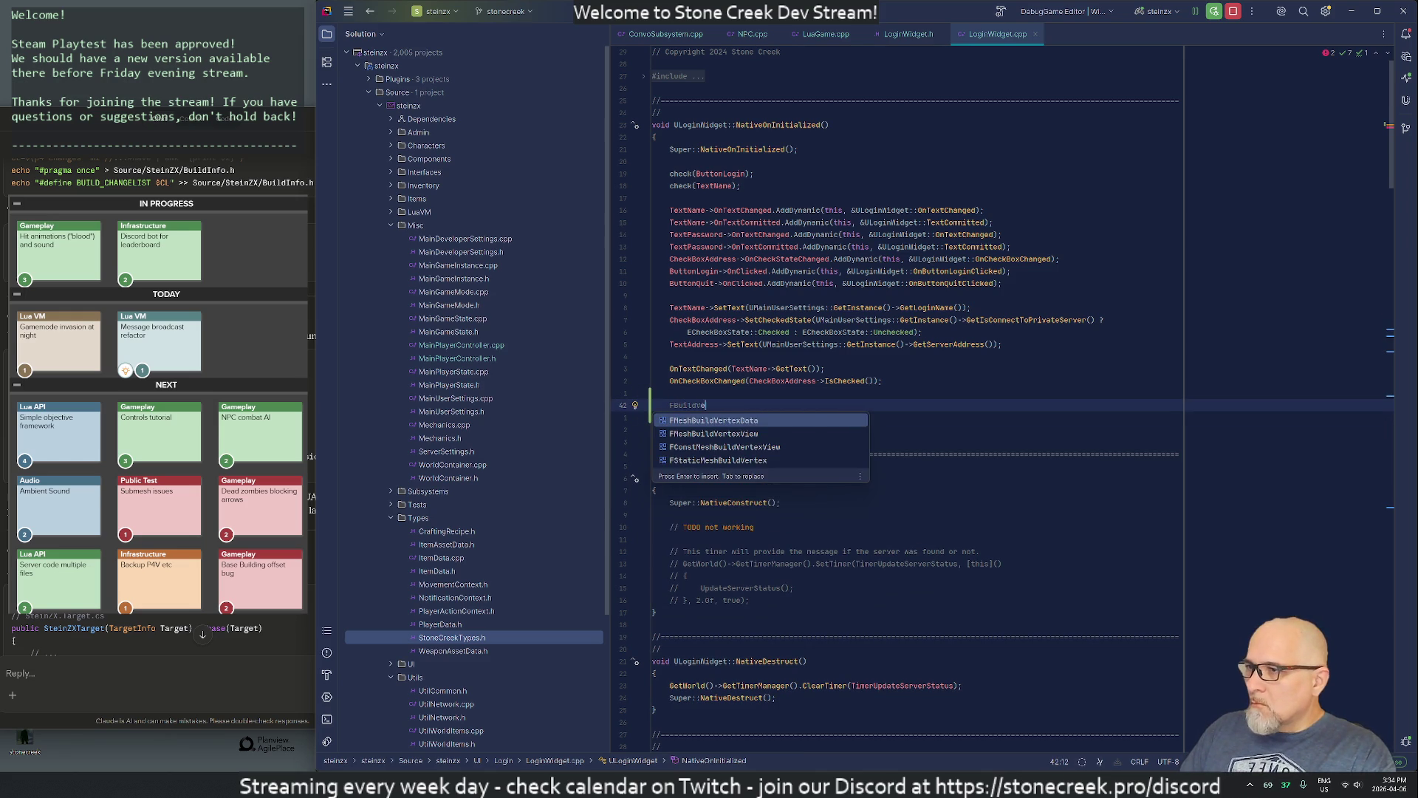
{"action": "type", "text": "rsion::"}
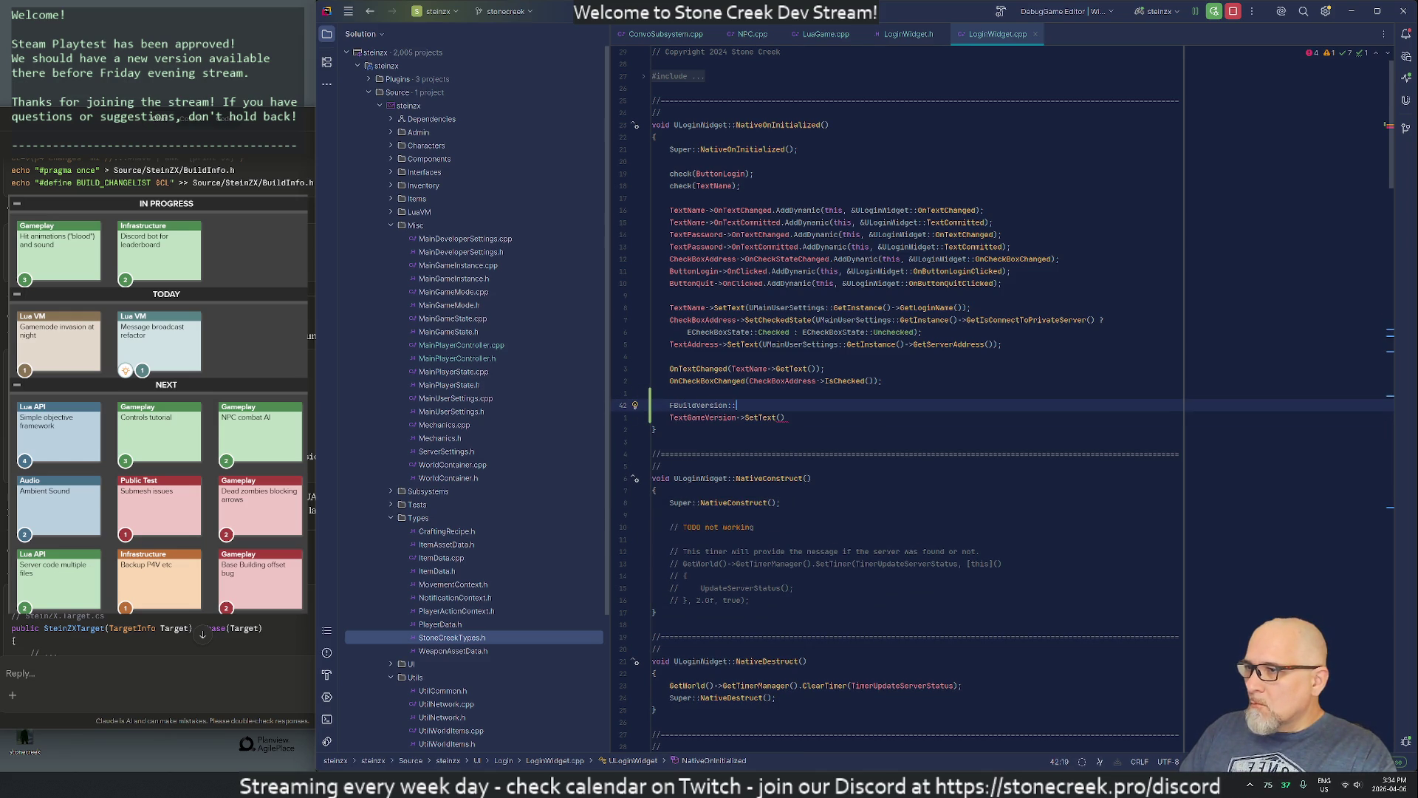
{"action": "type", "text": "Tr"}
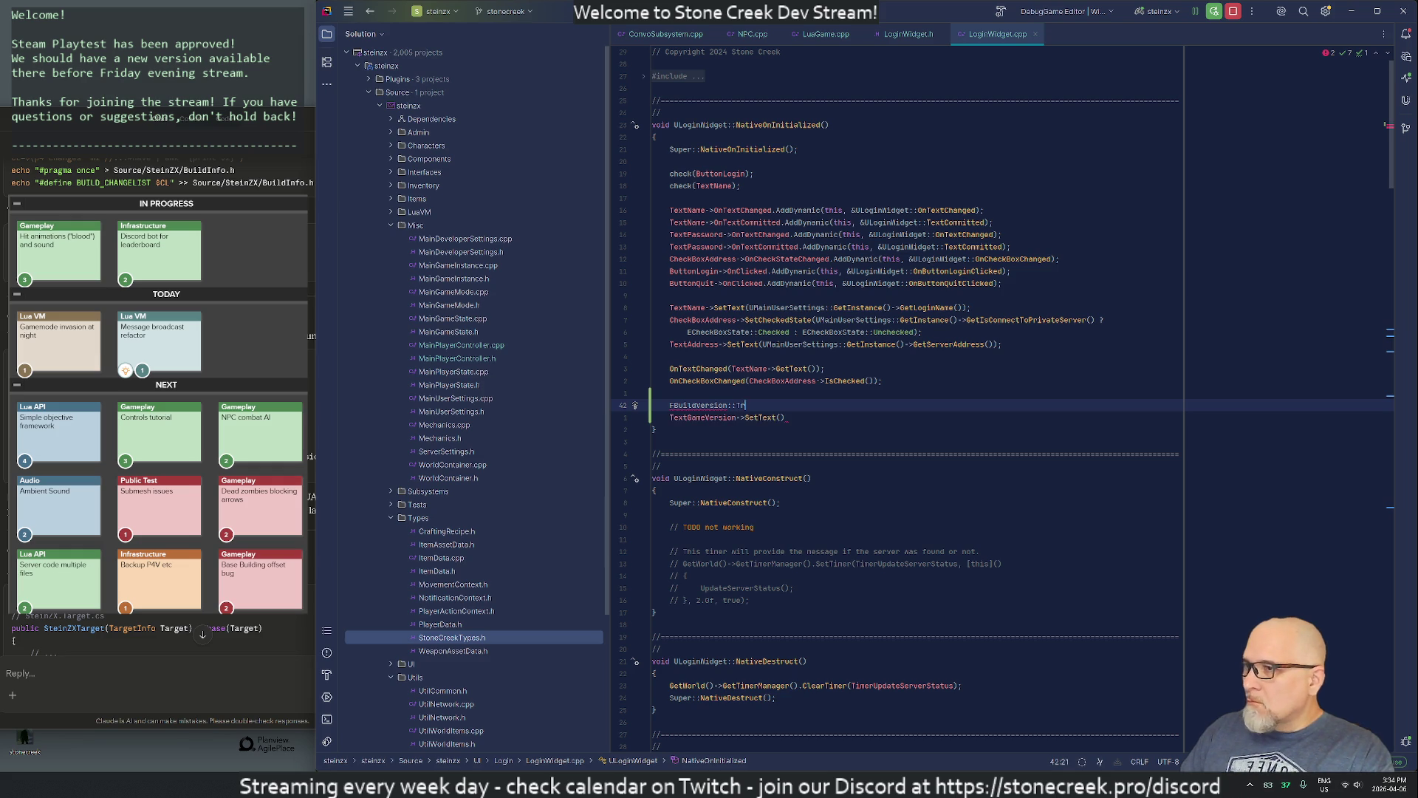
{"action": "key", "text": "BackSpace"}
{"action": "key", "text": "BackSpace"}
{"action": "key", "text": "BackSpace"}
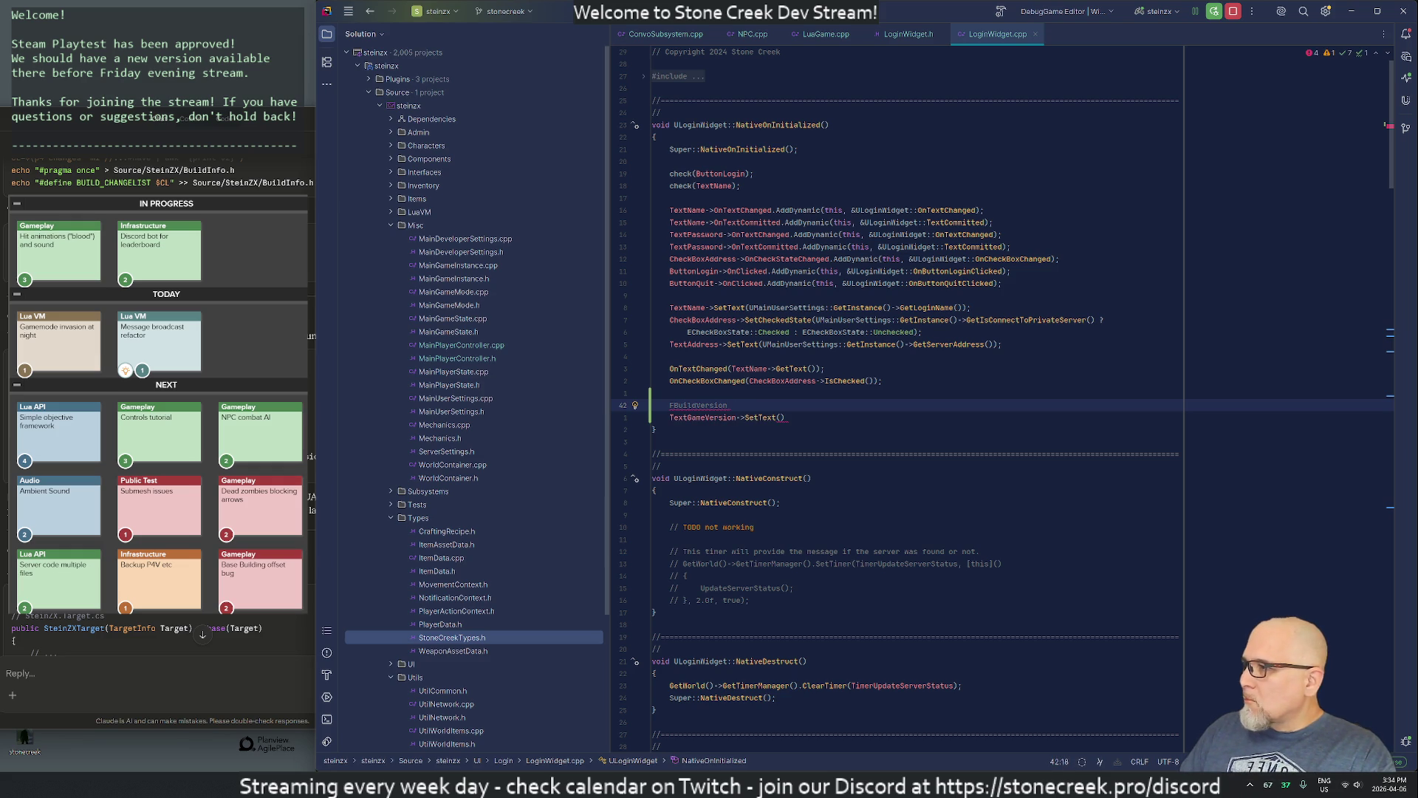
{"action": "type", "text": "V"}
{"action": "key", "text": "Return"}
{"action": "type", "text": ";"}
{"action": "key", "text": "Return"}
{"action": "key", "text": "Up"}
{"action": "key", "text": "alt+Return"}
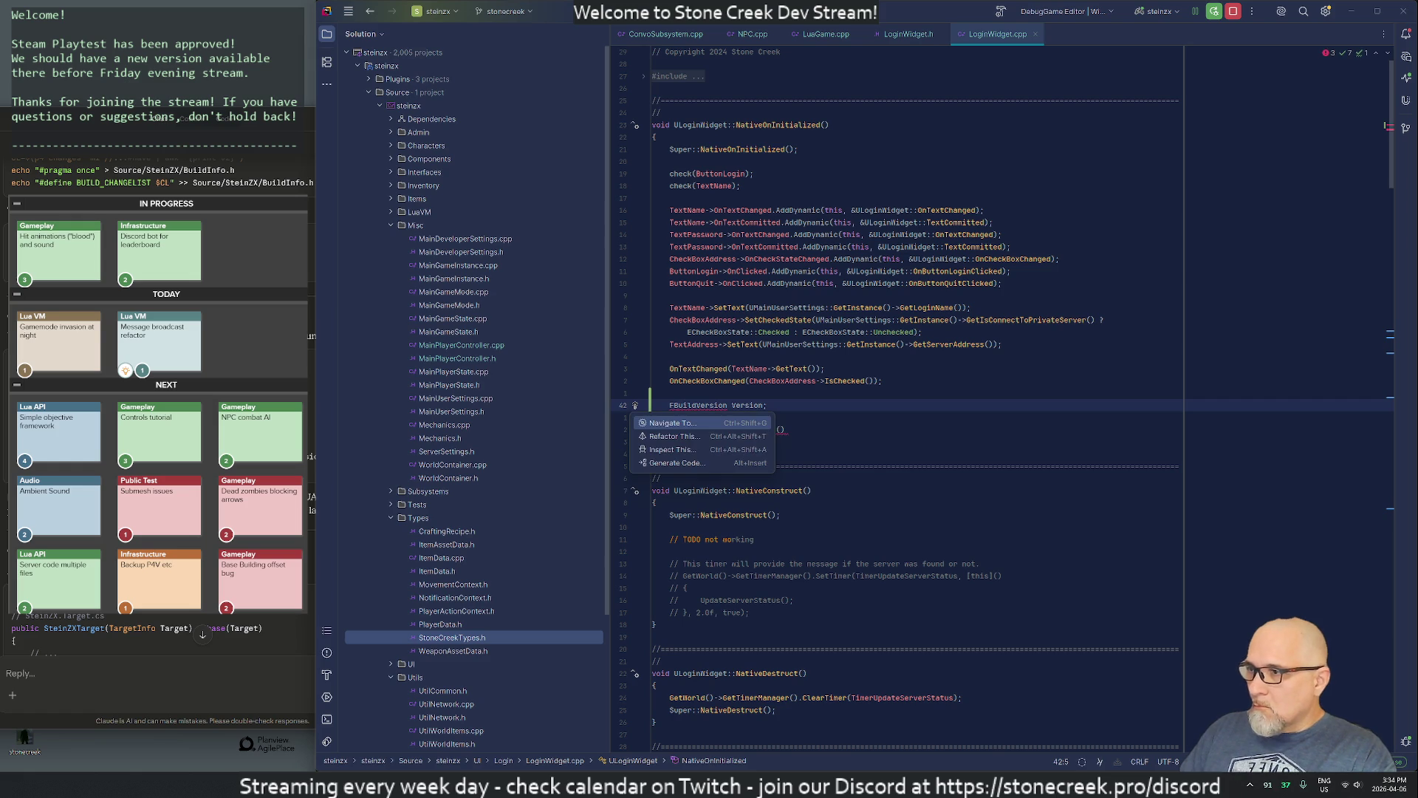
{"action": "key", "text": "Escape"}
Step: Add #include "Build/BuildVersion.h" at the top of LoginWidget.cpp, then bring the chat back
{"action": "key", "text": "g"}
{"action": "key", "text": "g"}
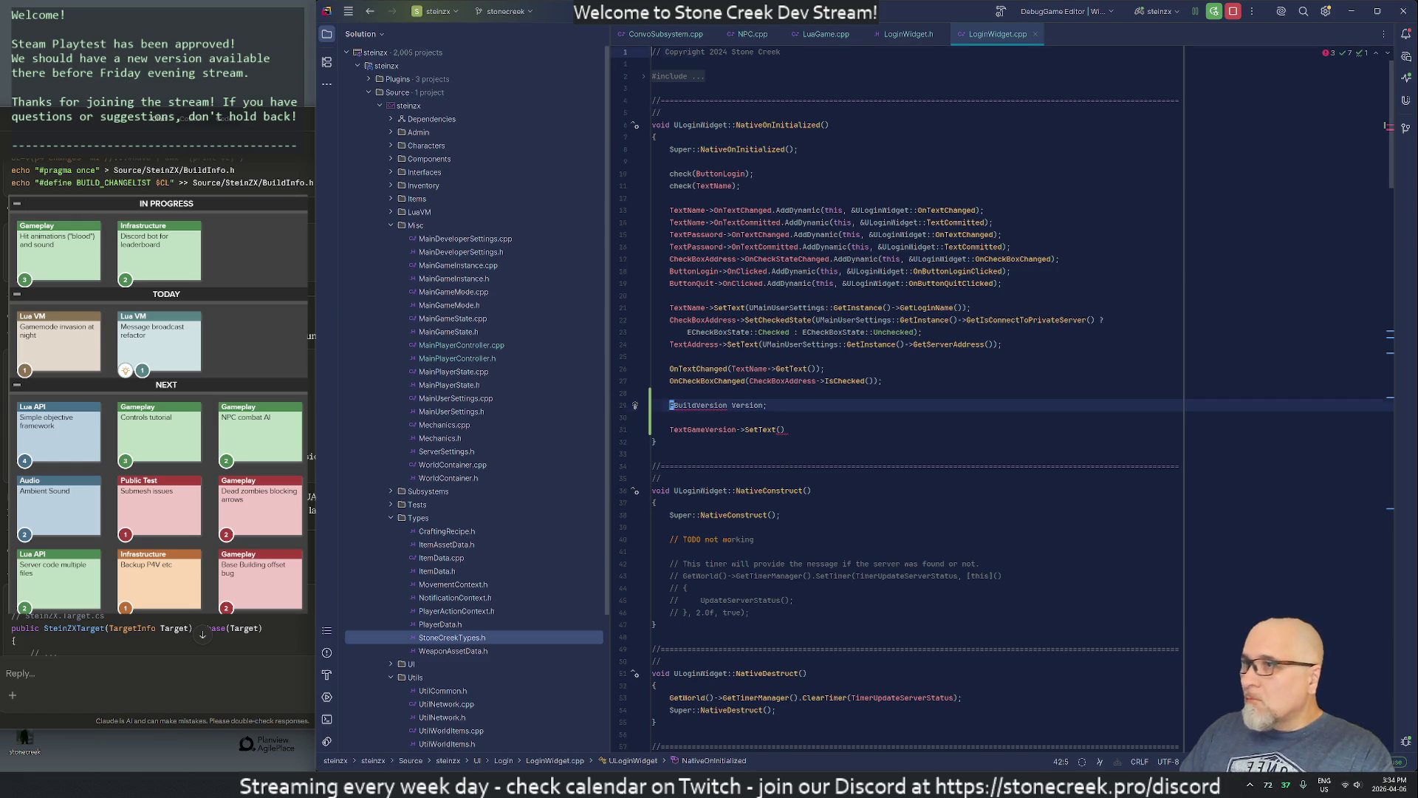
{"action": "key", "text": "j"}
{"action": "key", "text": "j"}
{"action": "type", "text": "o"}
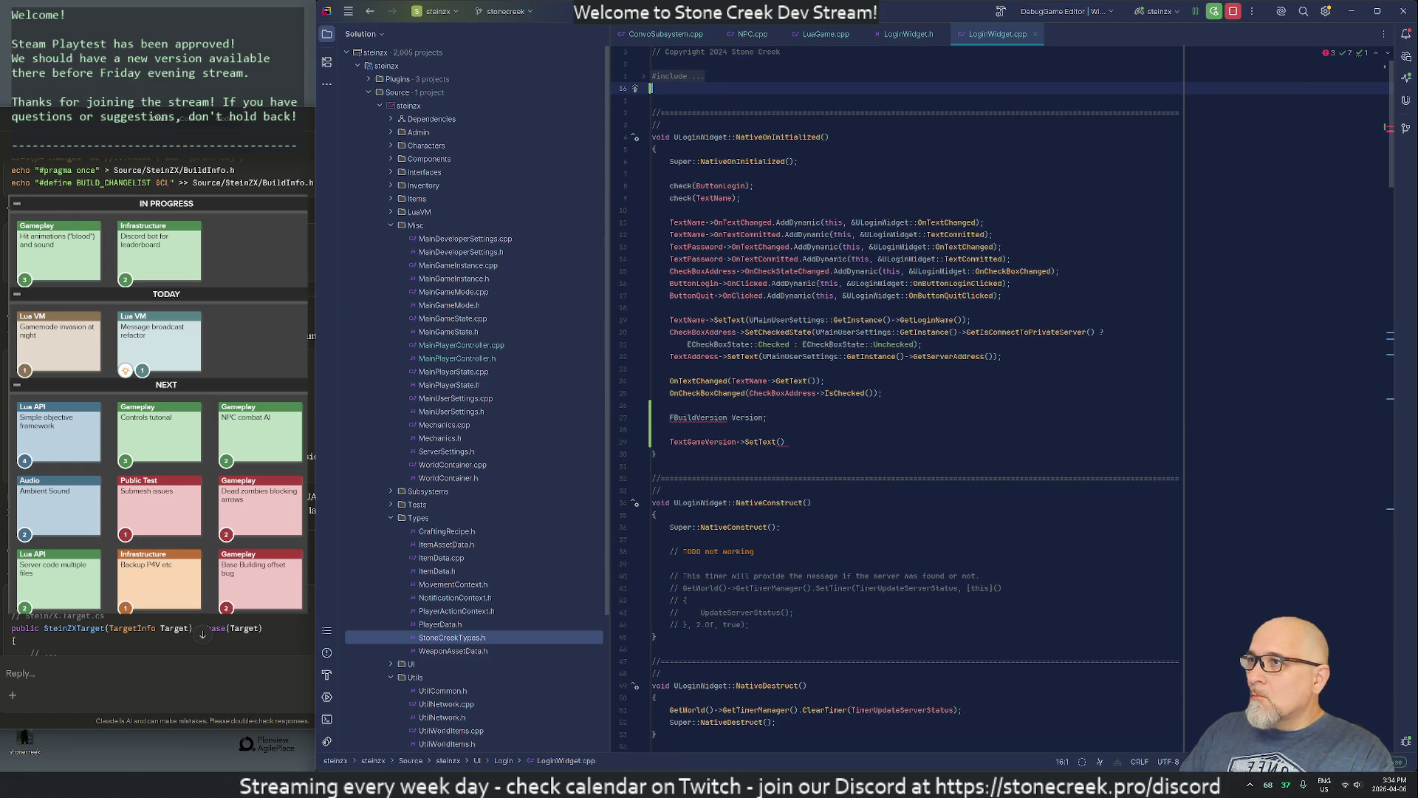
{"action": "type", "text": "#include "}
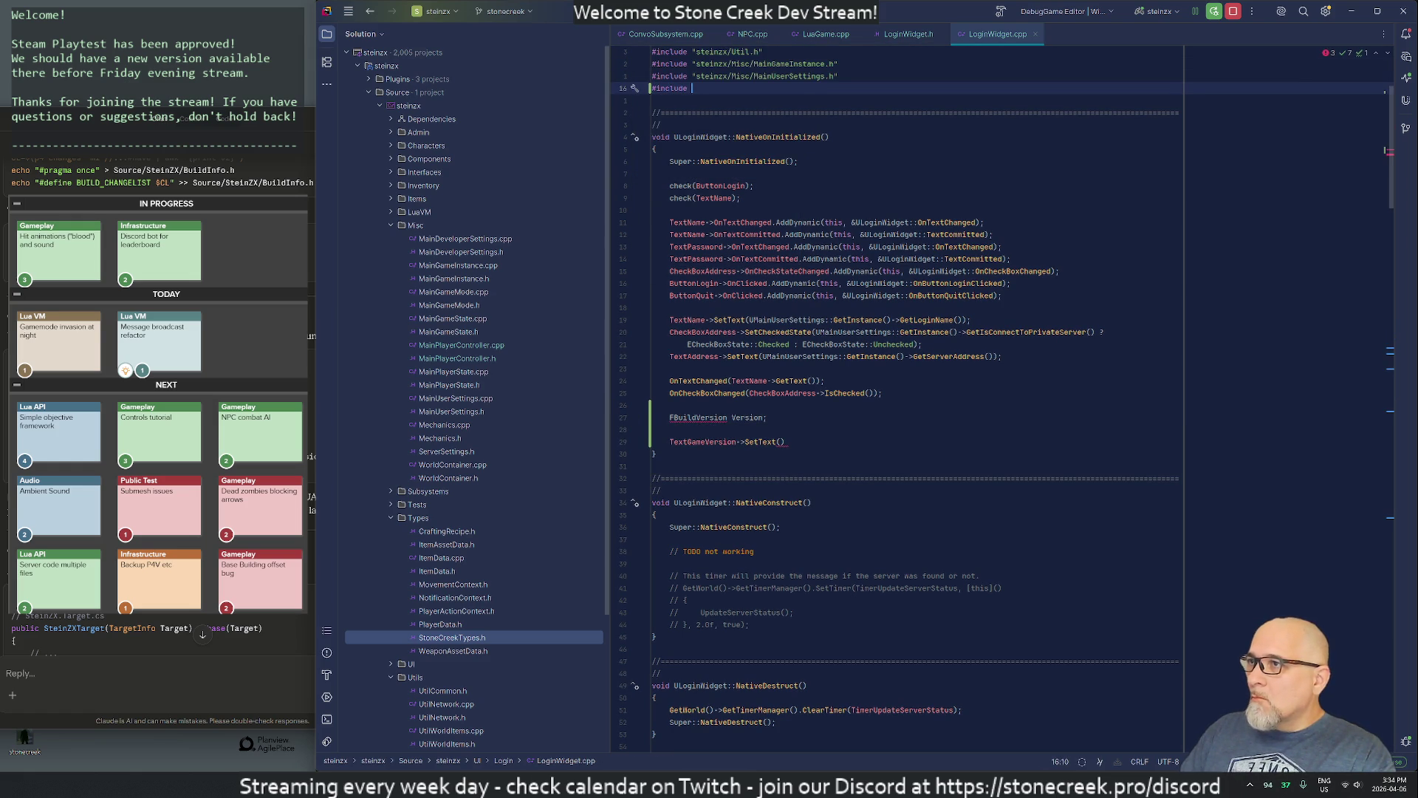
{"action": "type", "text": "\"Mi"}
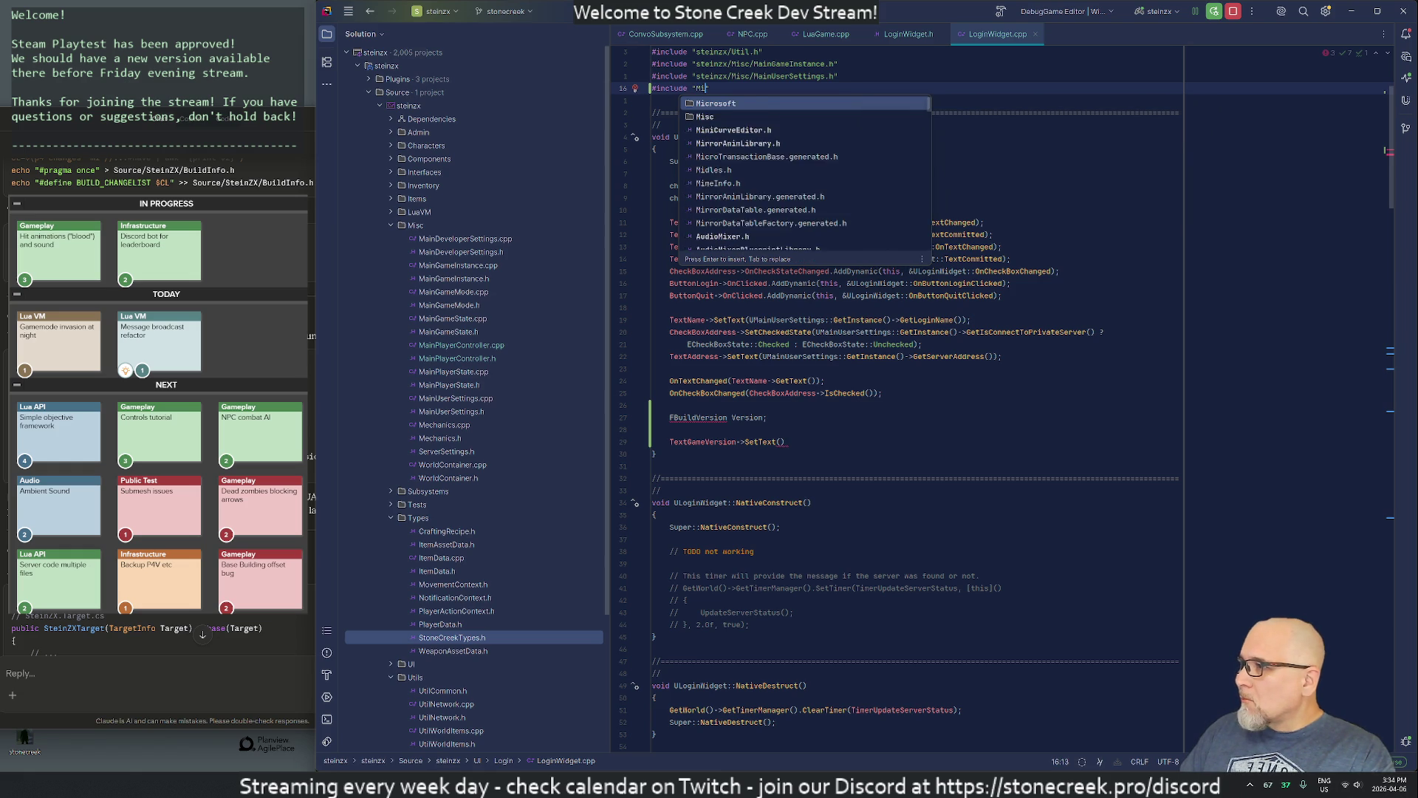
{"action": "key", "text": "Delete"}
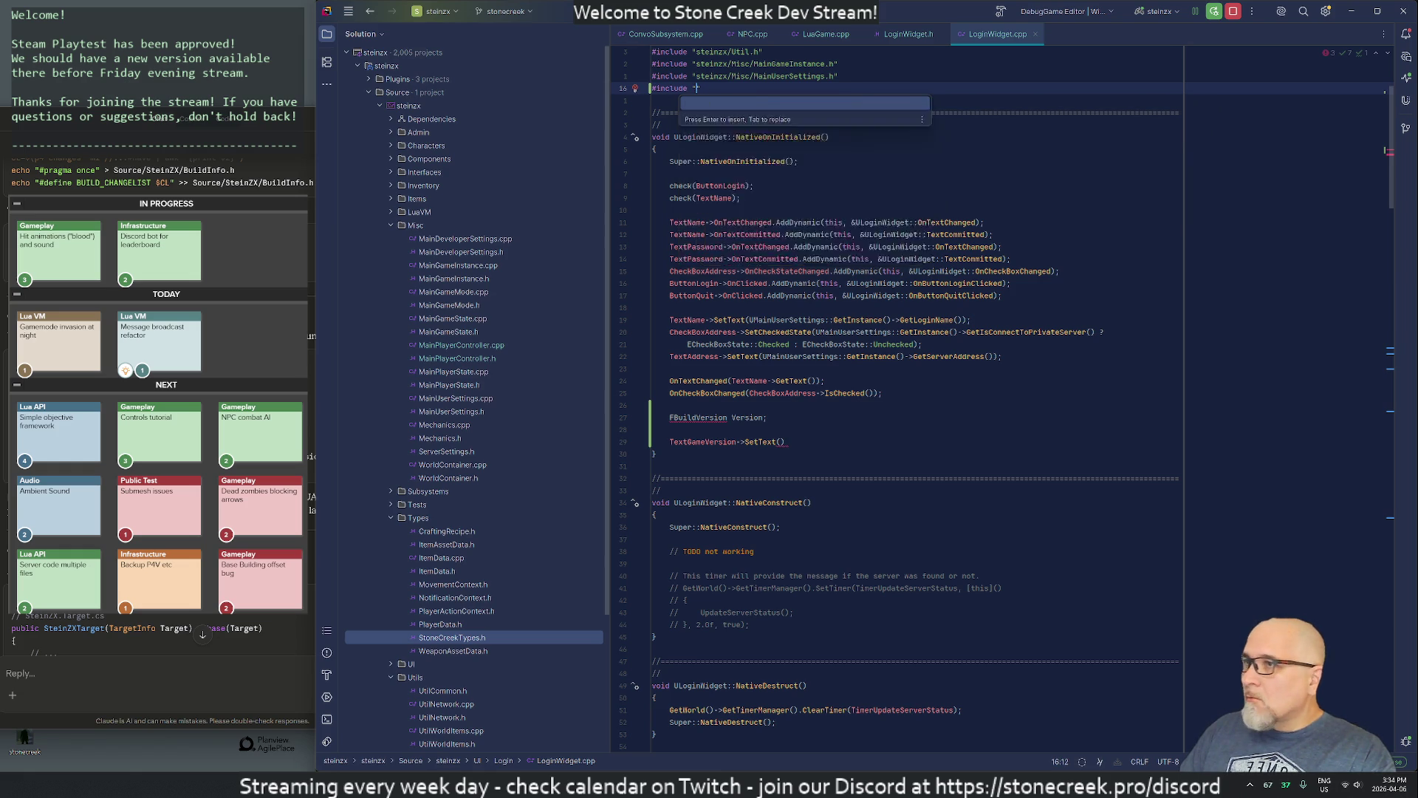
{"action": "type", "text": "Build/"}
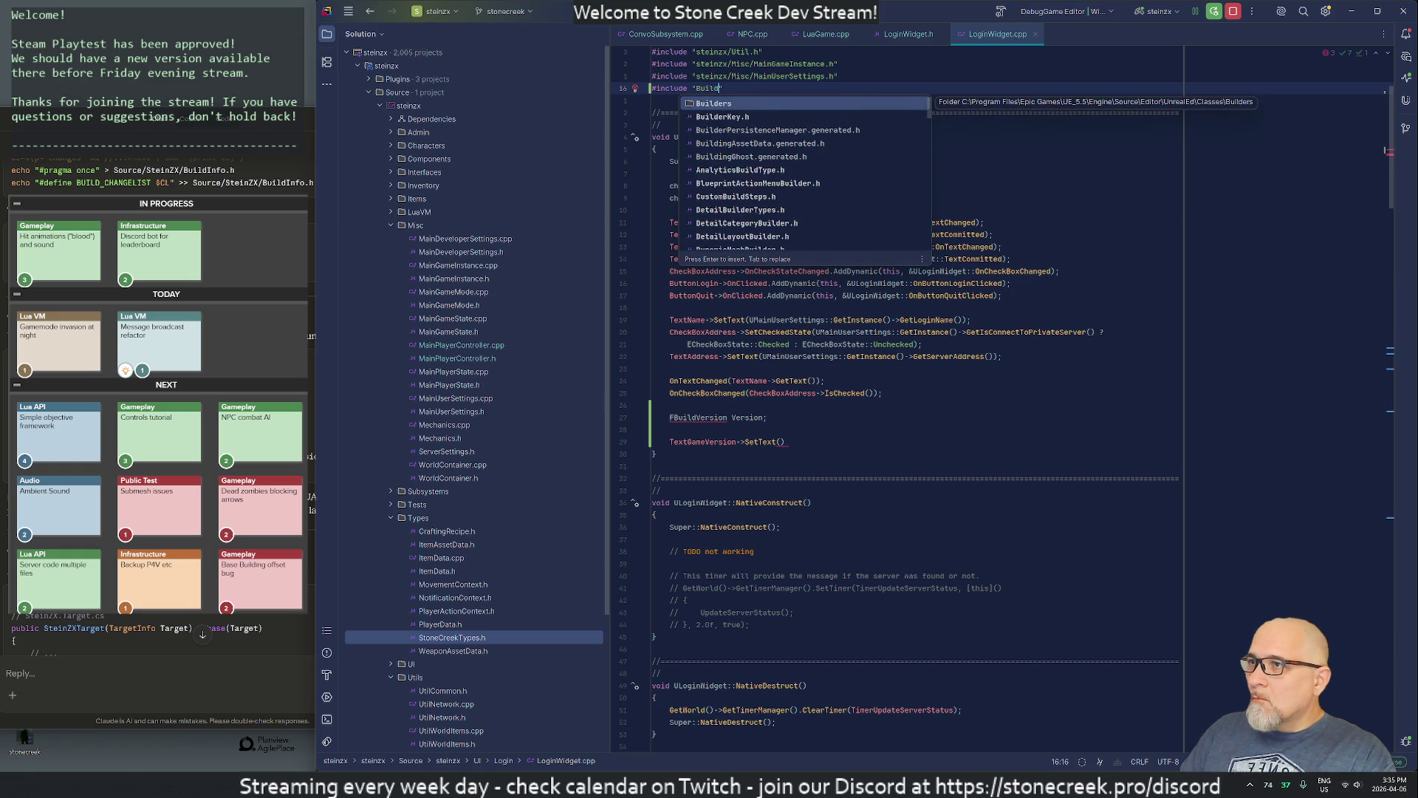
{"action": "type", "text": "Build"}
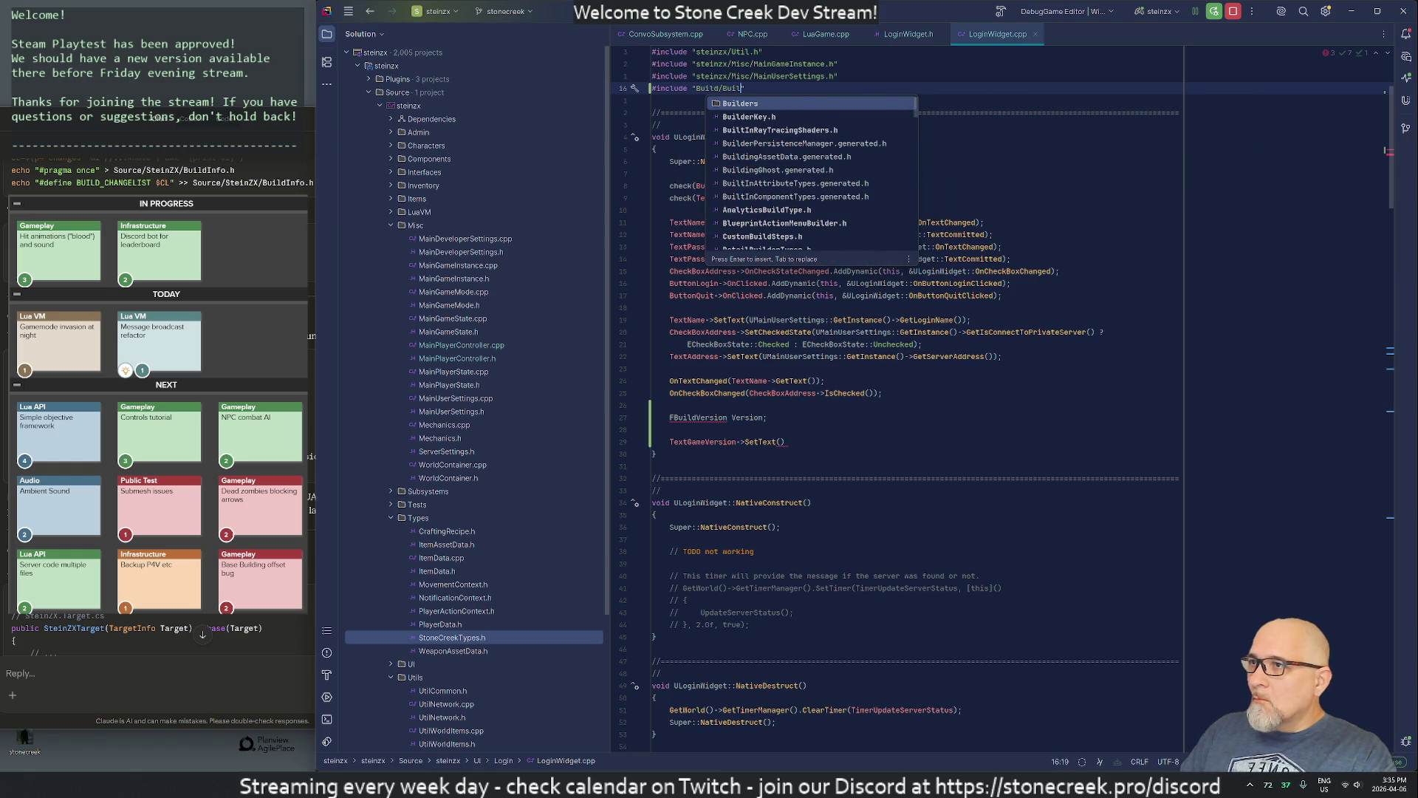
{"action": "type", "text": "V"}
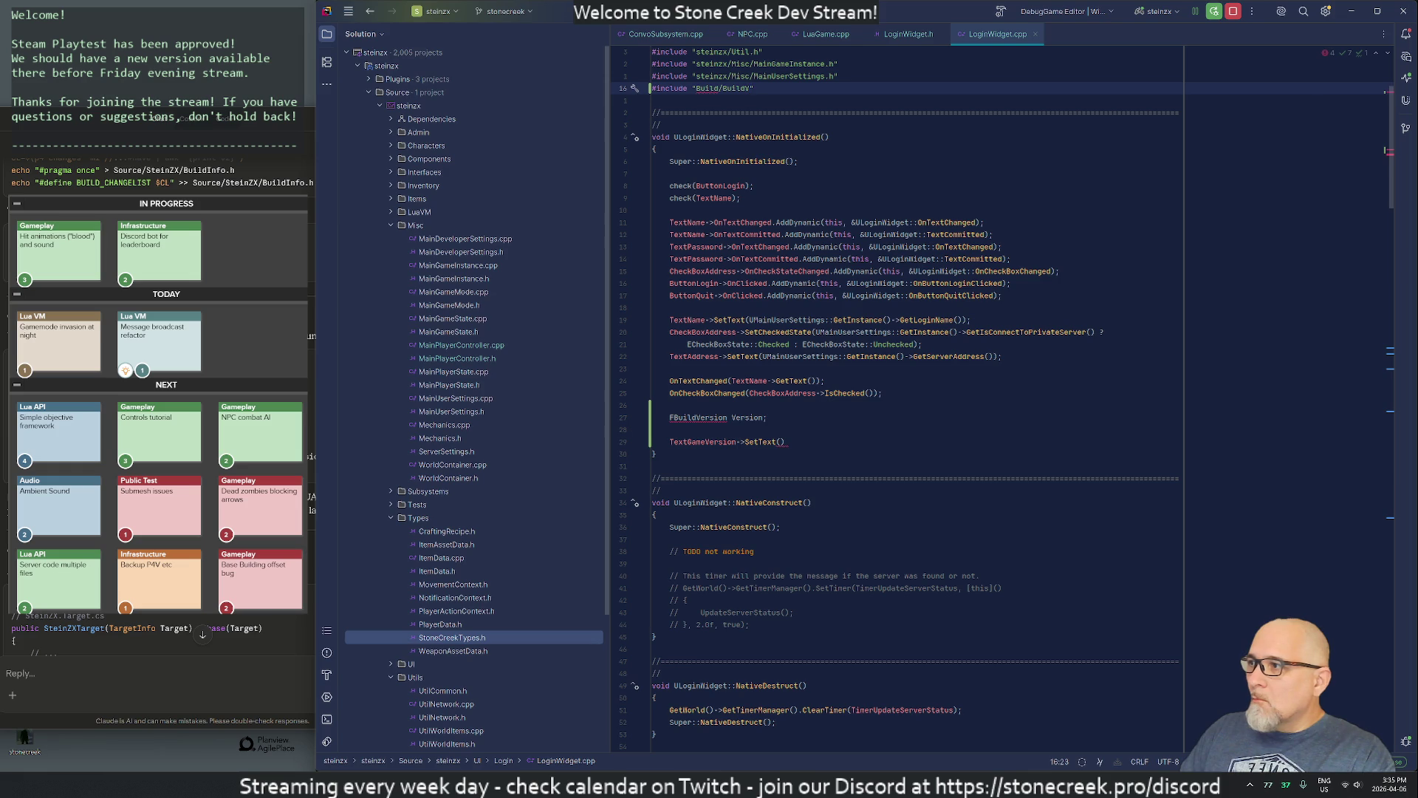
{"action": "type", "text": "ersion.h"}
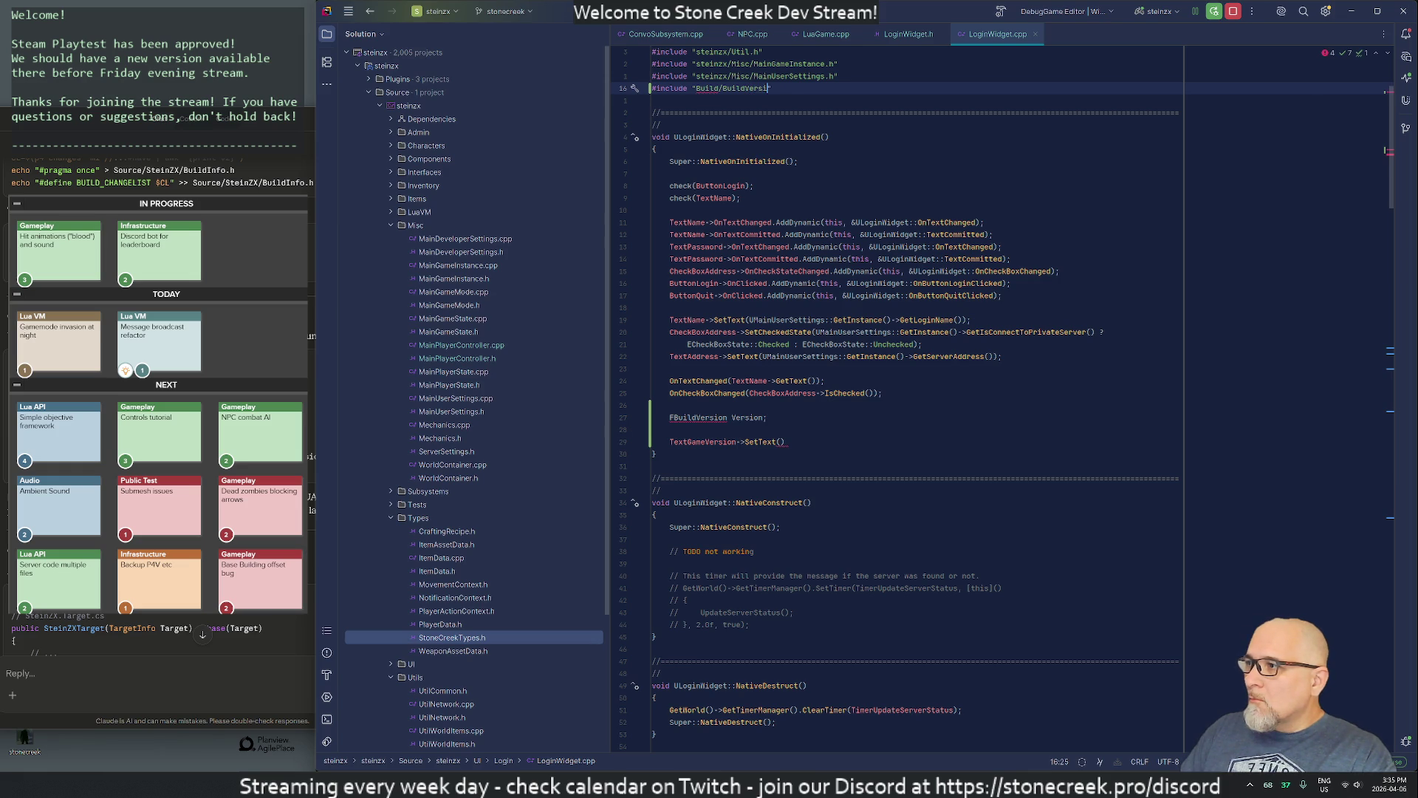
{"action": "left_click", "coordinate": [782, 88]}
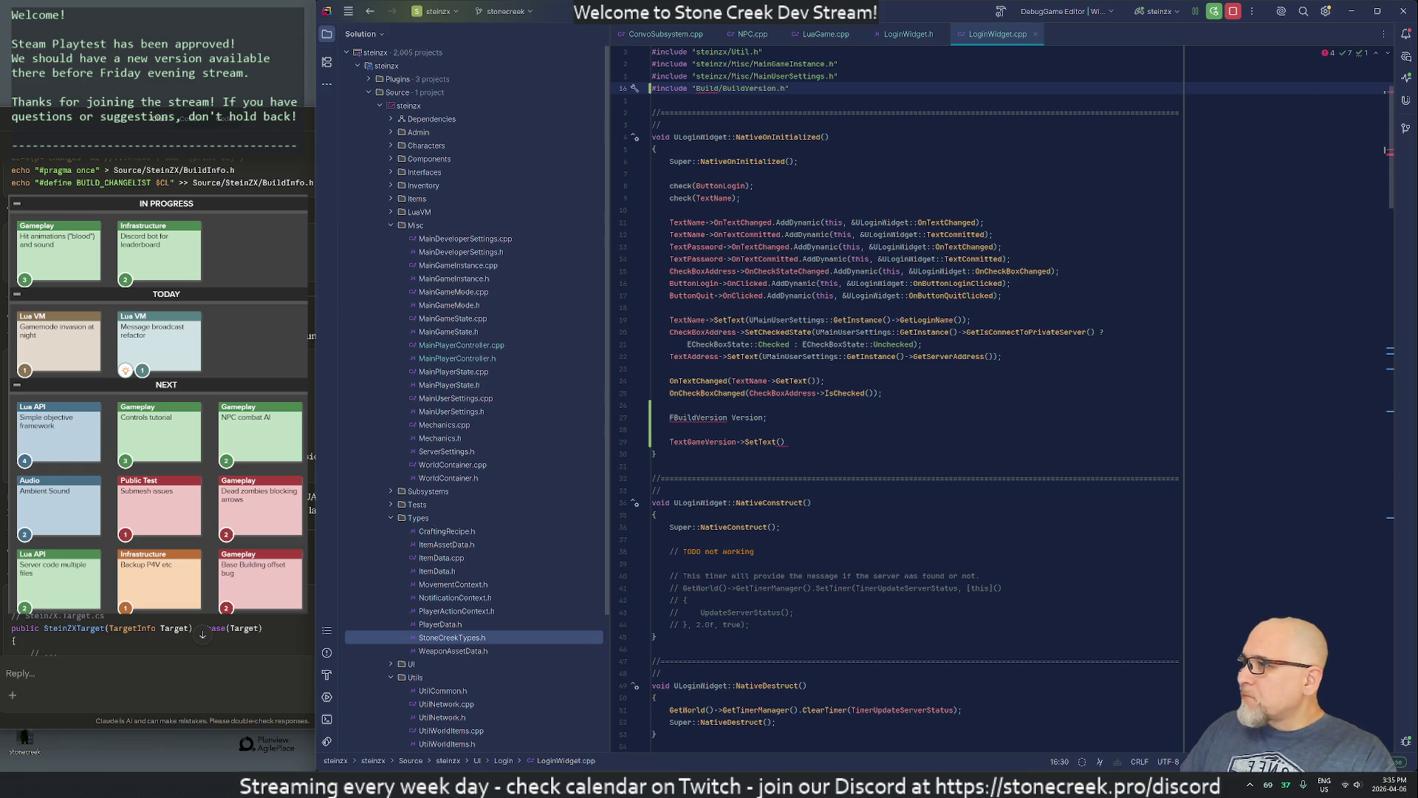
{"action": "left_click_drag", "start_coordinate": [87, 124], "coordinate": [561, 126]}
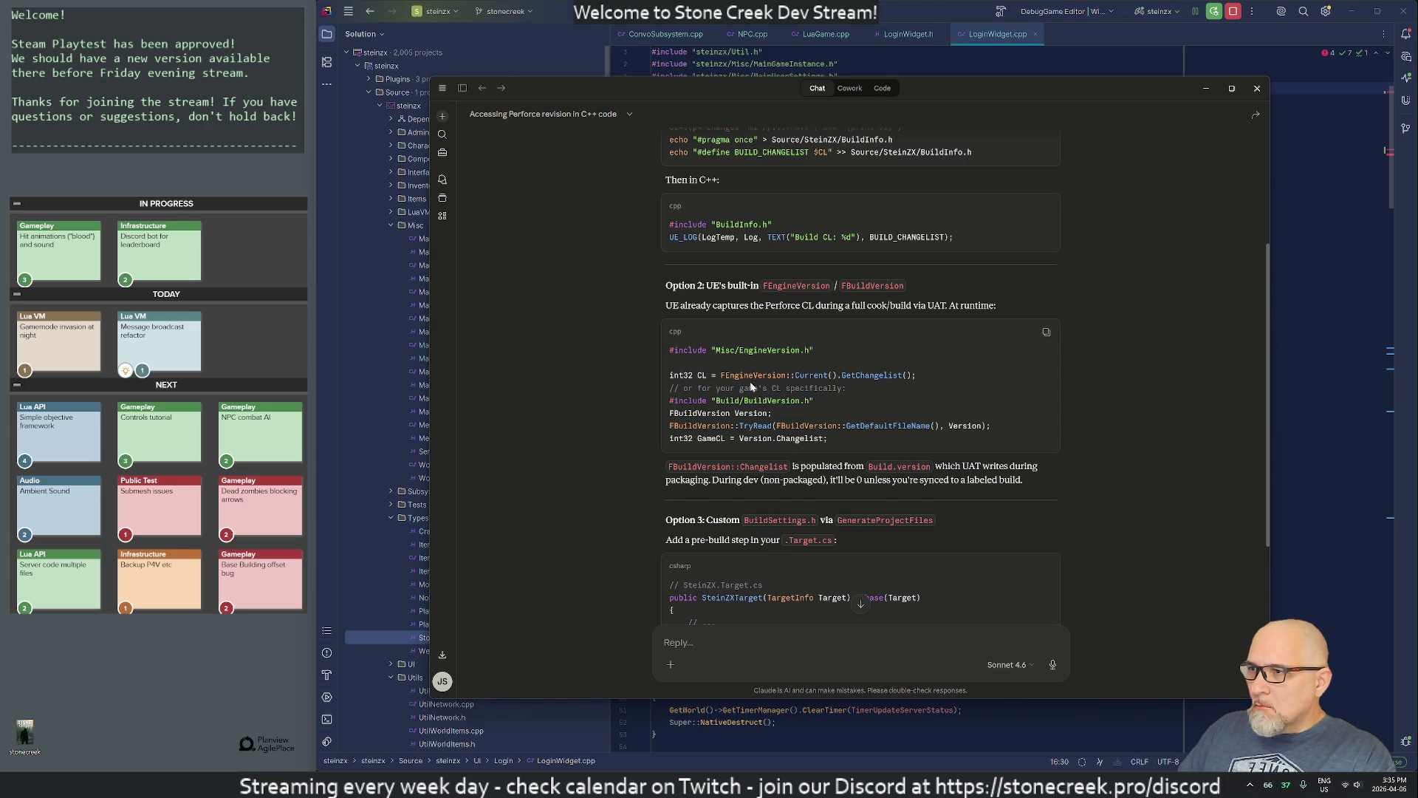
Step: Ask Claude 'I don't see FBuildVersion' about the game's changelist code
{"action": "left_click_drag", "start_coordinate": [707, 388], "coordinate": [809, 388]}
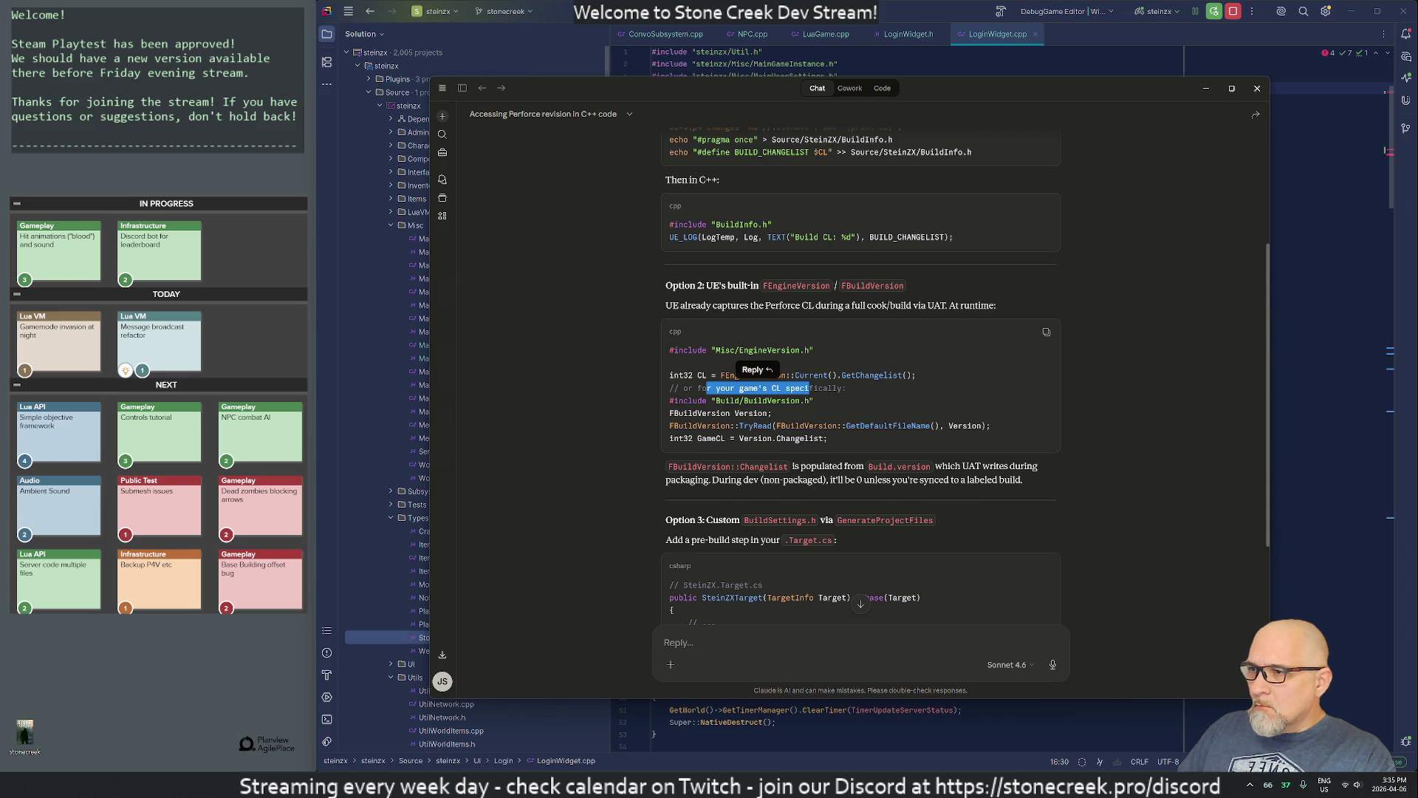
{"action": "scroll", "coordinate": [779, 480], "scroll_direction": "down", "scroll_amount": 5}
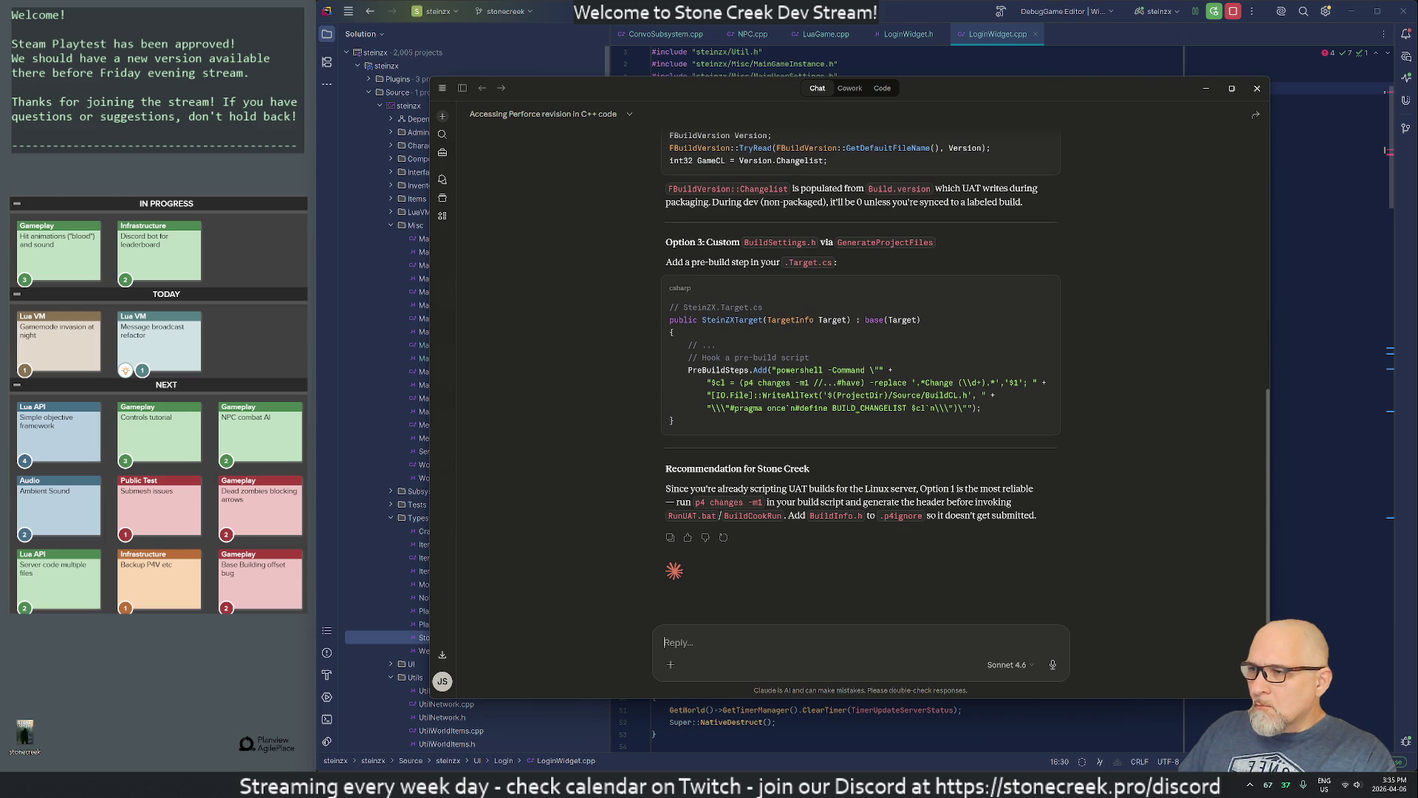
{"action": "type", "text": "I don't "}
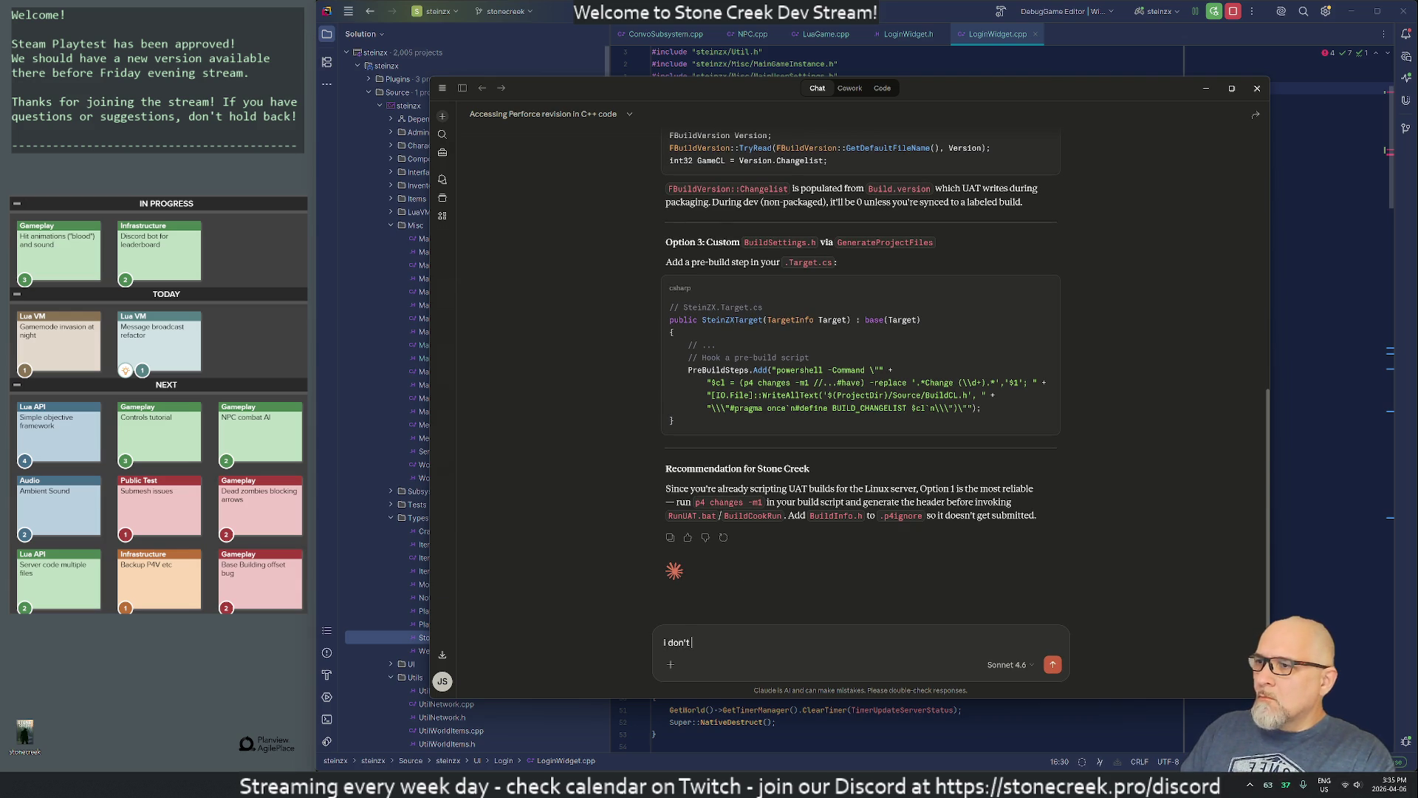
{"action": "type", "text": "see FBuild"}
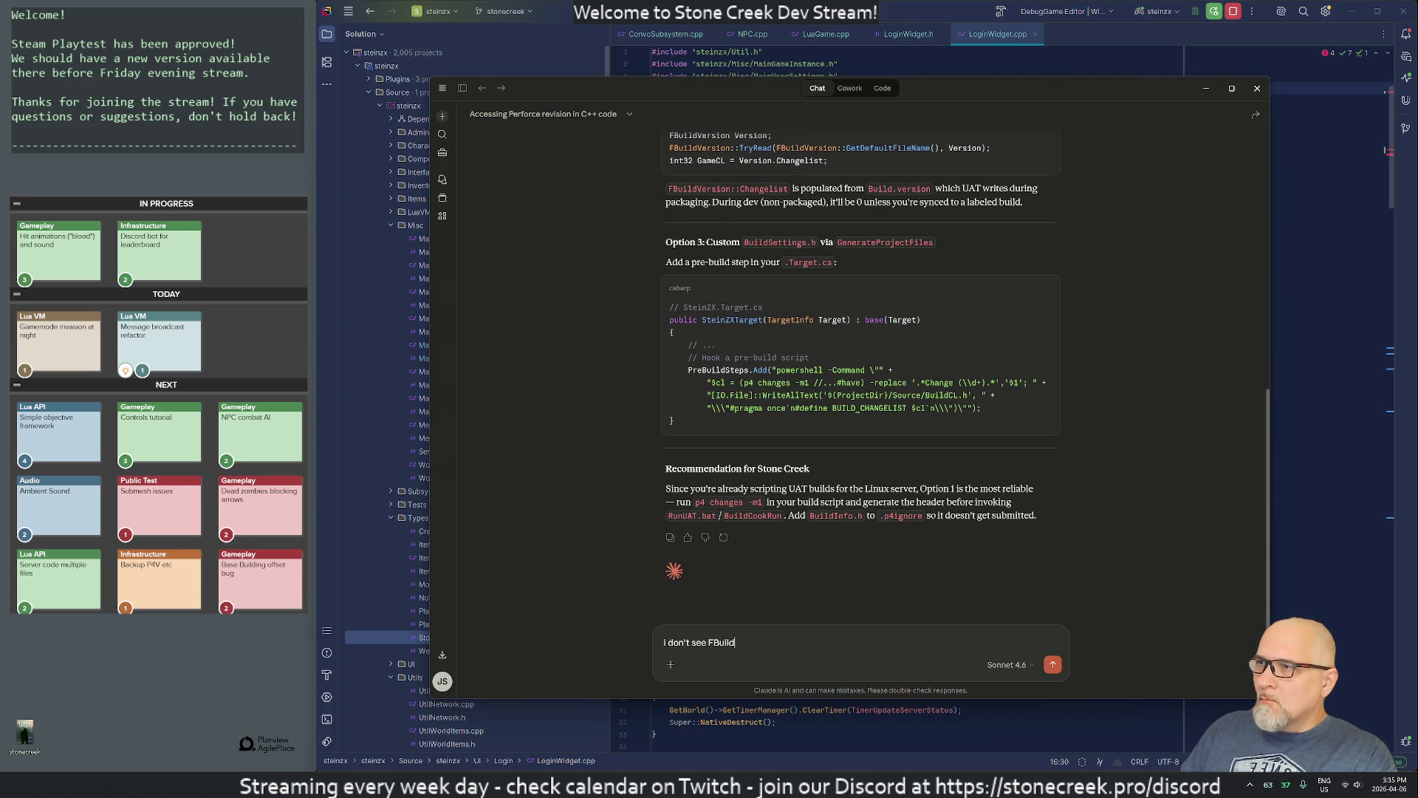
{"action": "type", "text": "Version"}
{"action": "key", "text": "Return"}
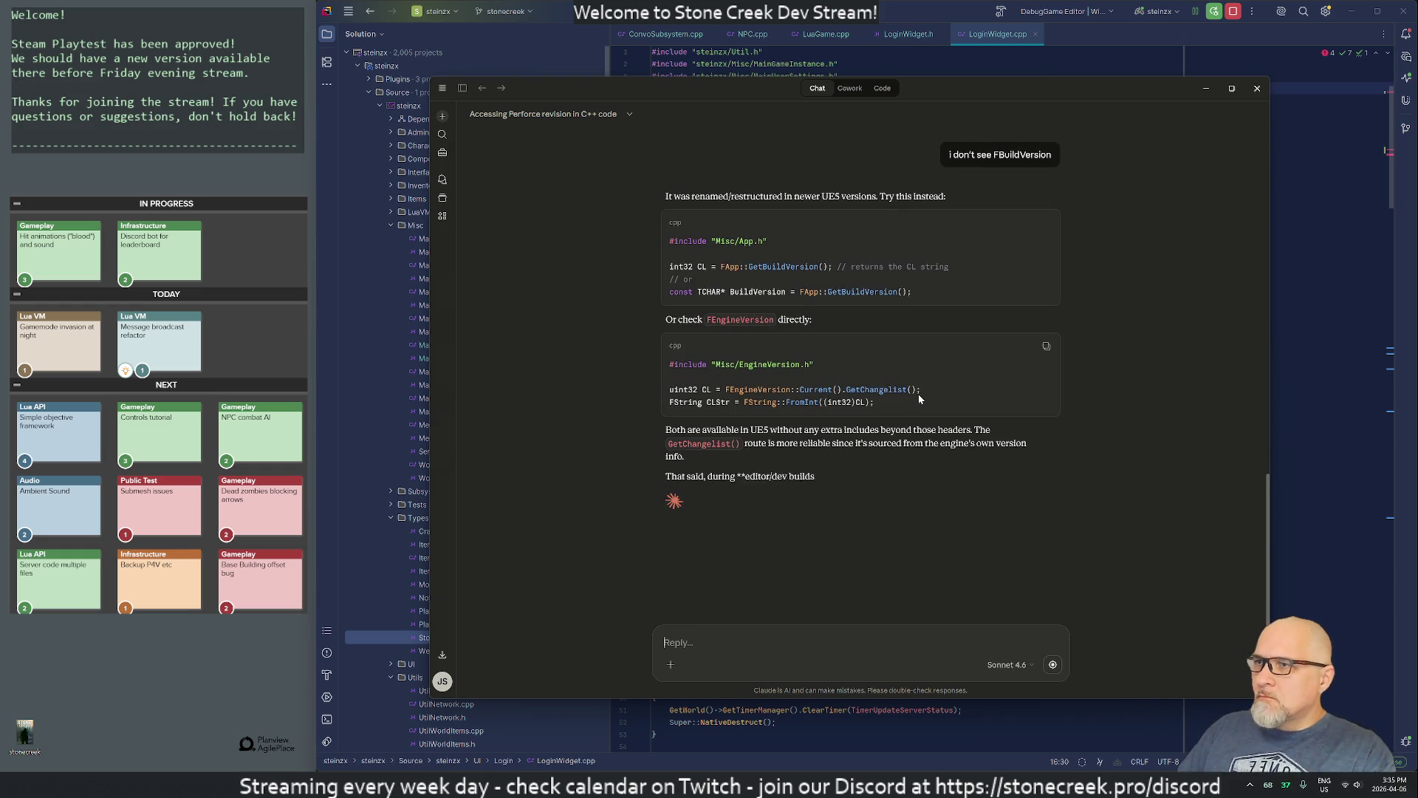
Step: Back in Rider, start typing FApp::GetBuildV on a new line above FBuildVersion
{"action": "key", "text": "alt+Tab"}
{"action": "key", "text": "2"}
{"action": "key", "text": "7"}
{"action": "key", "text": "j"}
{"action": "key", "text": "shift+o"}
{"action": "type", "text": "FApp:"}
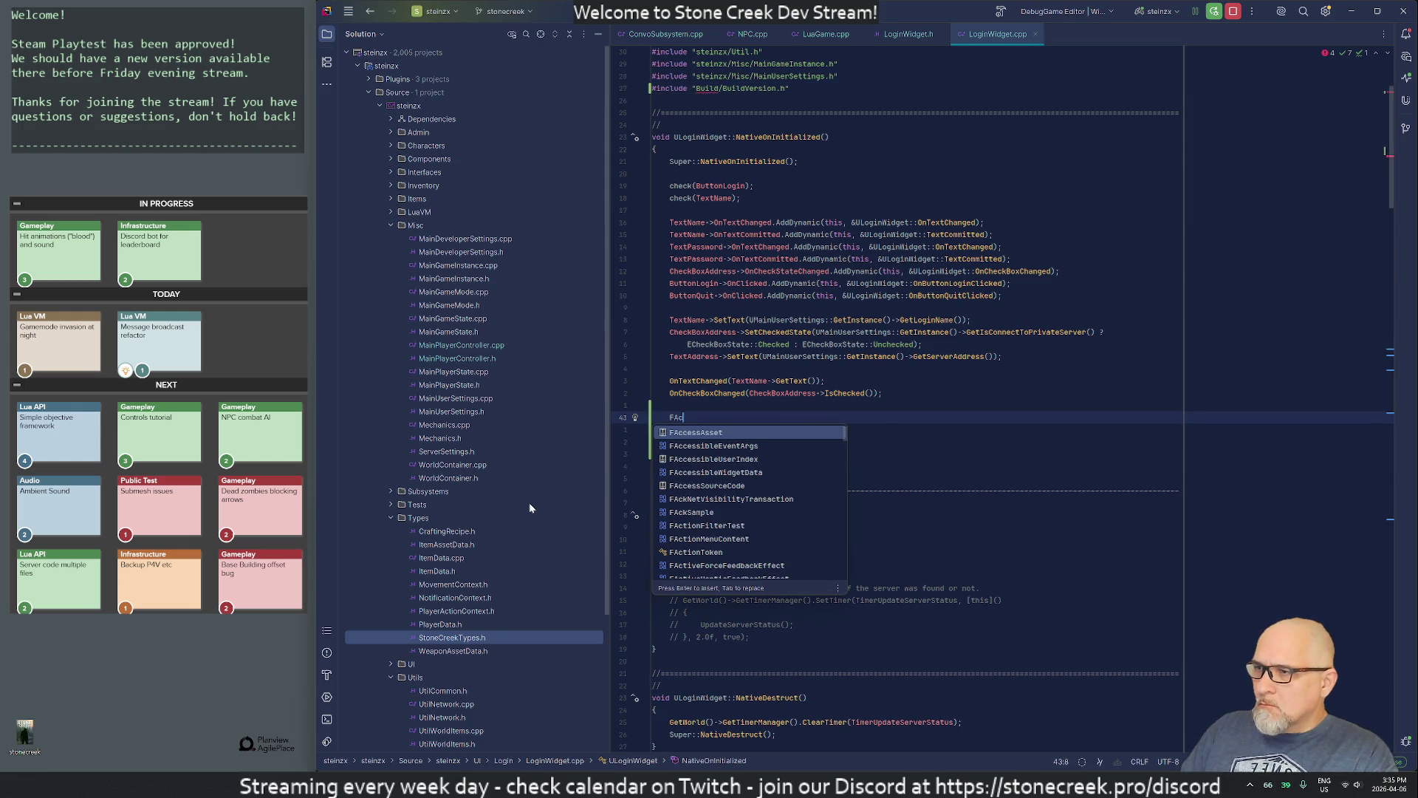
{"action": "type", "text": ":"}
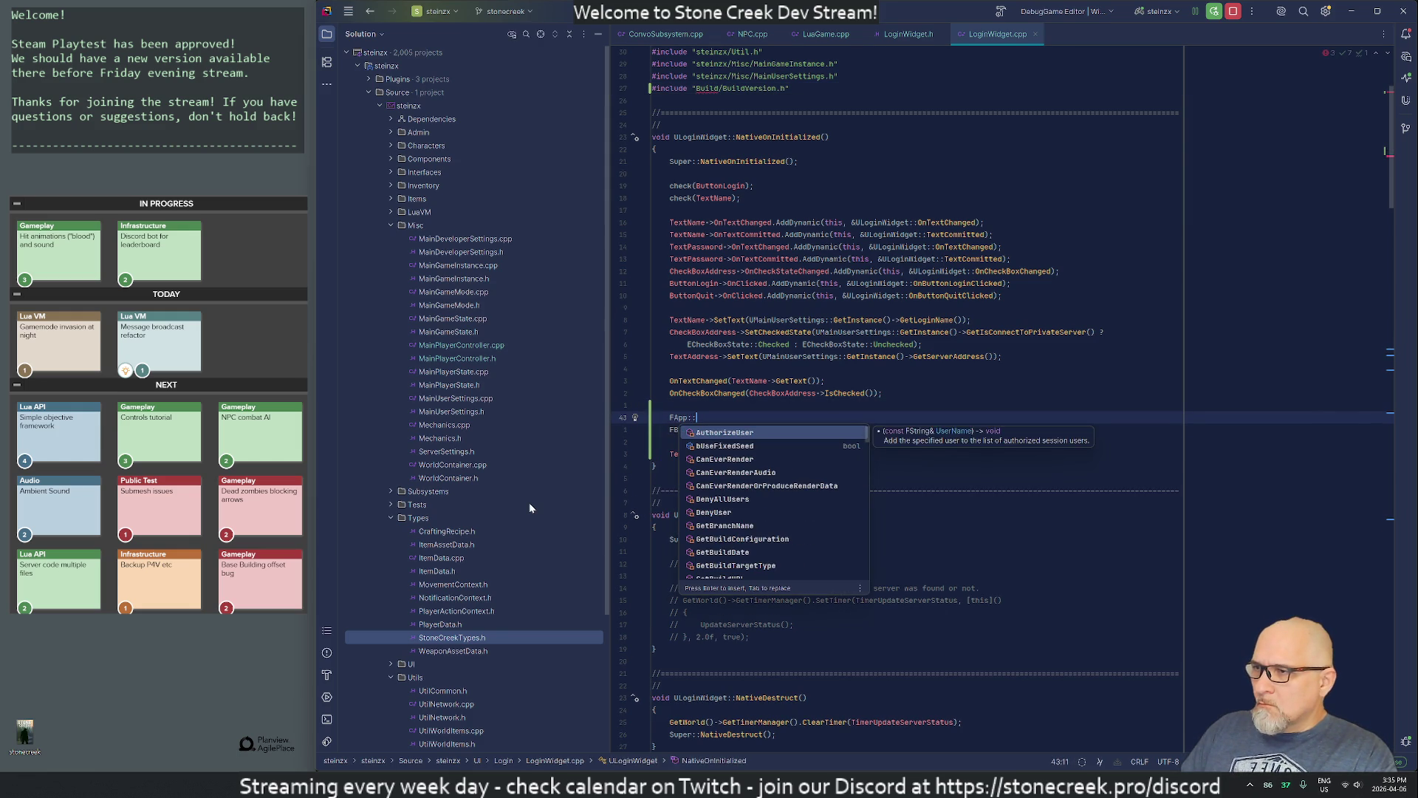
{"action": "type", "text": "GetBuildV"}
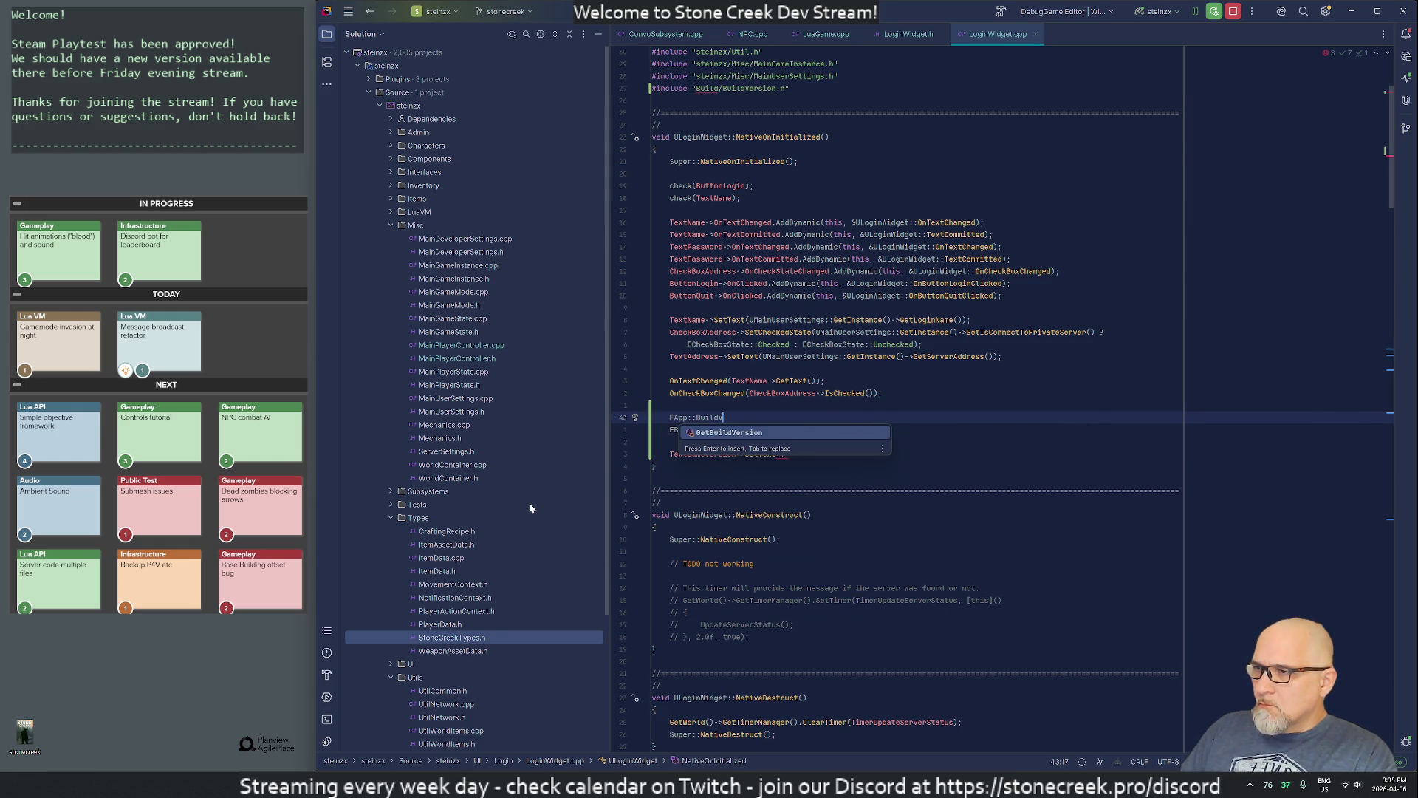
Step: Complete the line as FApp::GetBuildVersion() from autocomplete, then return to Claude's answer
{"action": "key", "text": "Return"}
{"action": "key", "text": "alt+Tab"}
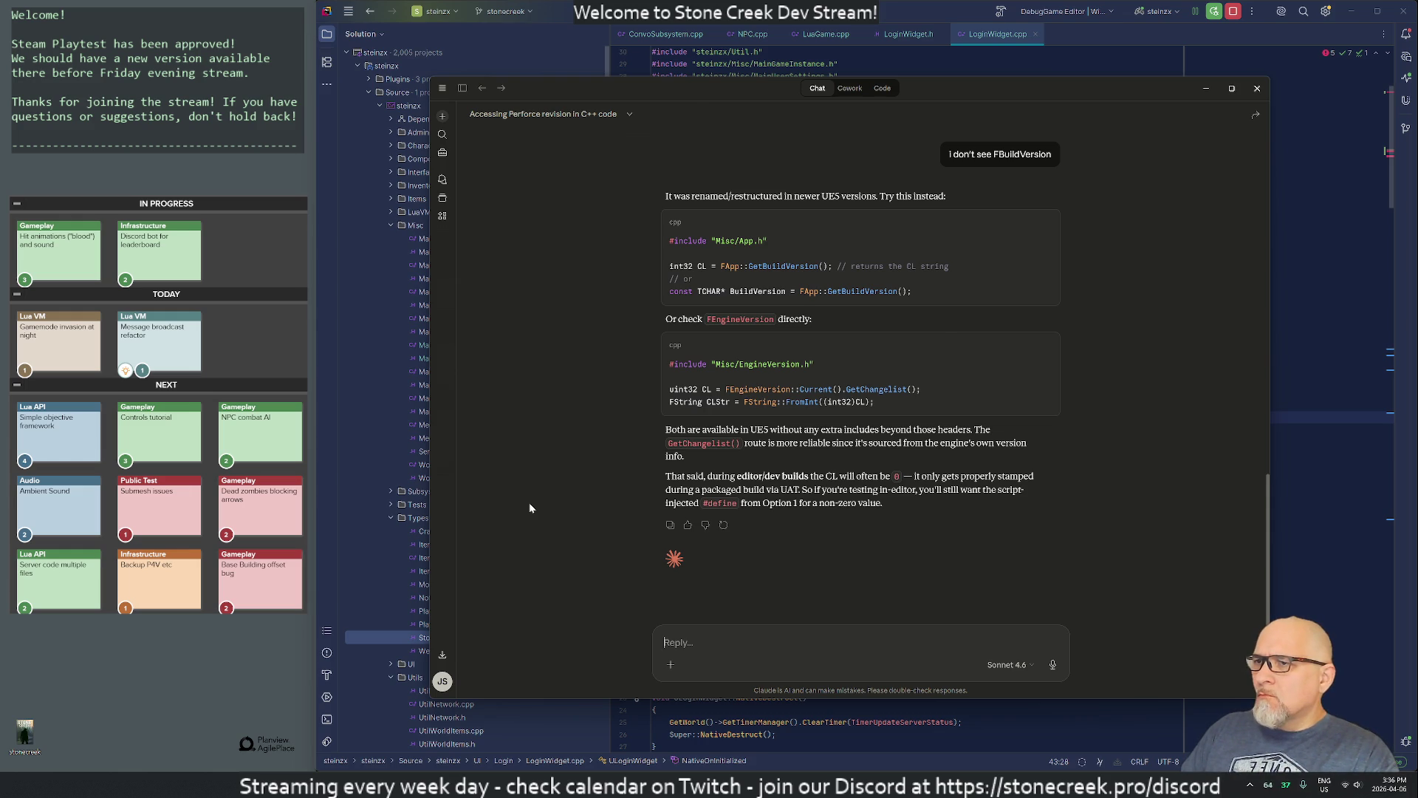
Step: Write FEngineVersion::Current().GetChangelist(); on a new line, checking Claude's answer along the way
{"action": "key", "text": "alt+Tab"}
{"action": "type", "text": "ko"}
{"action": "key", "text": "Escape"}
{"action": "key", "text": "Return"}
{"action": "key", "text": "Return"}
{"action": "type", "text": "FEngineVer"}
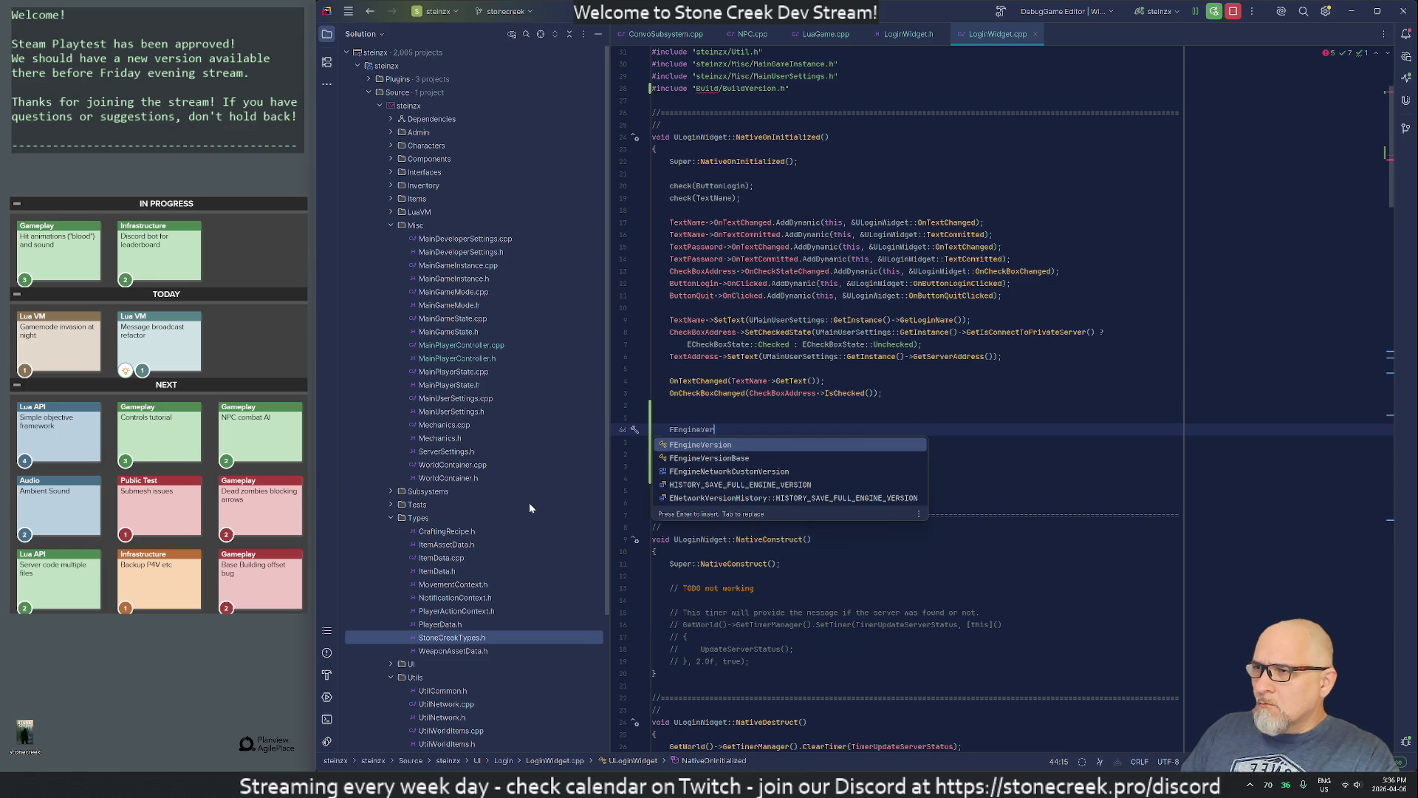
{"action": "key", "text": "Return"}
{"action": "type", "text": "::"}
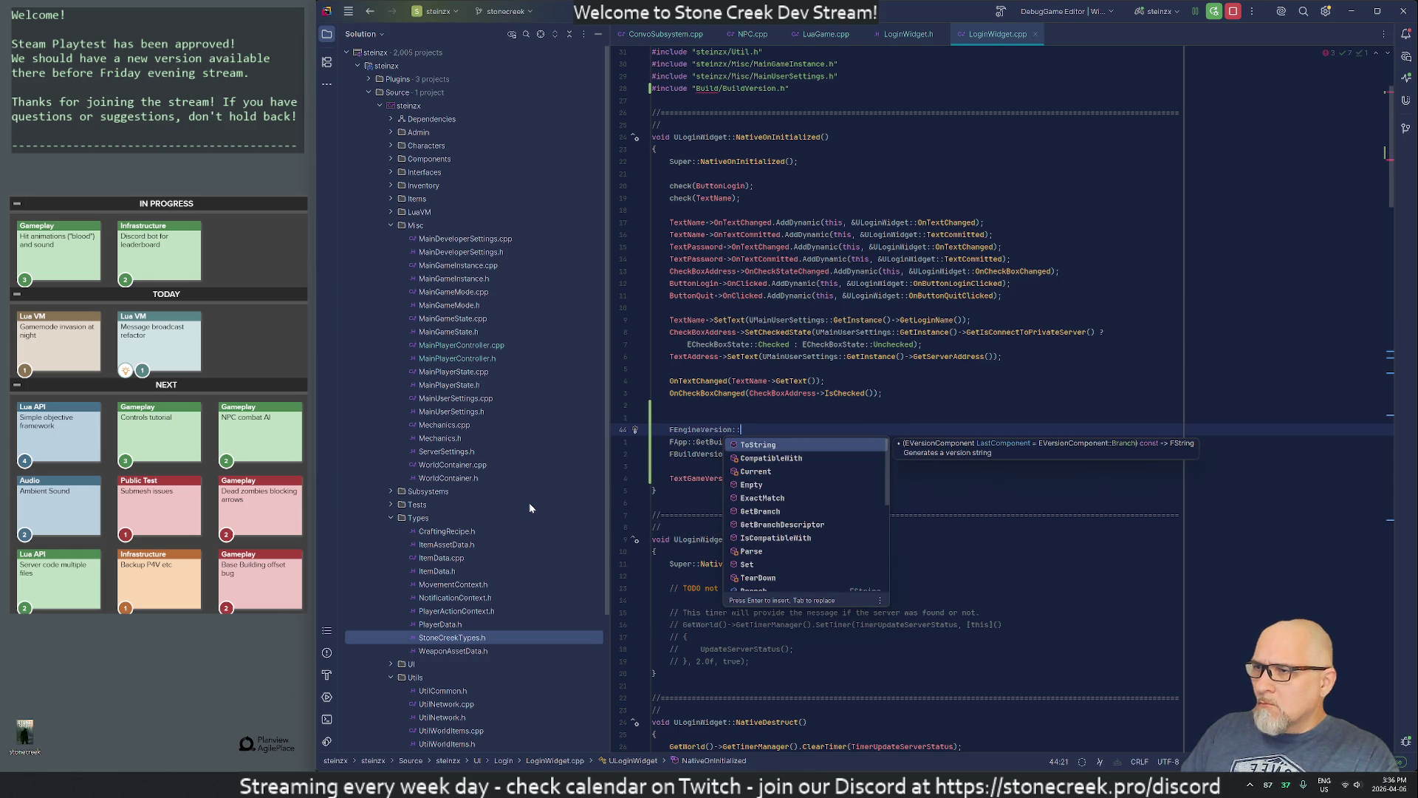
{"action": "type", "text": "Cur"}
{"action": "key", "text": "Return"}
{"action": "type", "text": ")."}
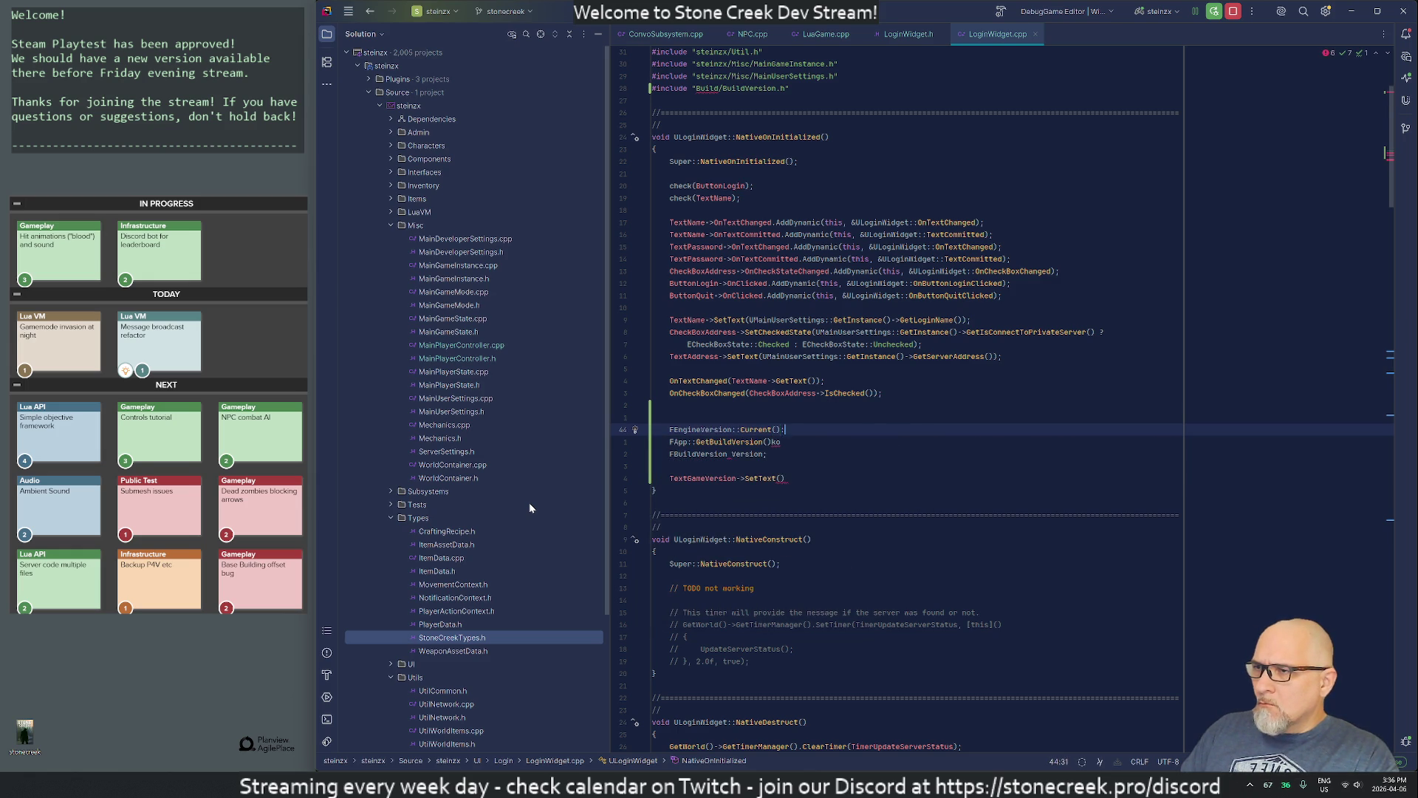
{"action": "key", "text": "alt+Tab"}
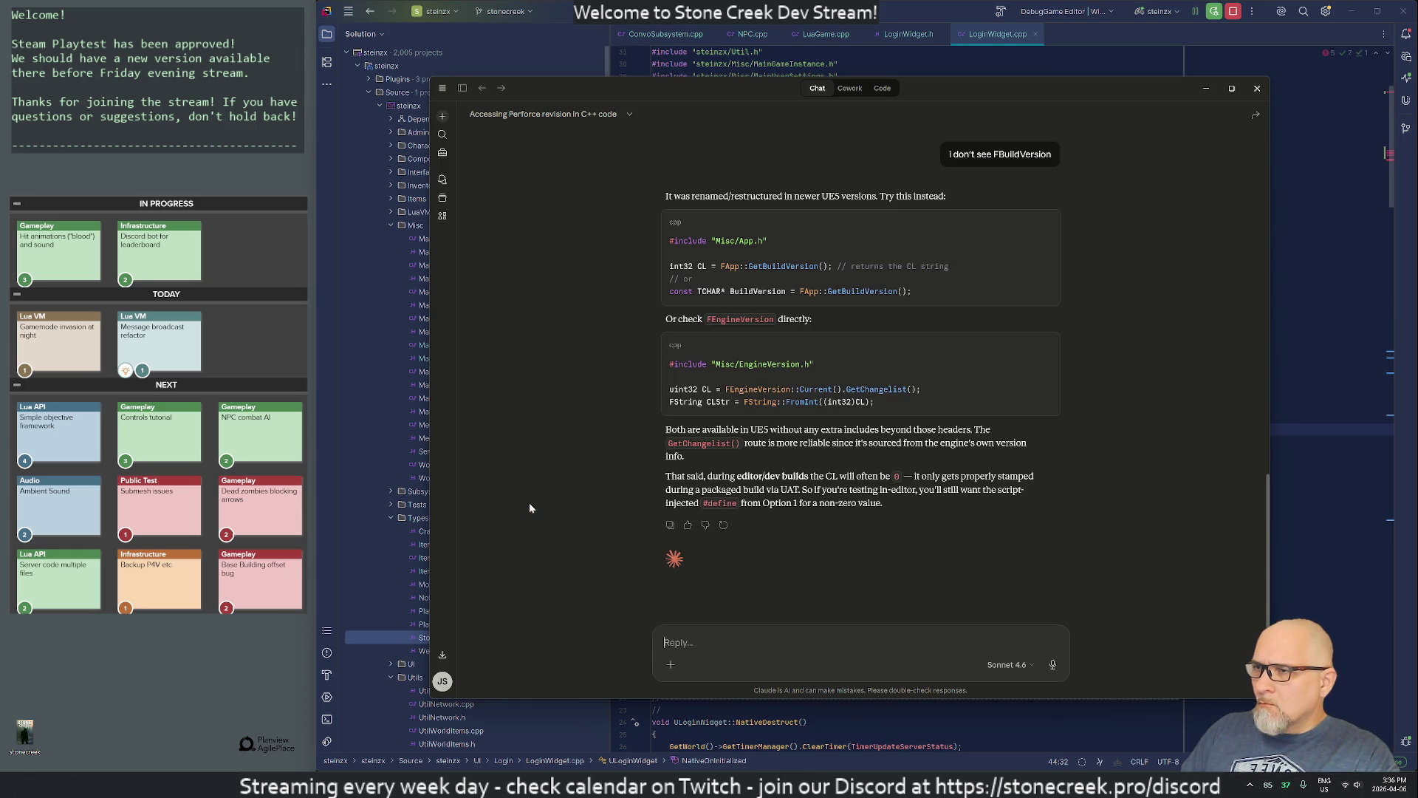
{"action": "key", "text": "alt+Tab"}
{"action": "type", "text": "G"}
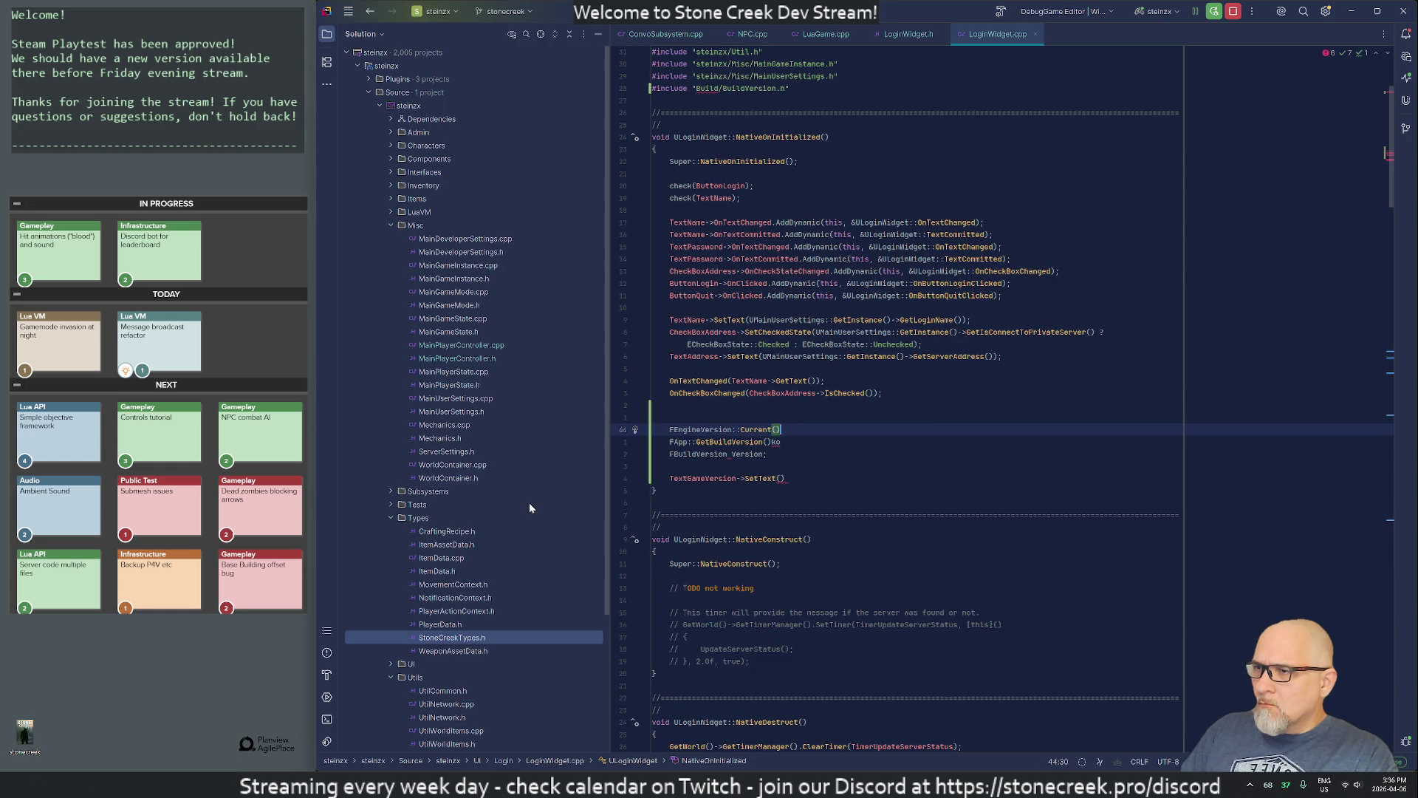
{"action": "type", "text": "etCha"}
{"action": "key", "text": "Return"}
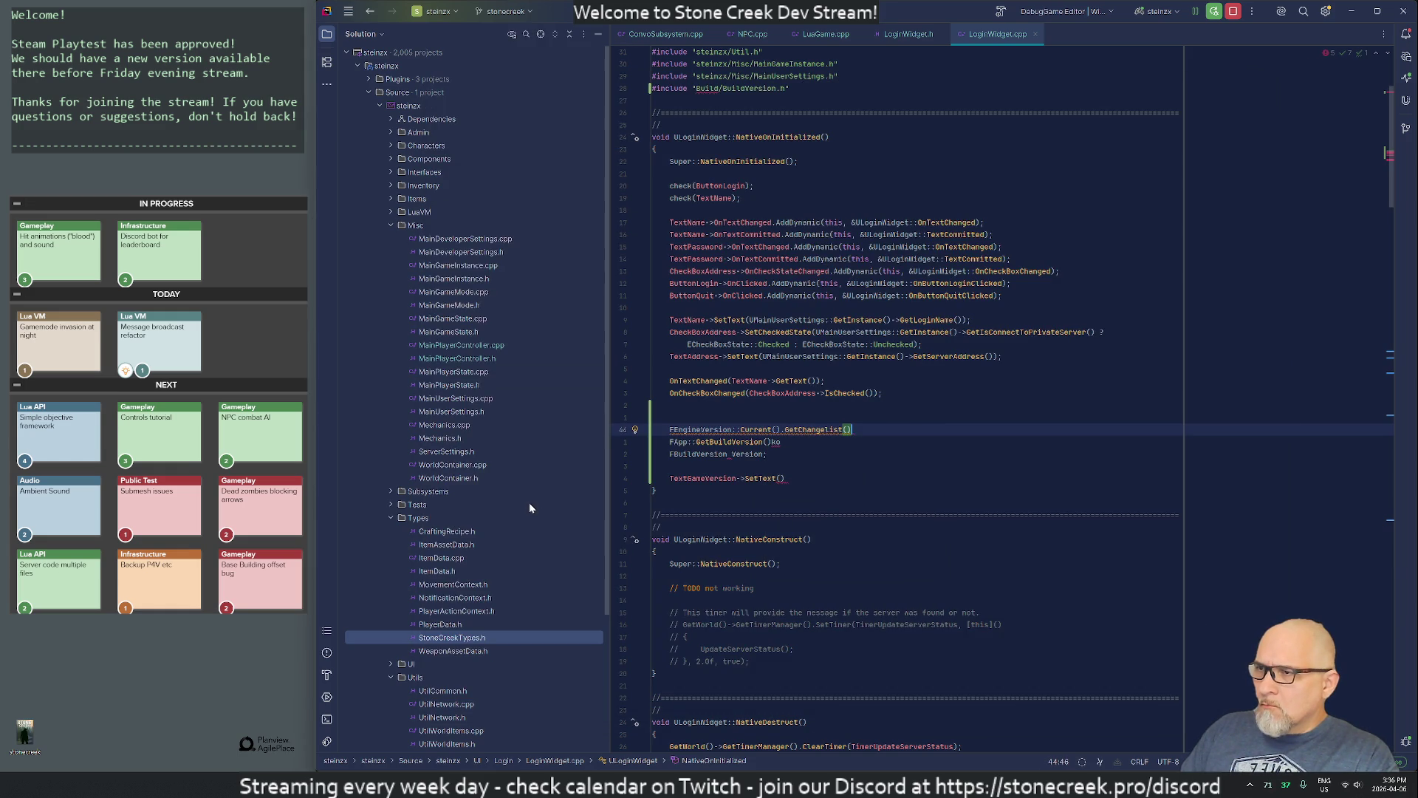
{"action": "type", "text": ";"}
Step: Prefix that call with 'uint32 ChangeList =' and delete the leftover FApp::GetBuildVersion() line
{"action": "key", "text": "alt+Tab"}
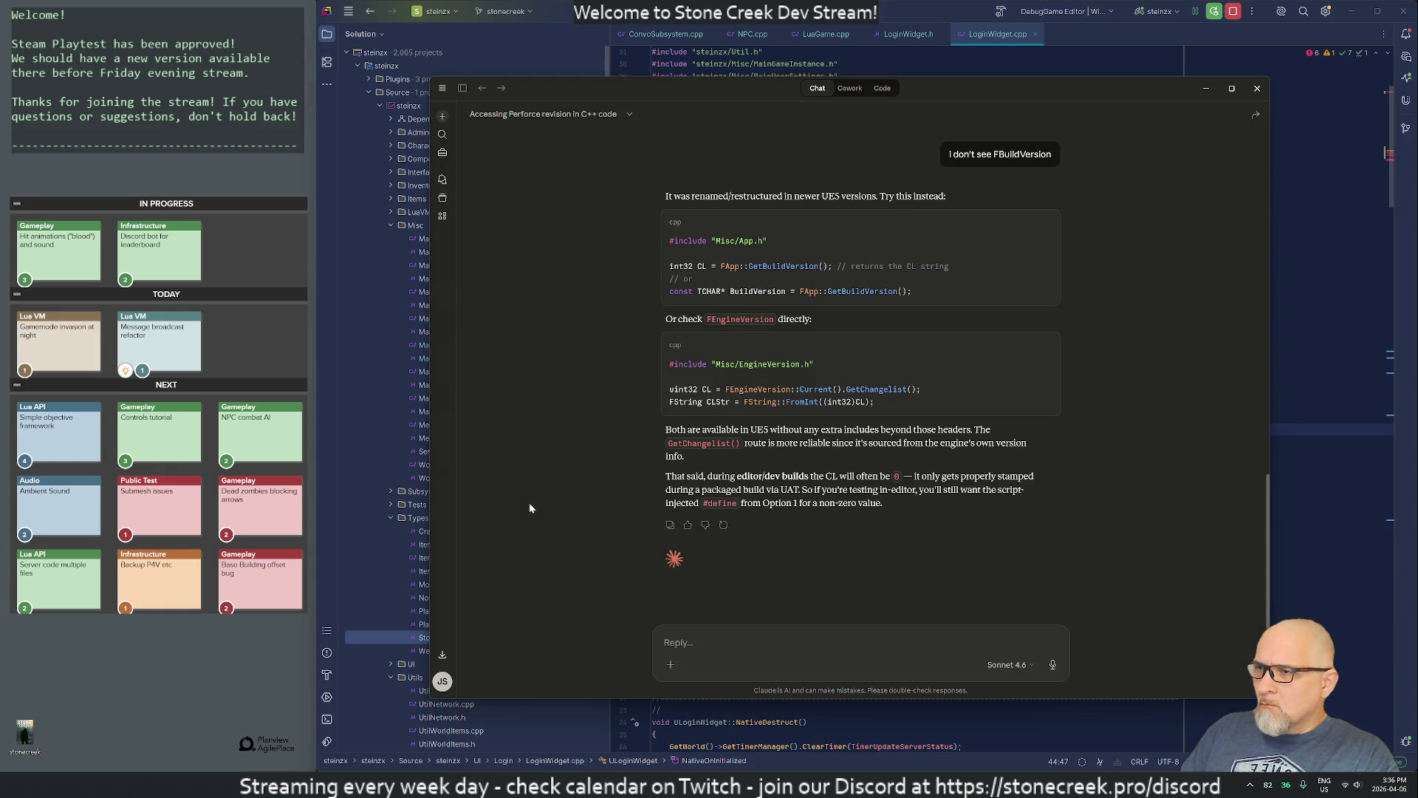
{"action": "key", "text": "alt+Tab"}
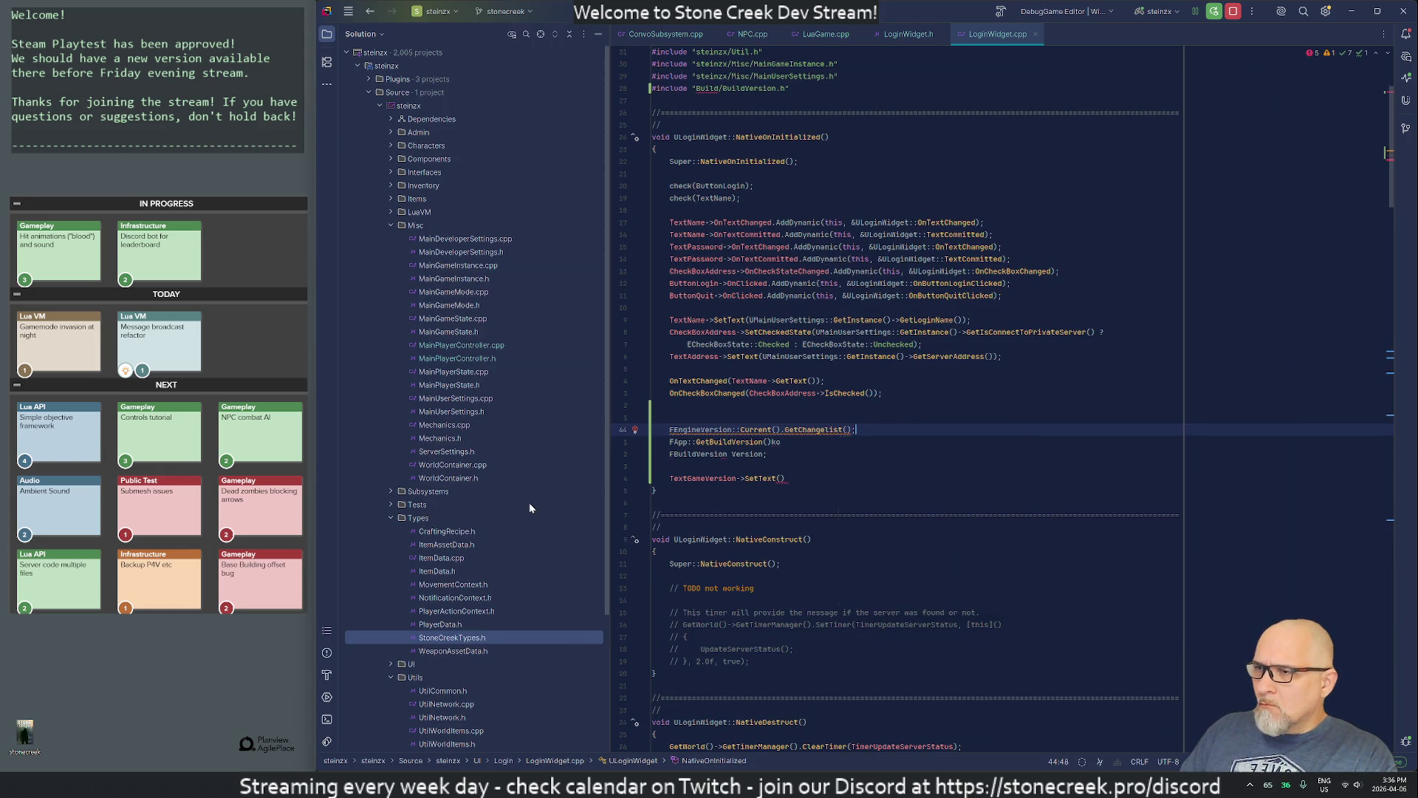
{"action": "key", "text": "Home"}
{"action": "type", "text": "uint32 "}
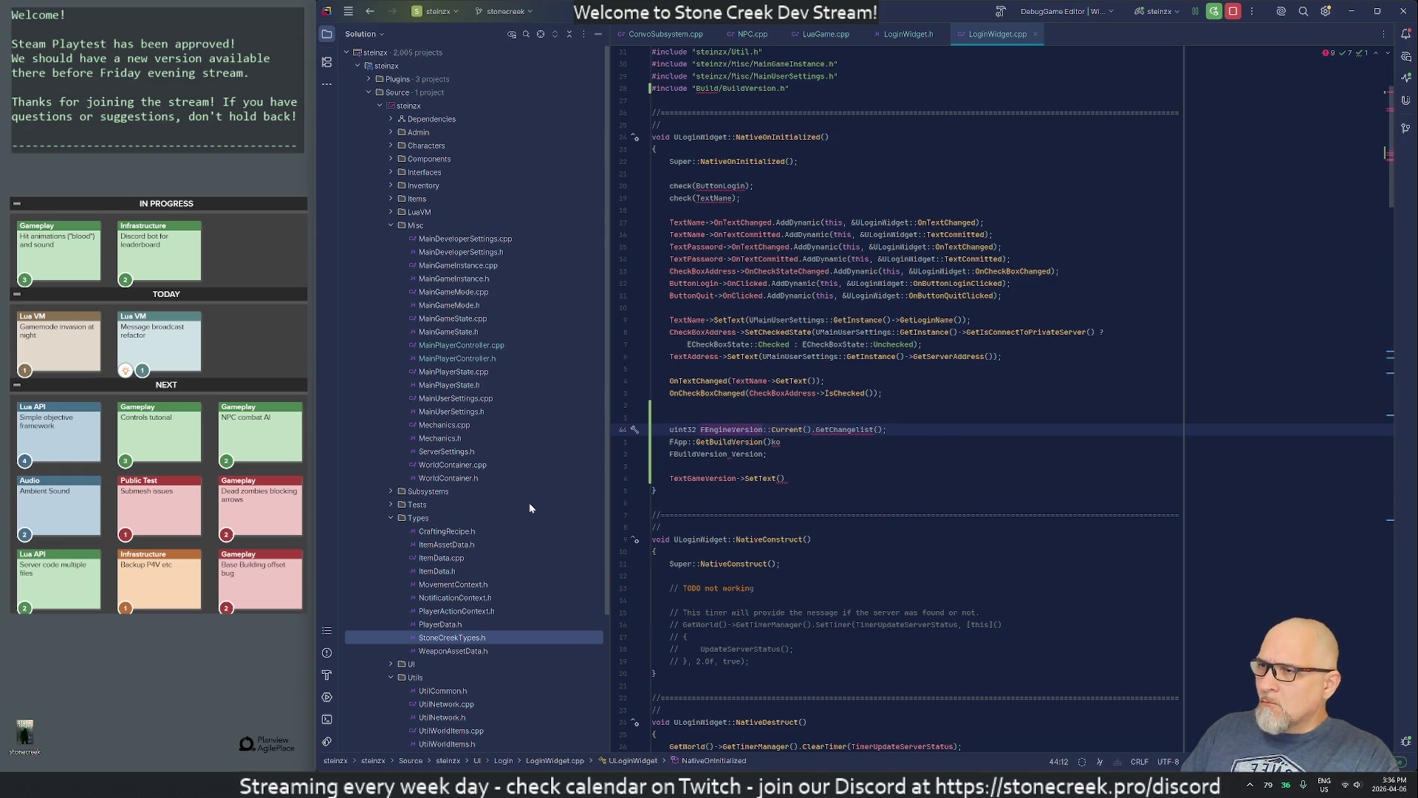
{"action": "type", "text": "ChangeList ="}
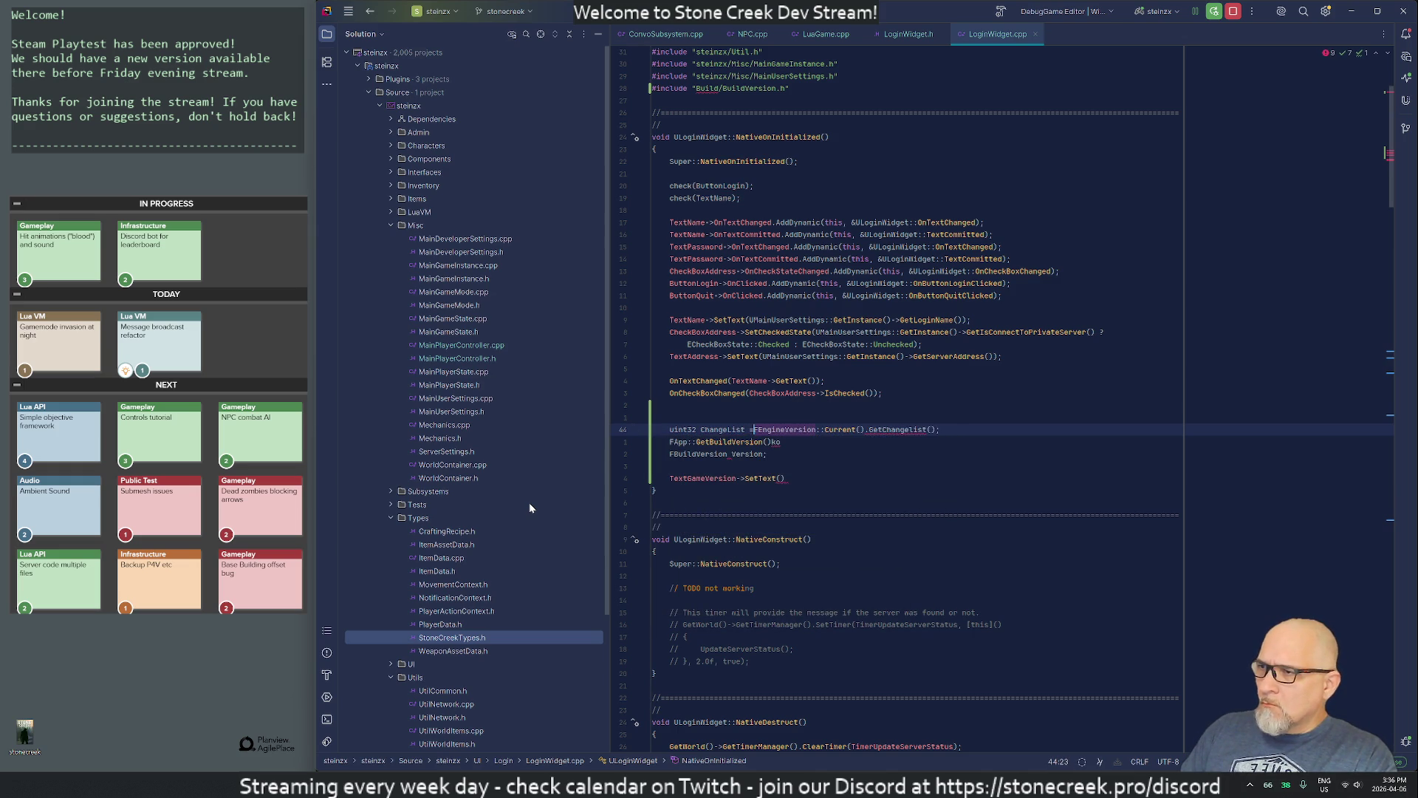
{"action": "key", "text": "Down"}
{"action": "key", "text": "Home"}
{"action": "key", "text": "ctrl+y"}
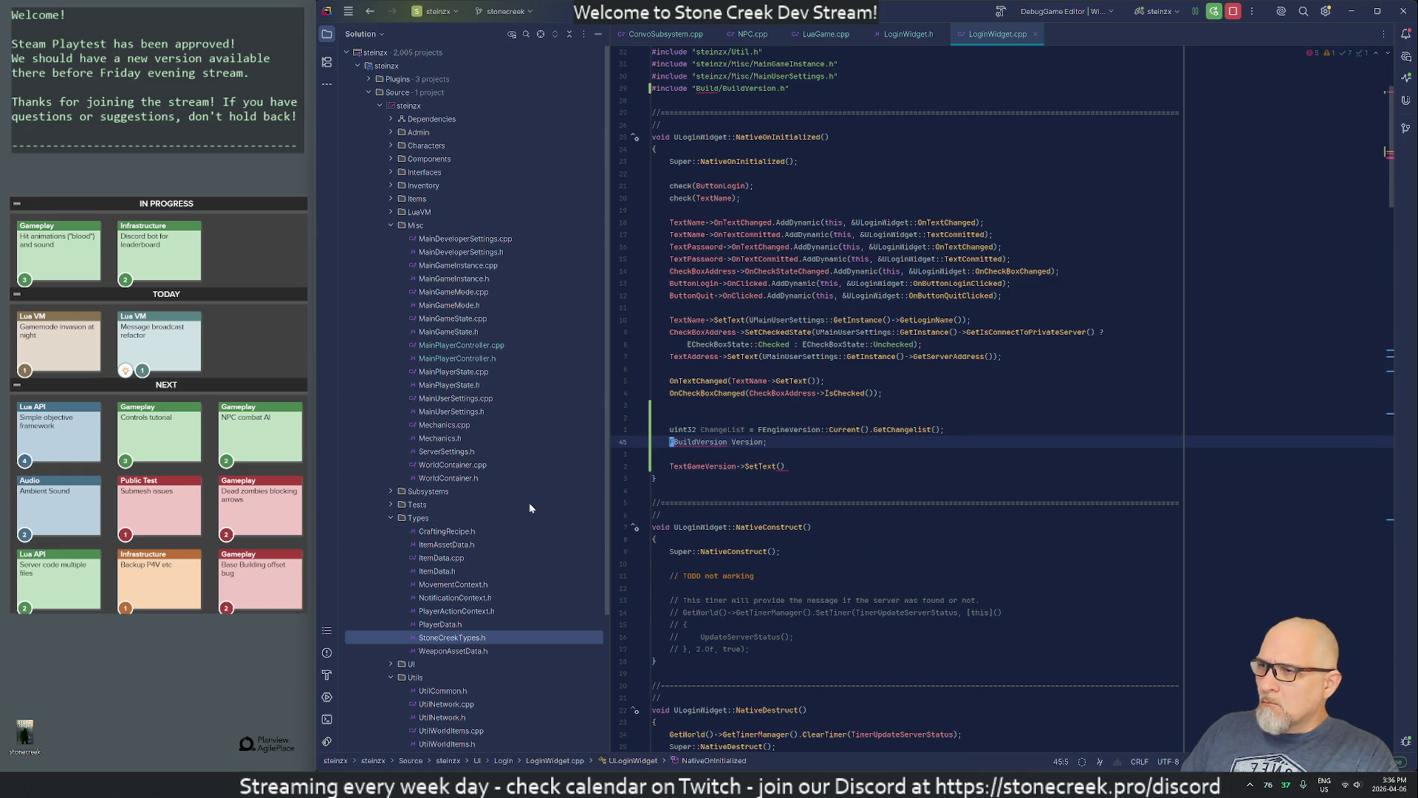
Step: Delete the FBuildVersion Version declaration line
{"action": "key", "text": "ctrl+y"}
{"action": "key", "text": "ctrl+y"}
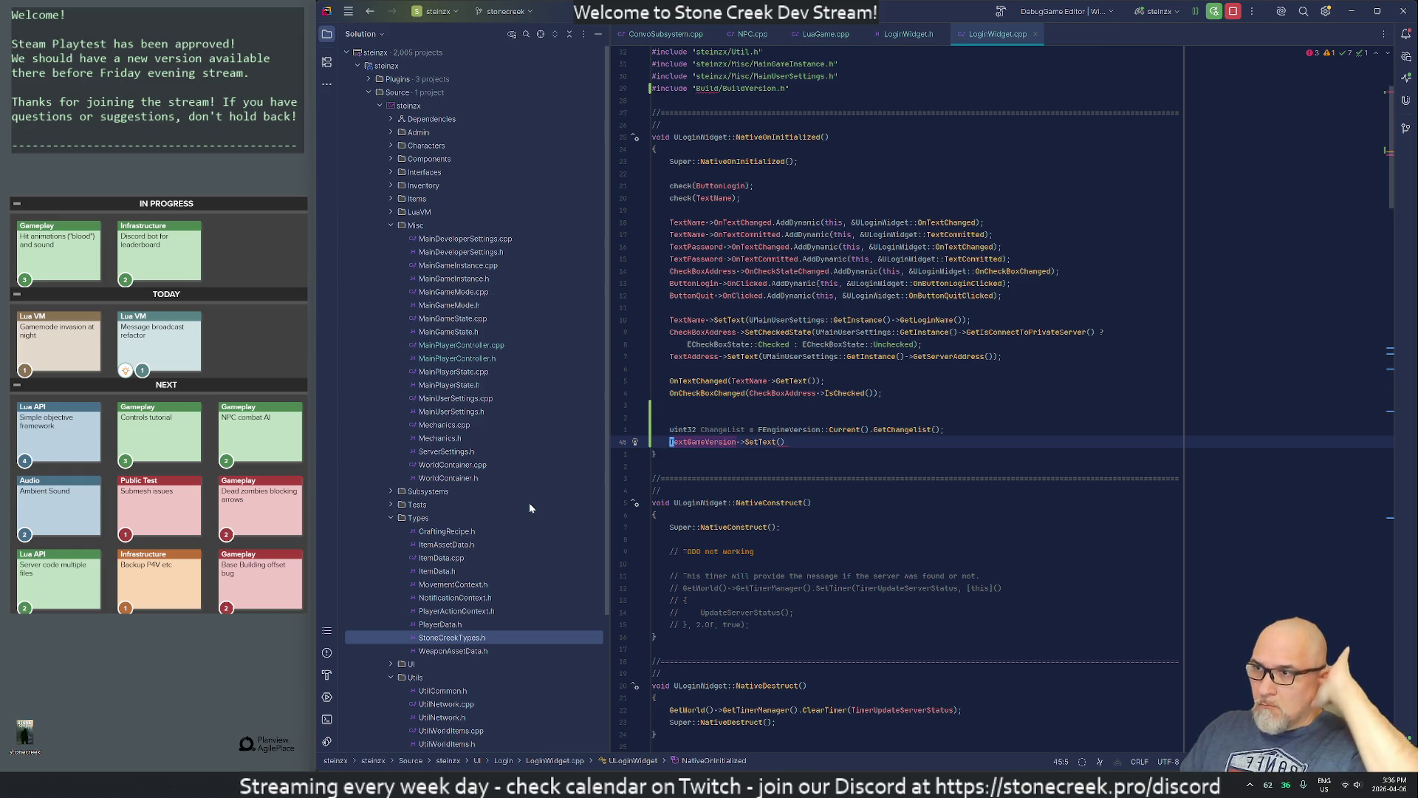
{"action": "key", "text": "alt+Tab"}
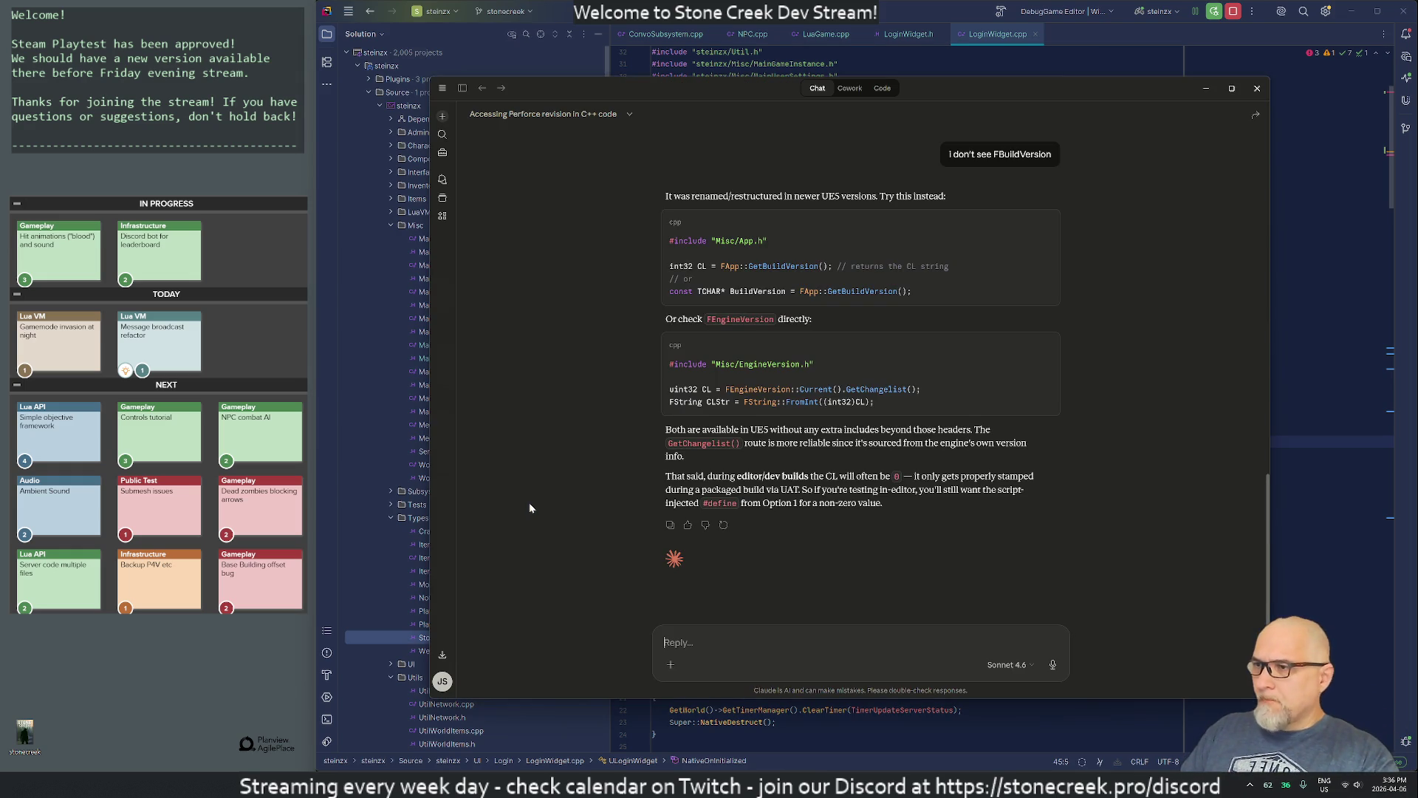
{"action": "key", "text": "alt+Tab"}
Step: Add 'FString Version = FString::FromInt(ChangeList)' on a new line
{"action": "key", "text": "Return"}
{"action": "type", "text": "FString "}
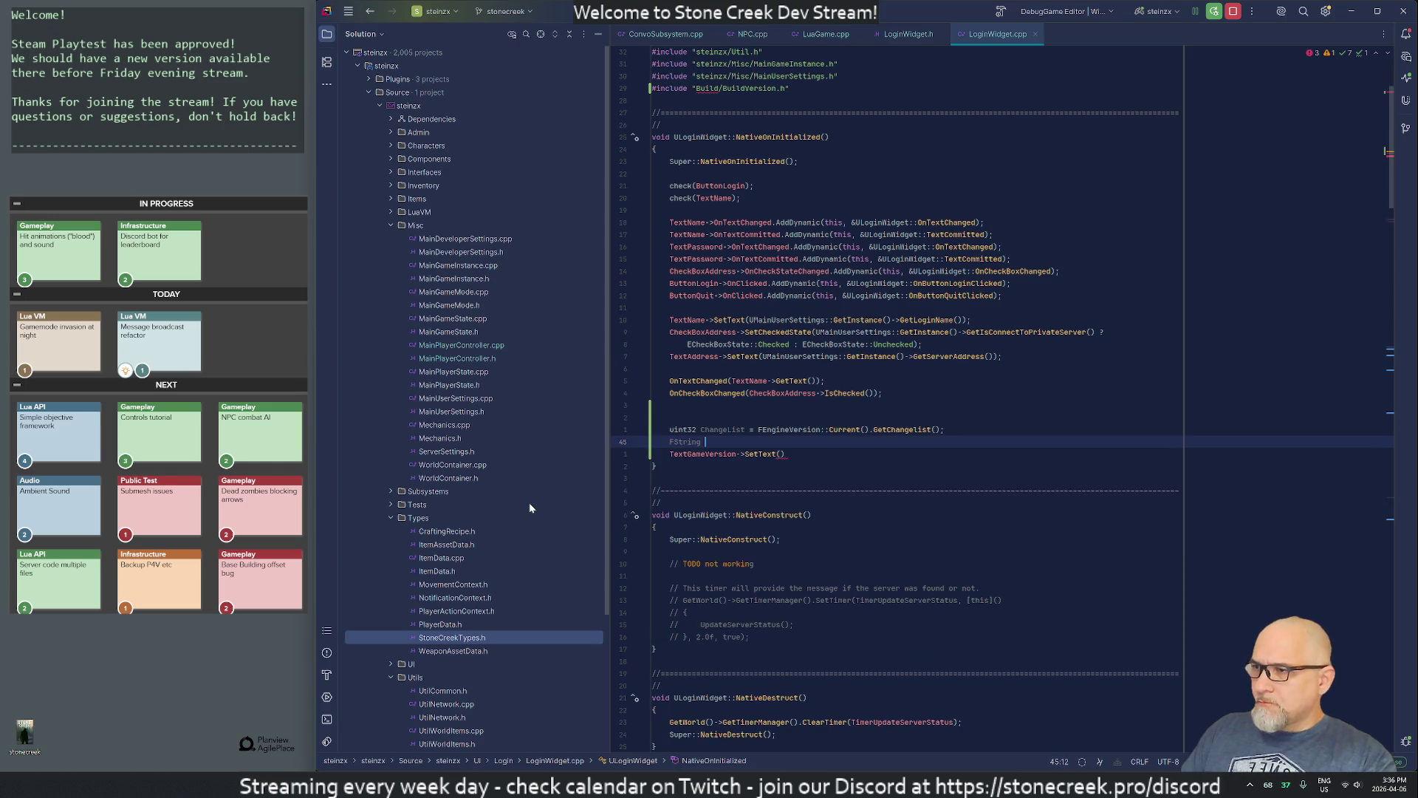
{"action": "type", "text": "Version ="}
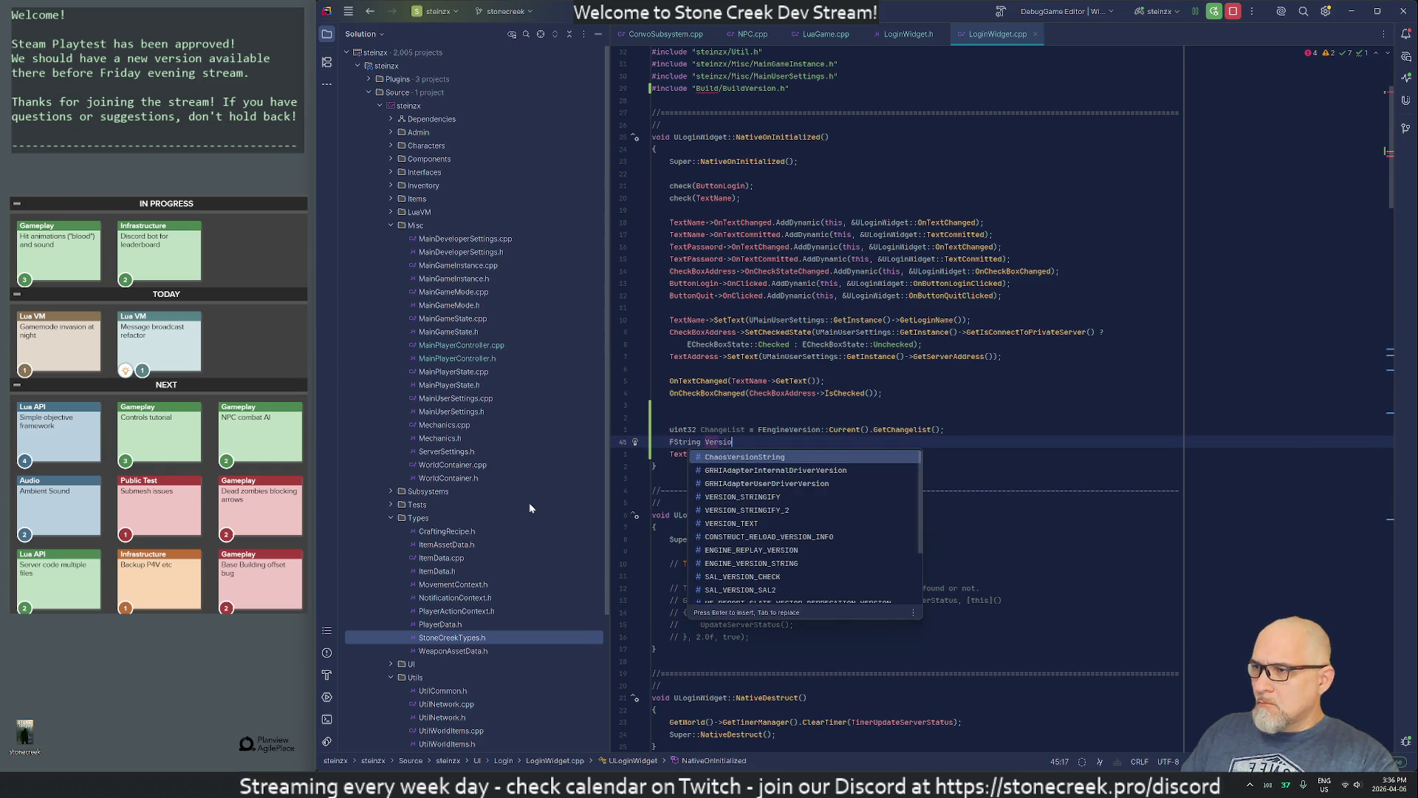
{"action": "key", "text": "alt+Tab"}
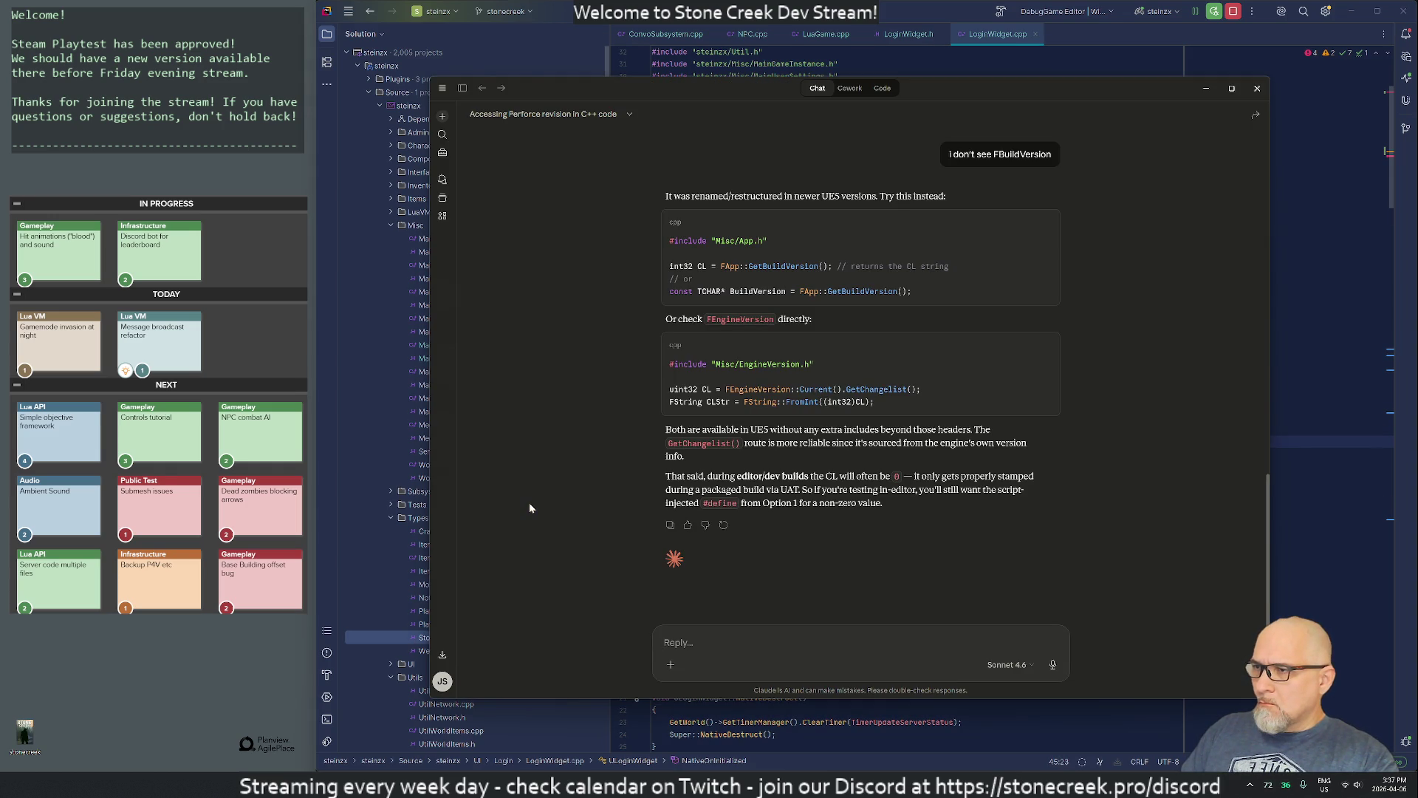
{"action": "key", "text": "alt+Tab"}
{"action": "type", "text": "FString::"}
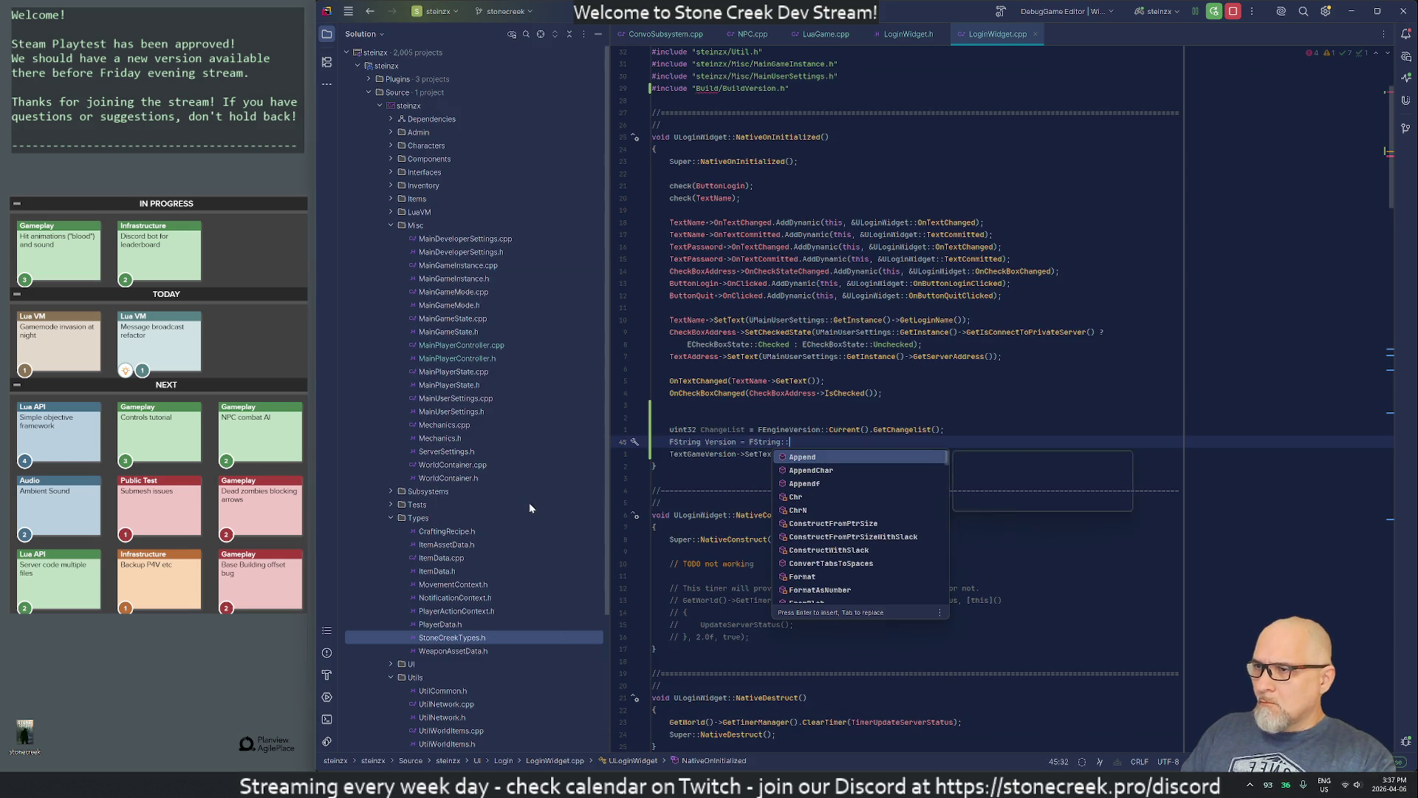
{"action": "key", "text": "alt+Tab"}
{"action": "key", "text": "alt+Tab"}
{"action": "type", "text": "FromInt"}
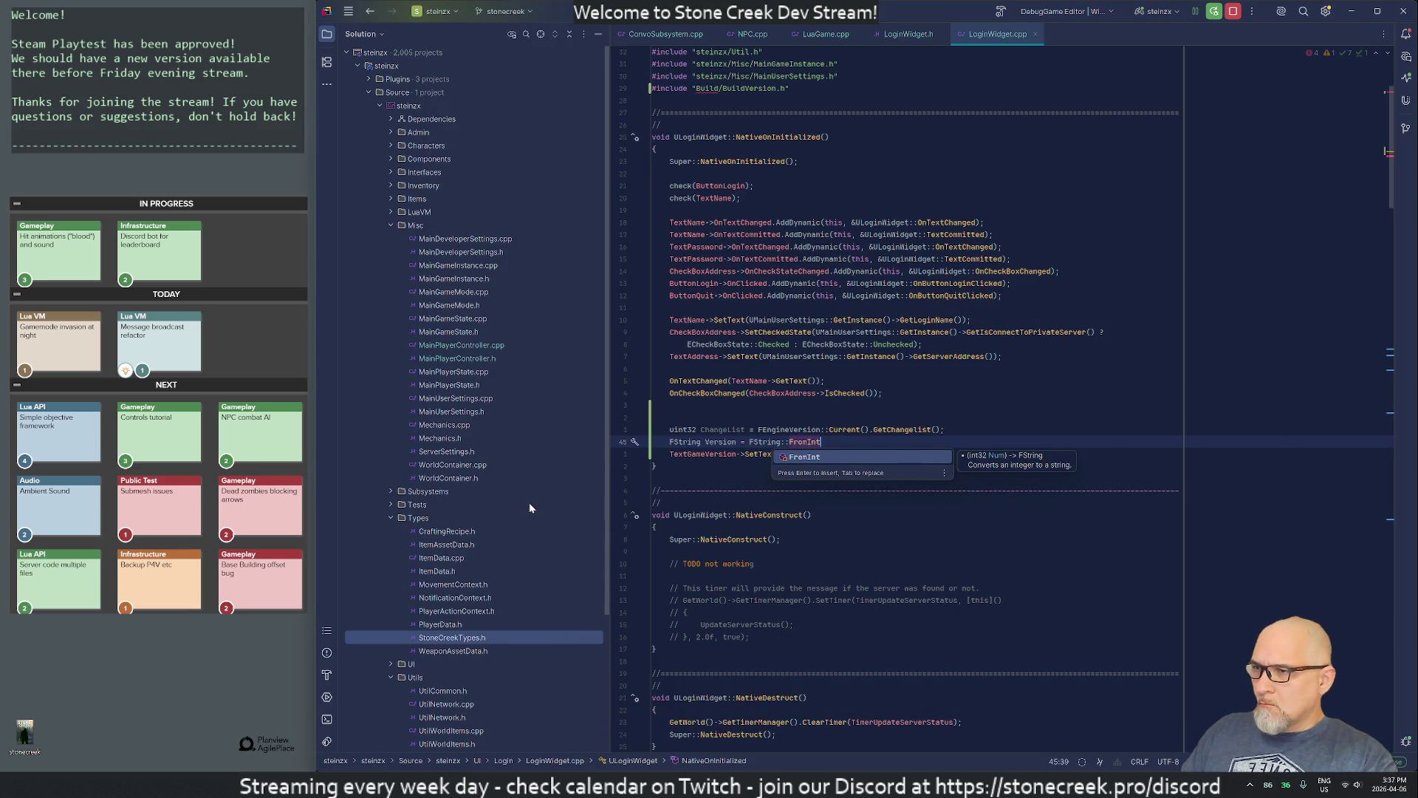
{"action": "key", "text": "alt+Tab"}
{"action": "key", "text": "alt+Tab"}
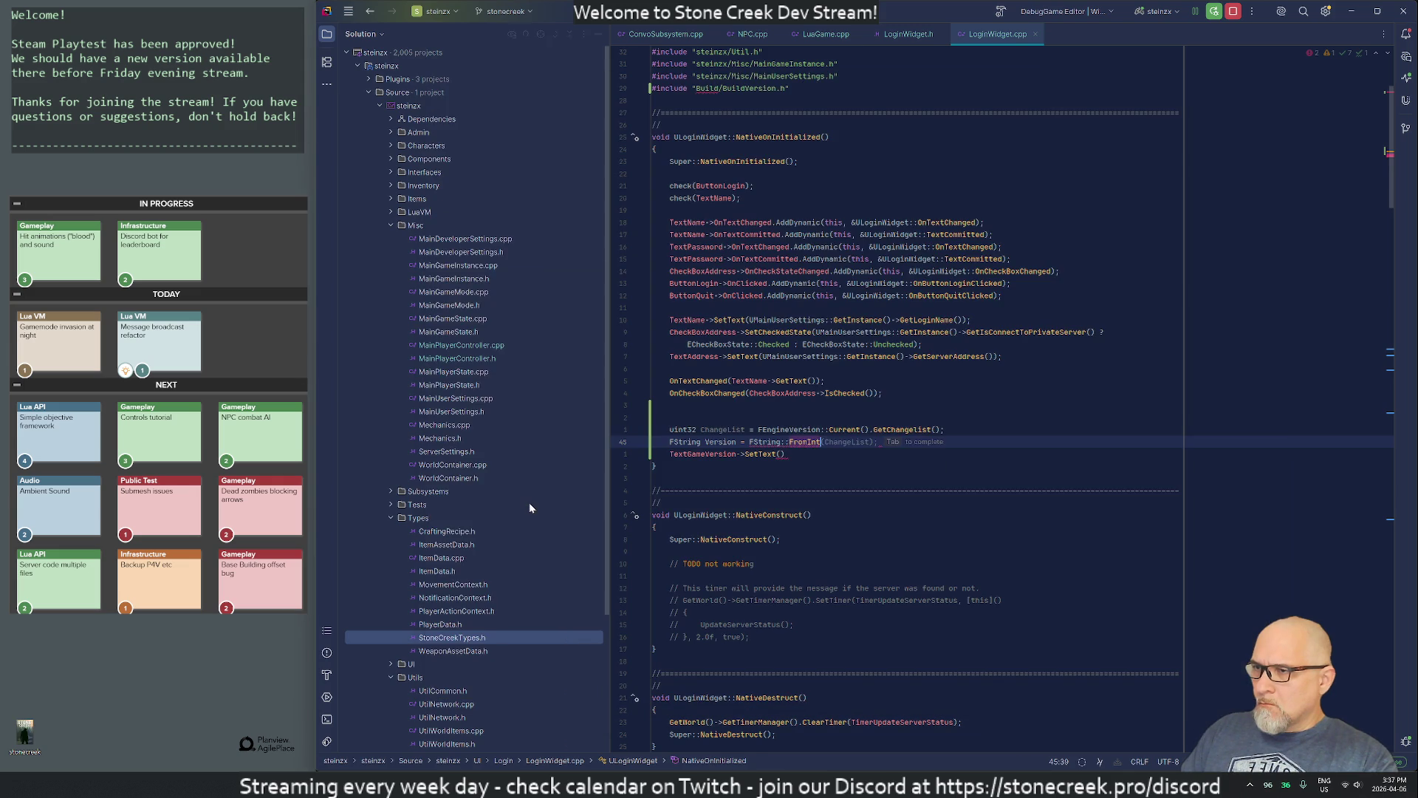
{"action": "type", "text": "("}
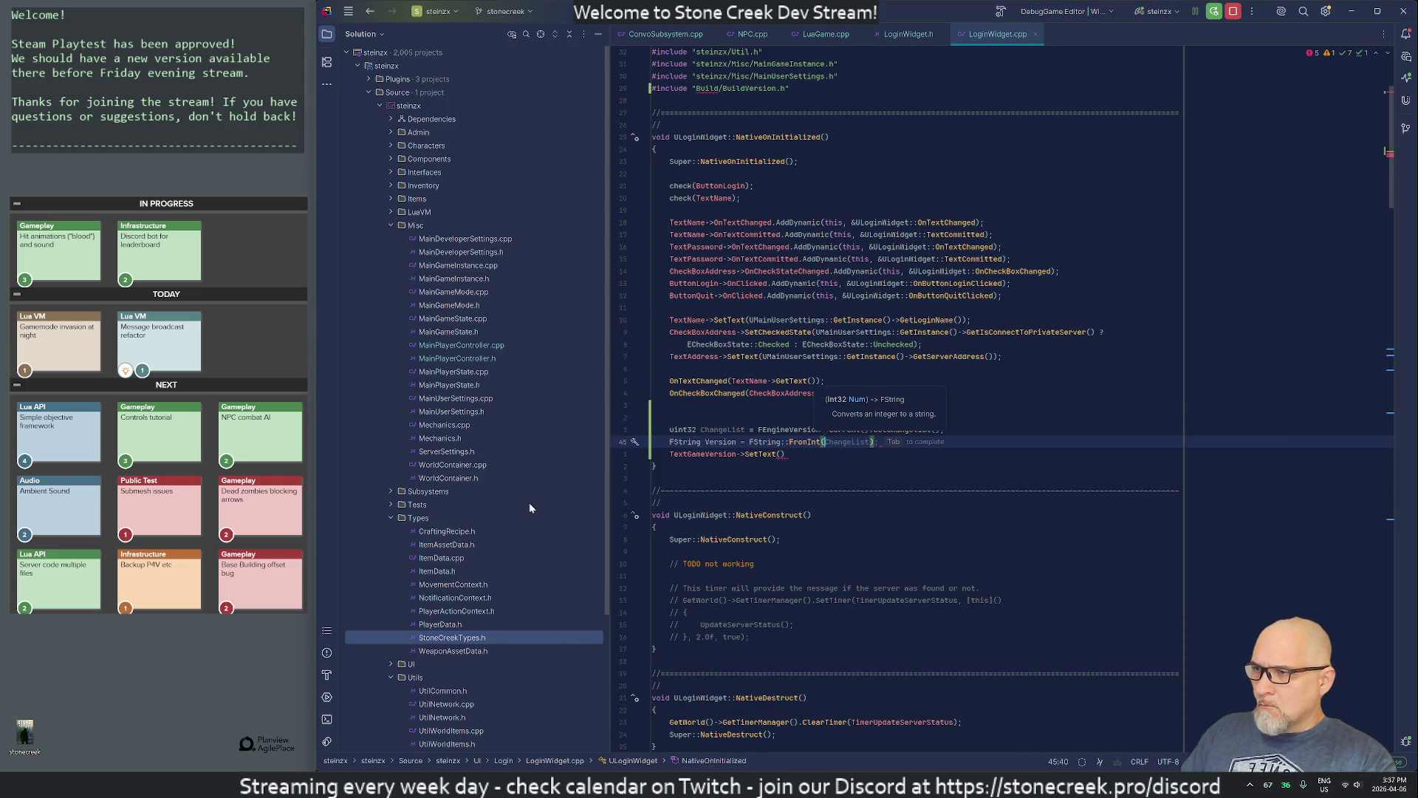
{"action": "key", "text": "Tab"}
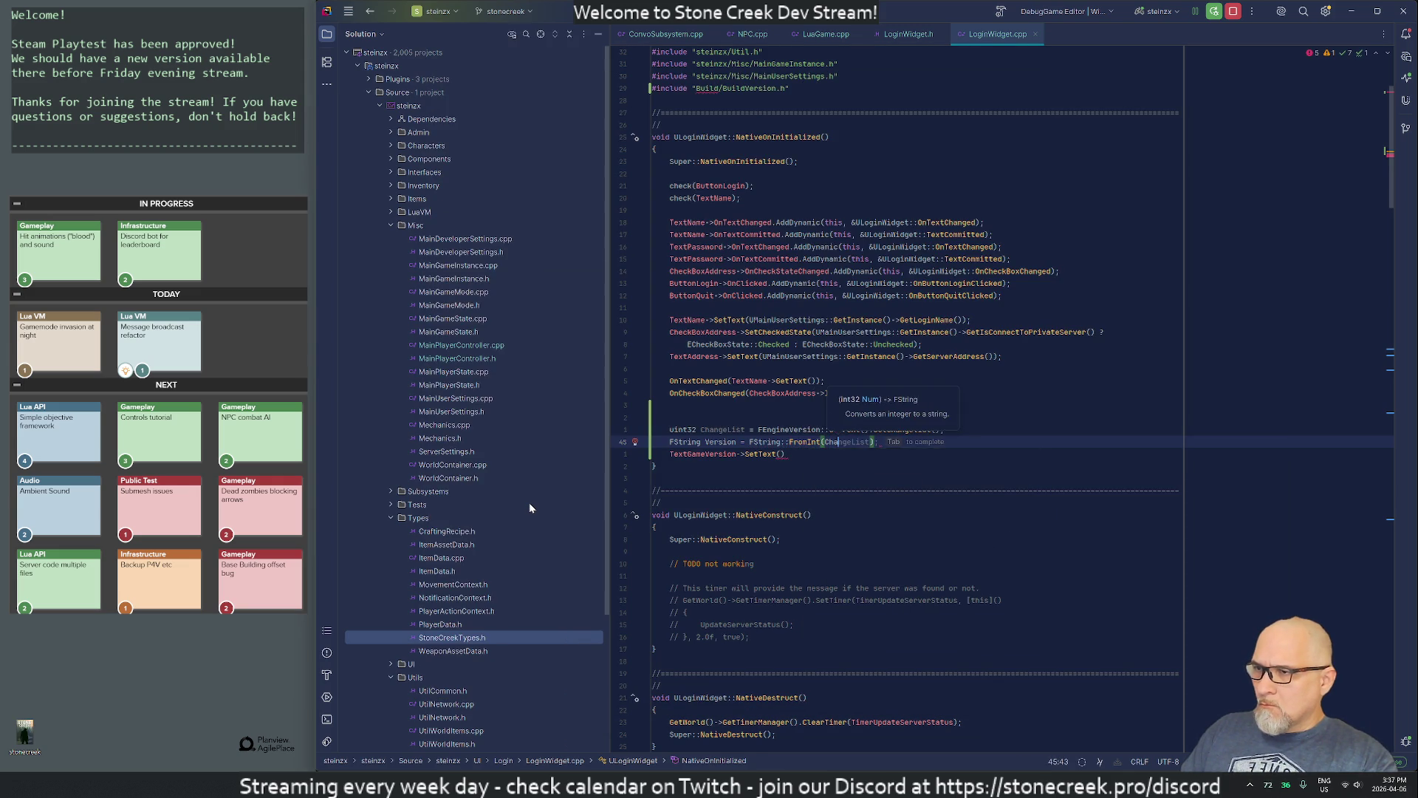
Step: Make the label call TextGameVersion->SetText(FText::FromString(Version));
{"action": "key", "text": "Down"}
{"action": "key", "text": "Left"}
{"action": "type", "text": "Version)"}
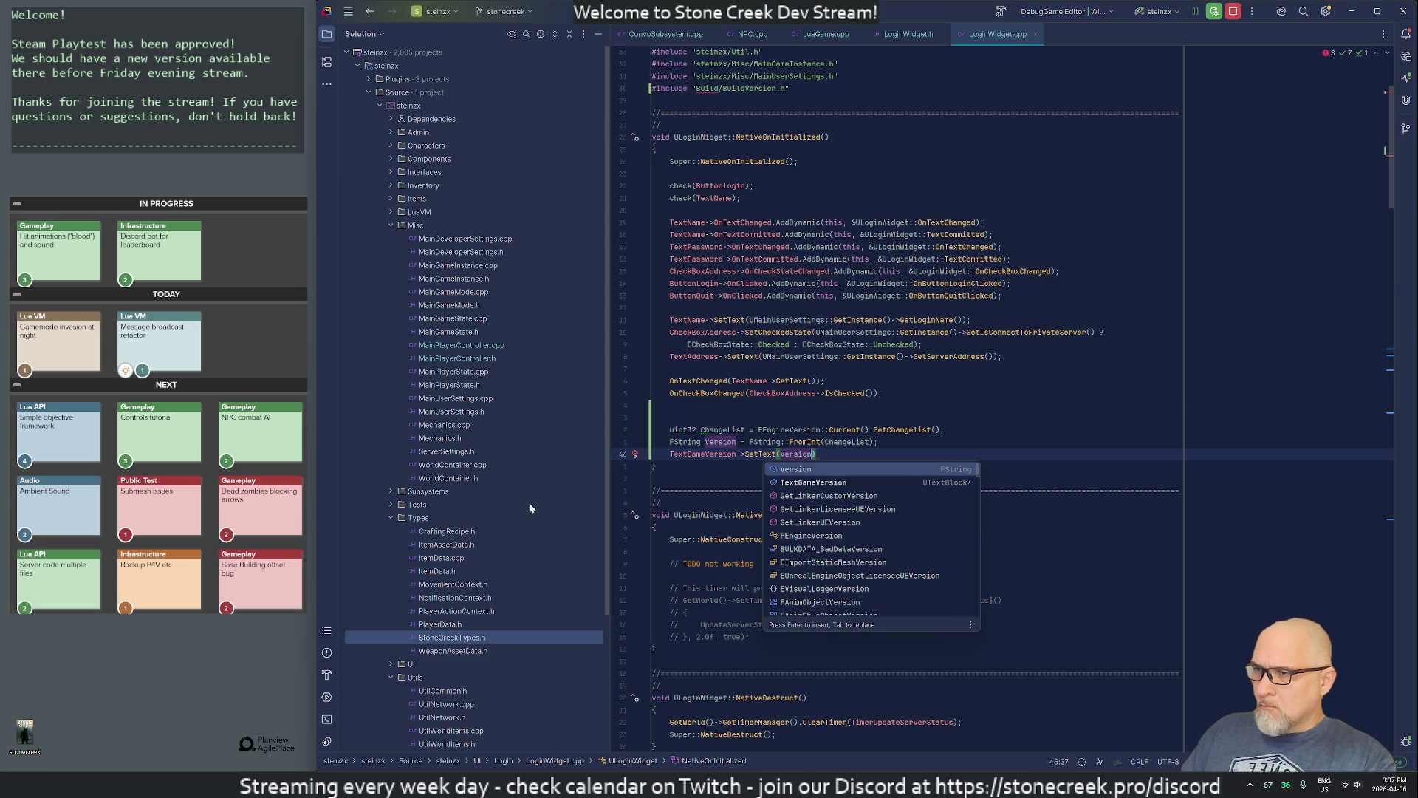
{"action": "type", "text": ";"}
{"action": "key", "text": "ctrl+Left"}
{"action": "key", "text": "ctrl+Left"}
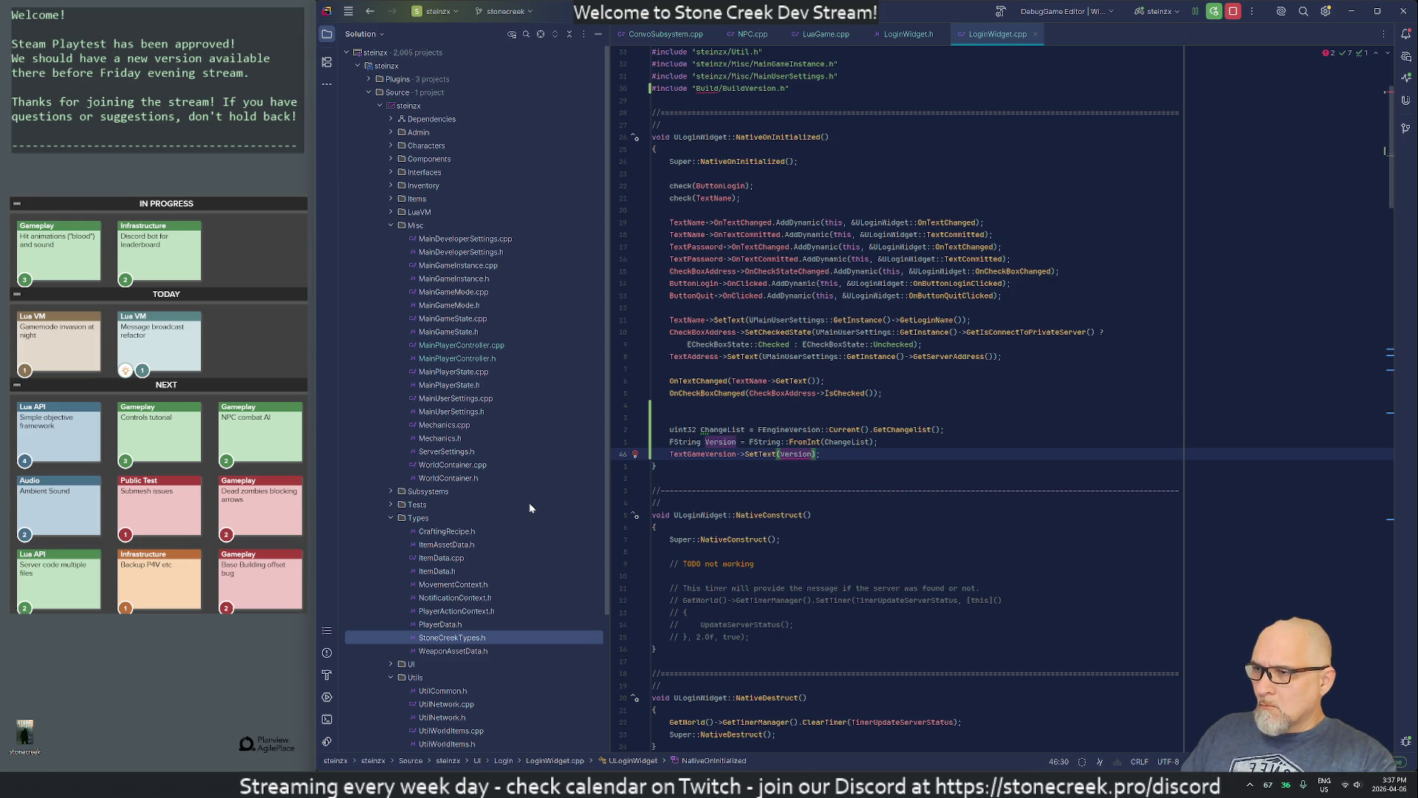
{"action": "key", "text": "ctrl+p"}
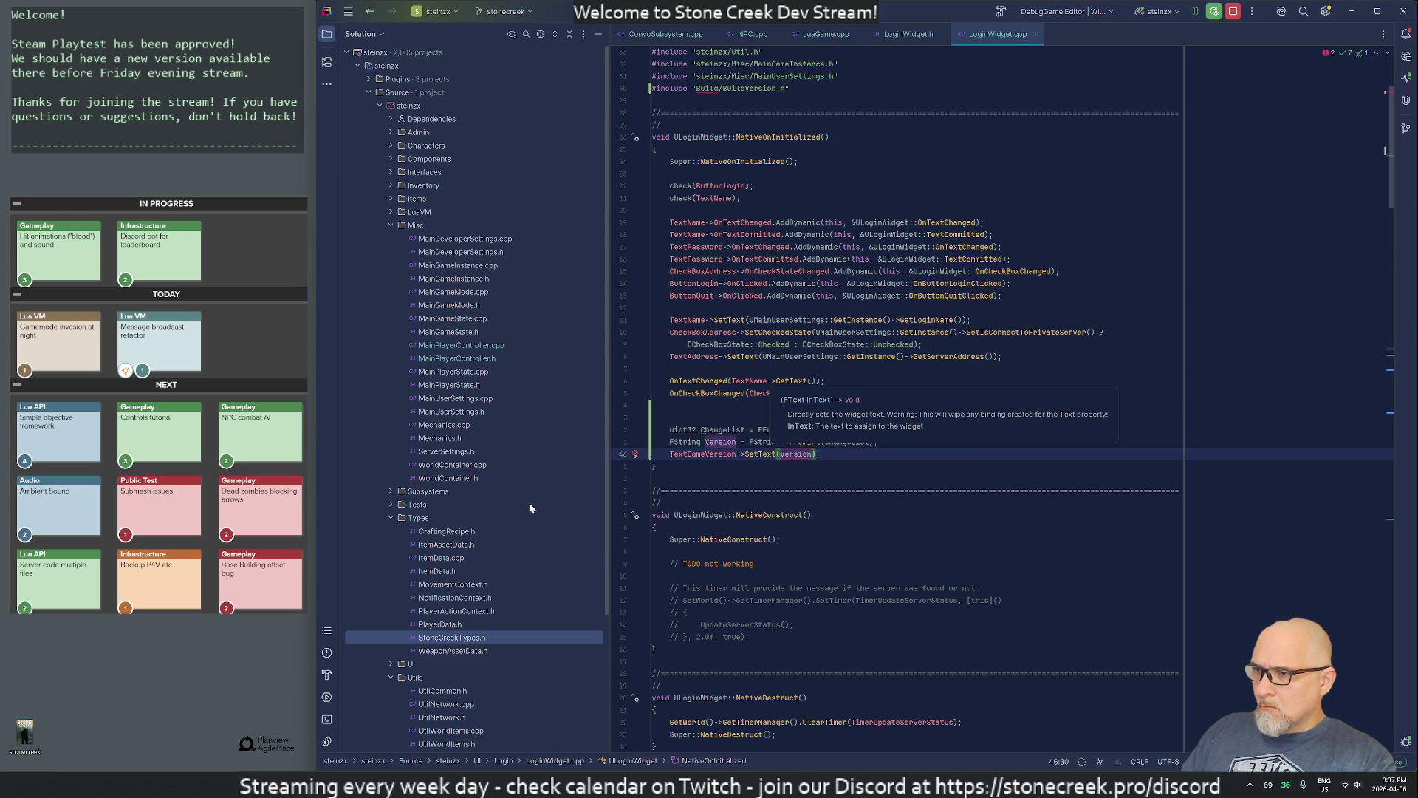
{"action": "type", "text": "FText"}
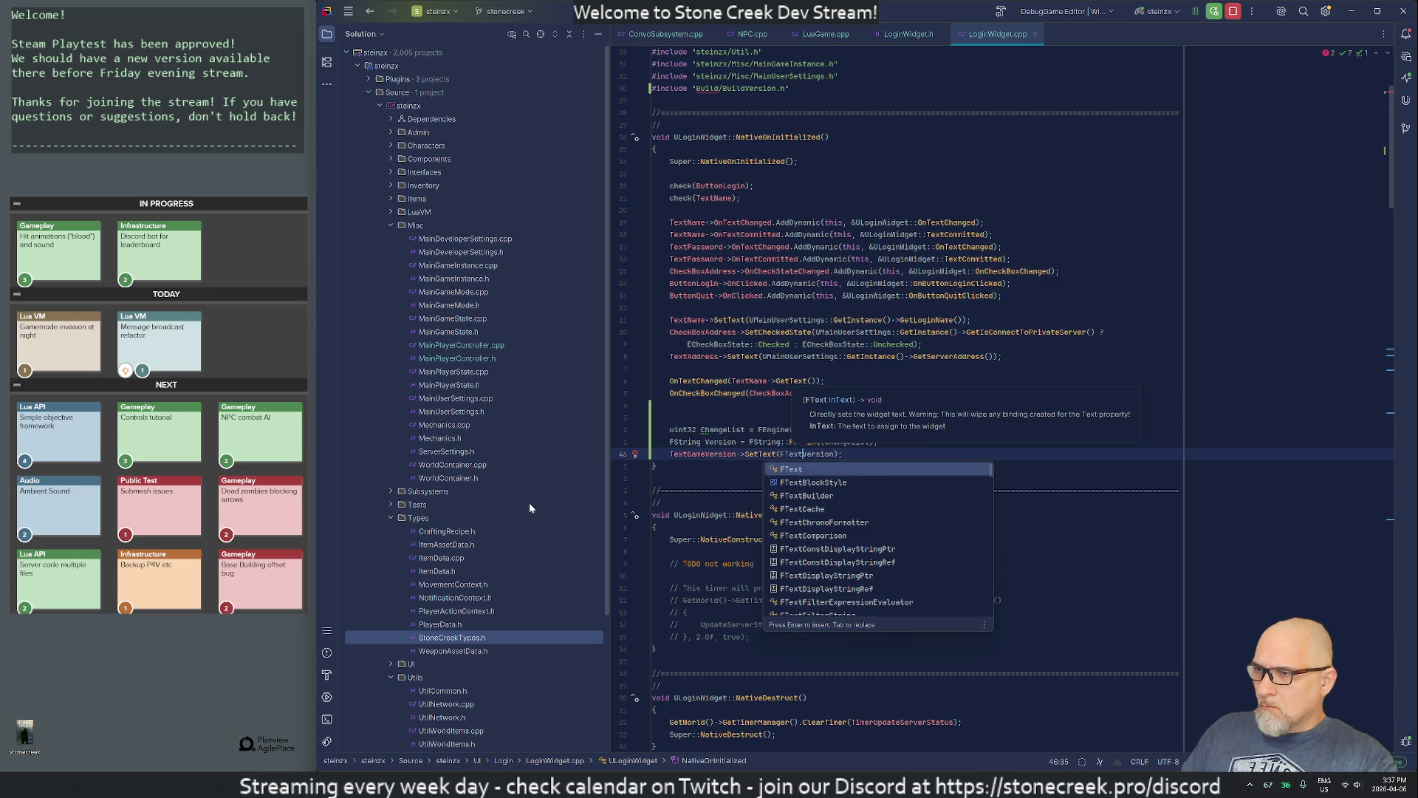
{"action": "type", "text": "::FromS"}
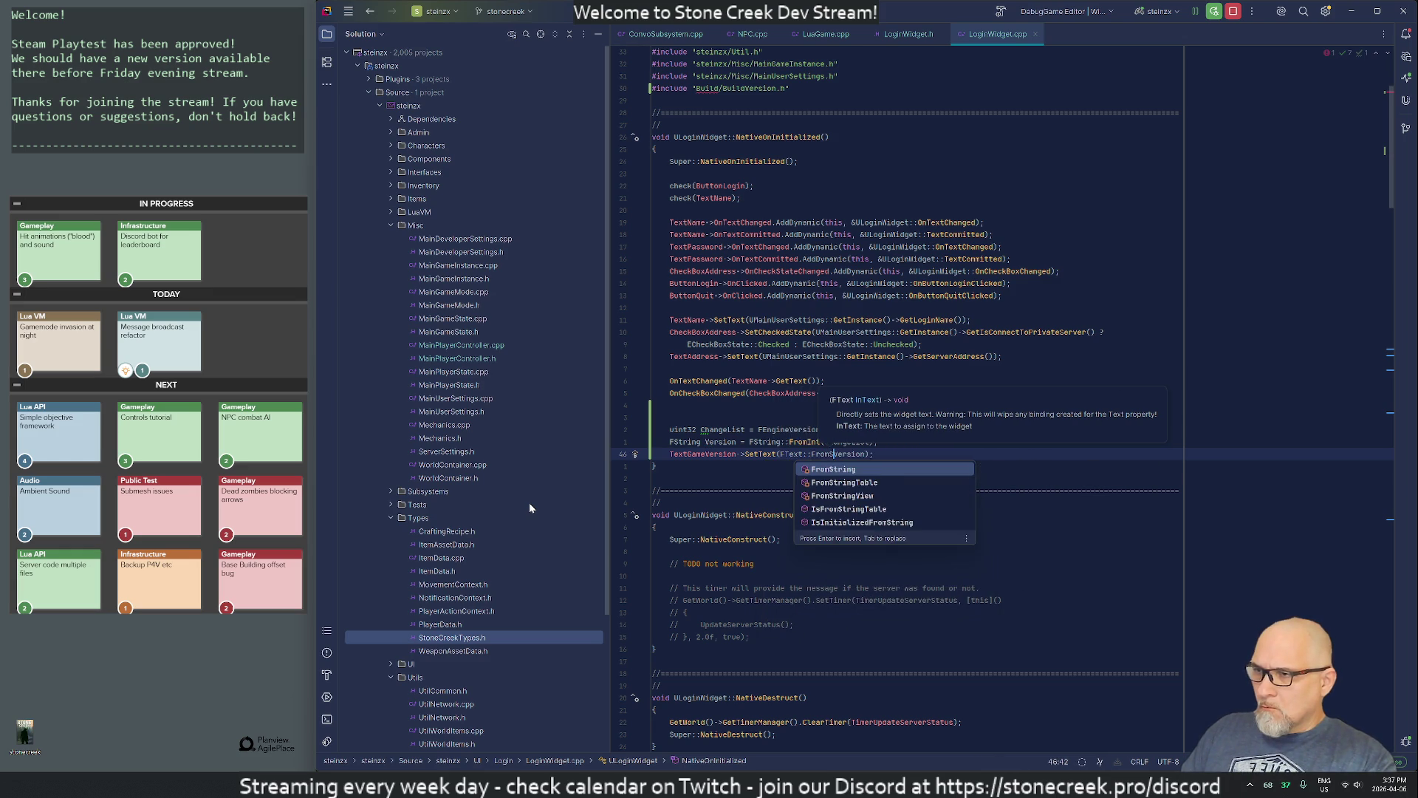
{"action": "key", "text": "Return"}
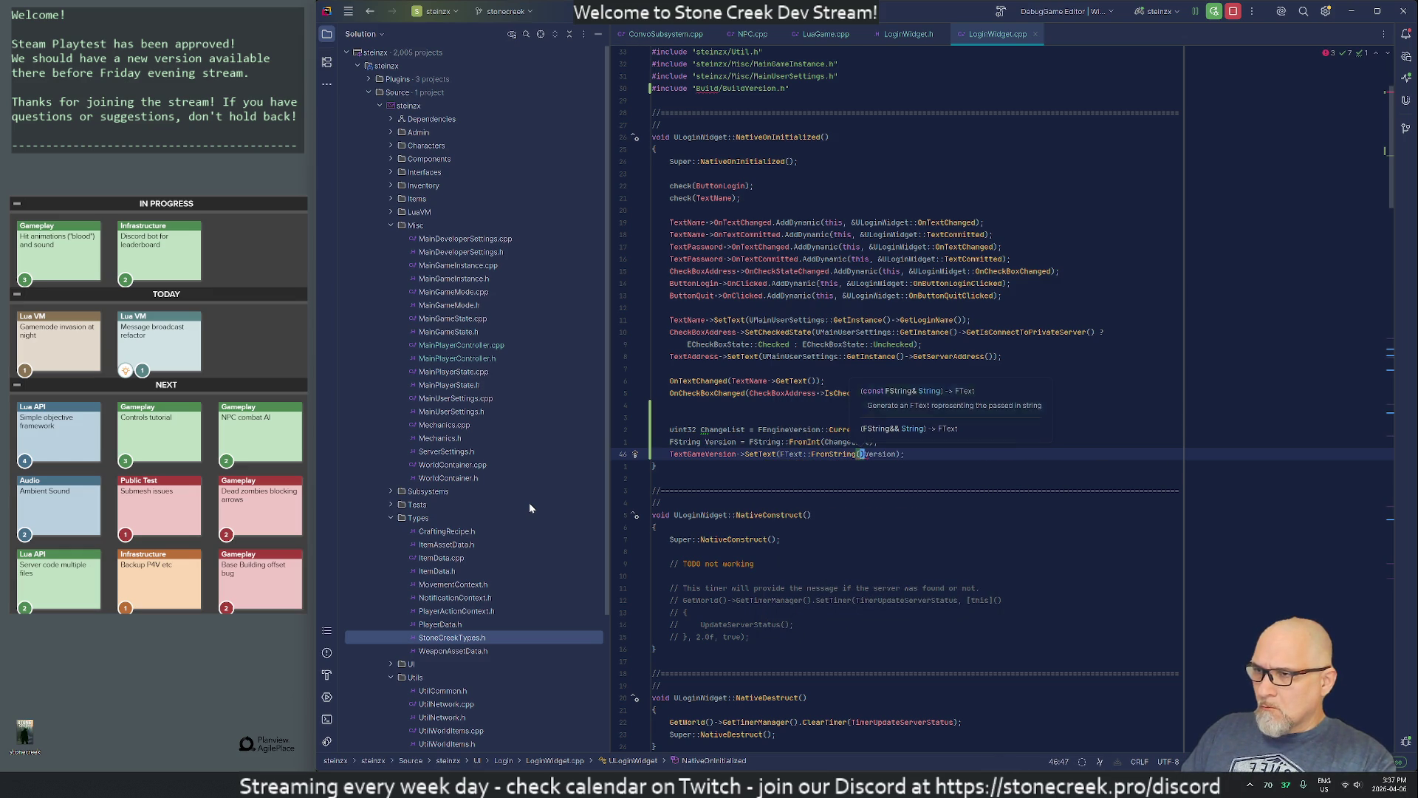
{"action": "key", "text": "ctrl+Right"}
{"action": "type", "text": ")"}
{"action": "key", "text": "Up"}
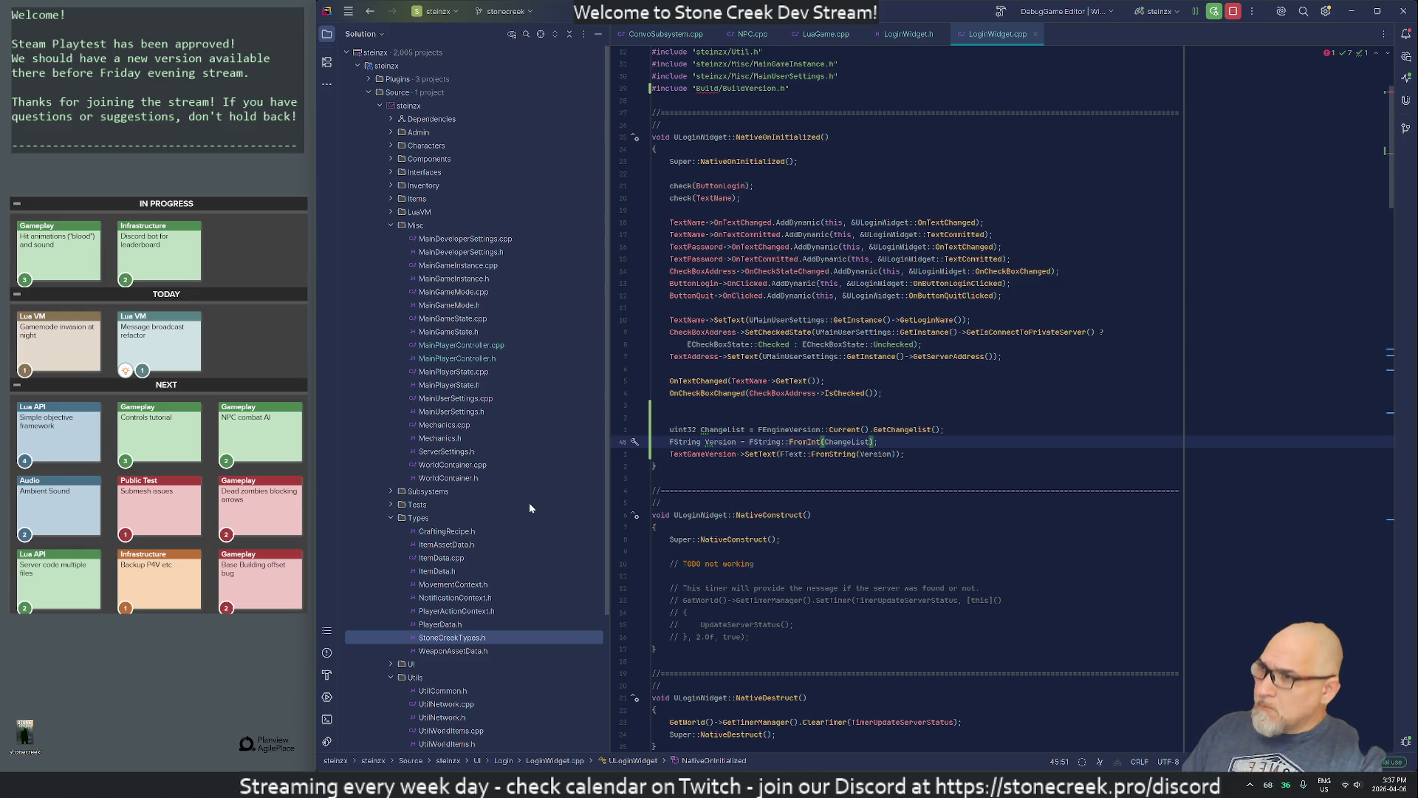
Step: Make both the Version and ChangeList declarations const
{"action": "key", "text": "Home"}
{"action": "type", "text": "co"}
{"action": "key", "text": "Return"}
{"action": "key", "text": "Up"}
{"action": "key", "text": "Home"}
{"action": "type", "text": "const"}
{"action": "key", "text": "Down"}
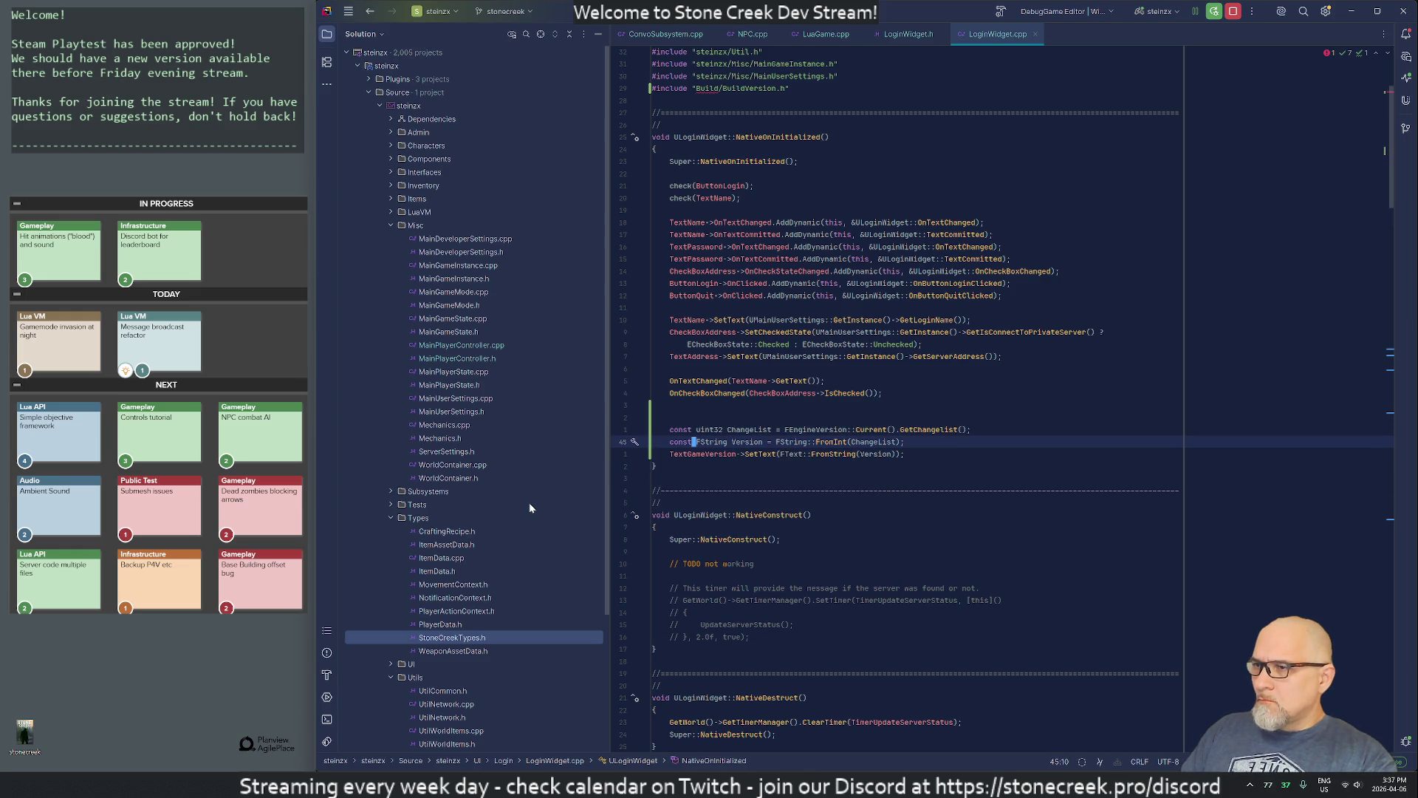
Step: Move the GetChangelist() expression into FString::FromInt(...) as its argument, dropping the stray semicolon
{"action": "key", "text": "Right"}
{"action": "key", "text": "Right"}
{"action": "key", "text": "Right"}
{"action": "key", "text": "Right"}
{"action": "key", "text": "Right"}
{"action": "key", "text": "Right"}
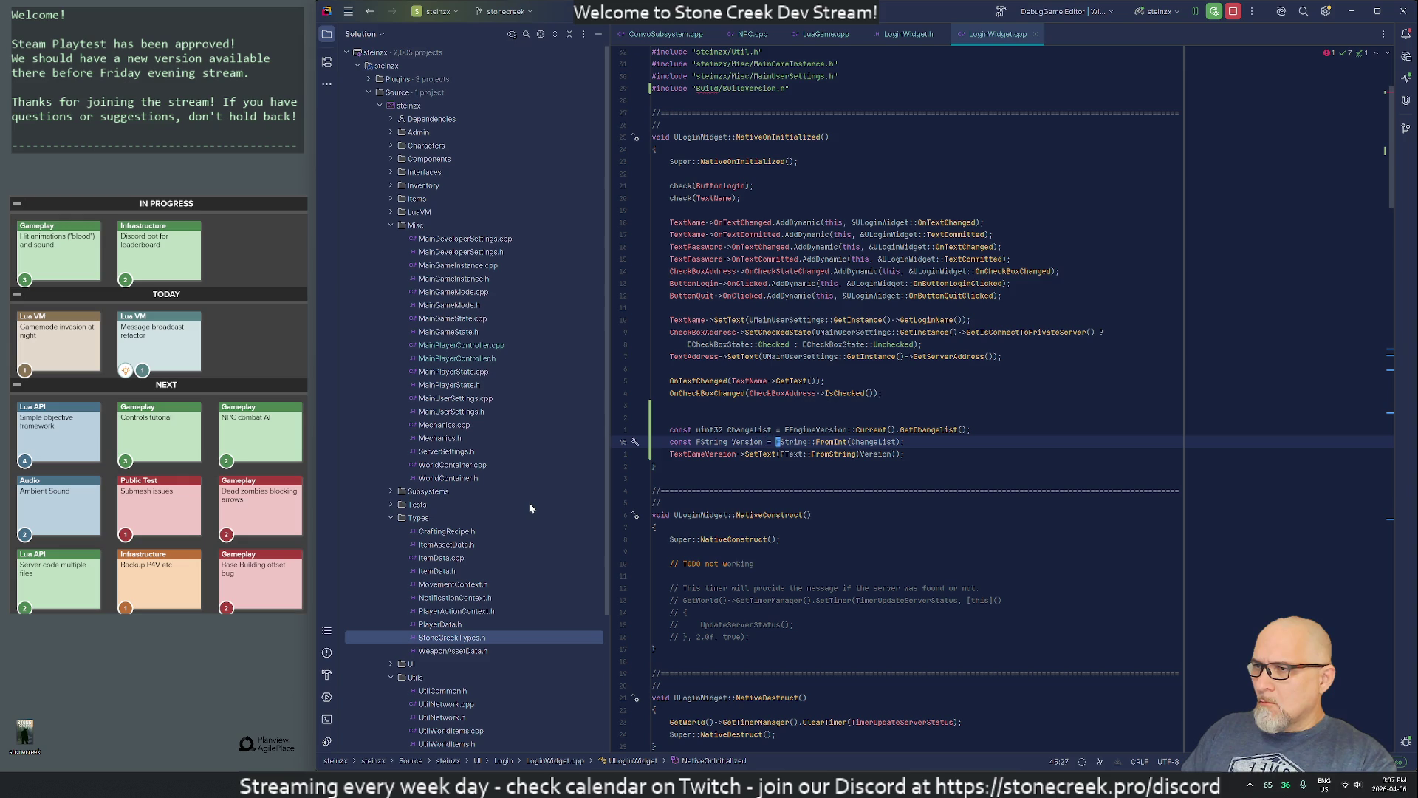
{"action": "key", "text": "Up"}
{"action": "key", "text": "shift+End"}
{"action": "key", "text": "Delete"}
{"action": "key", "text": "Down"}
{"action": "key", "text": "ctrl+Right"}
{"action": "key", "text": "ctrl+Right"}
{"action": "key", "text": "ctrl+Right"}
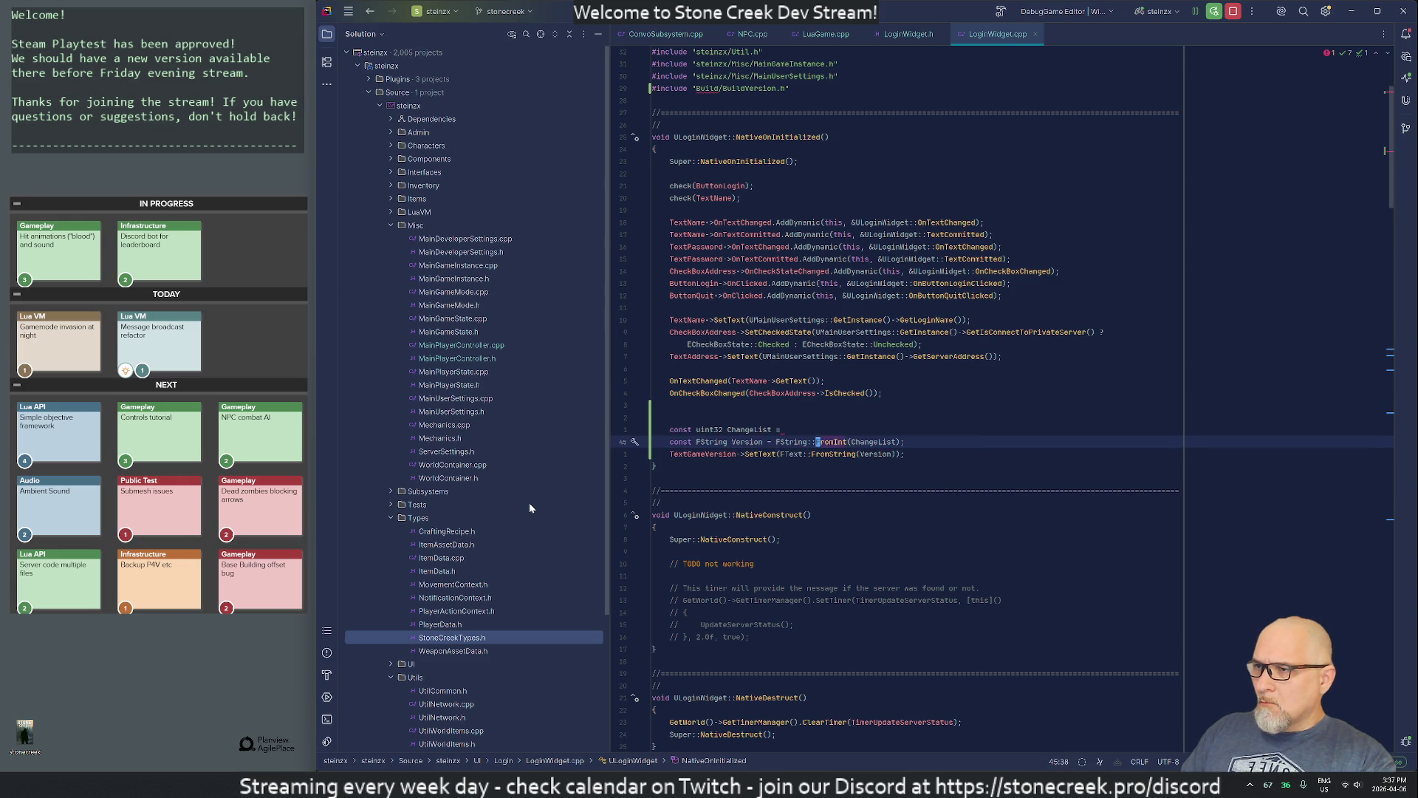
{"action": "key", "text": "Return"}
{"action": "key", "text": "ctrl+v"}
{"action": "key", "text": "Return"}
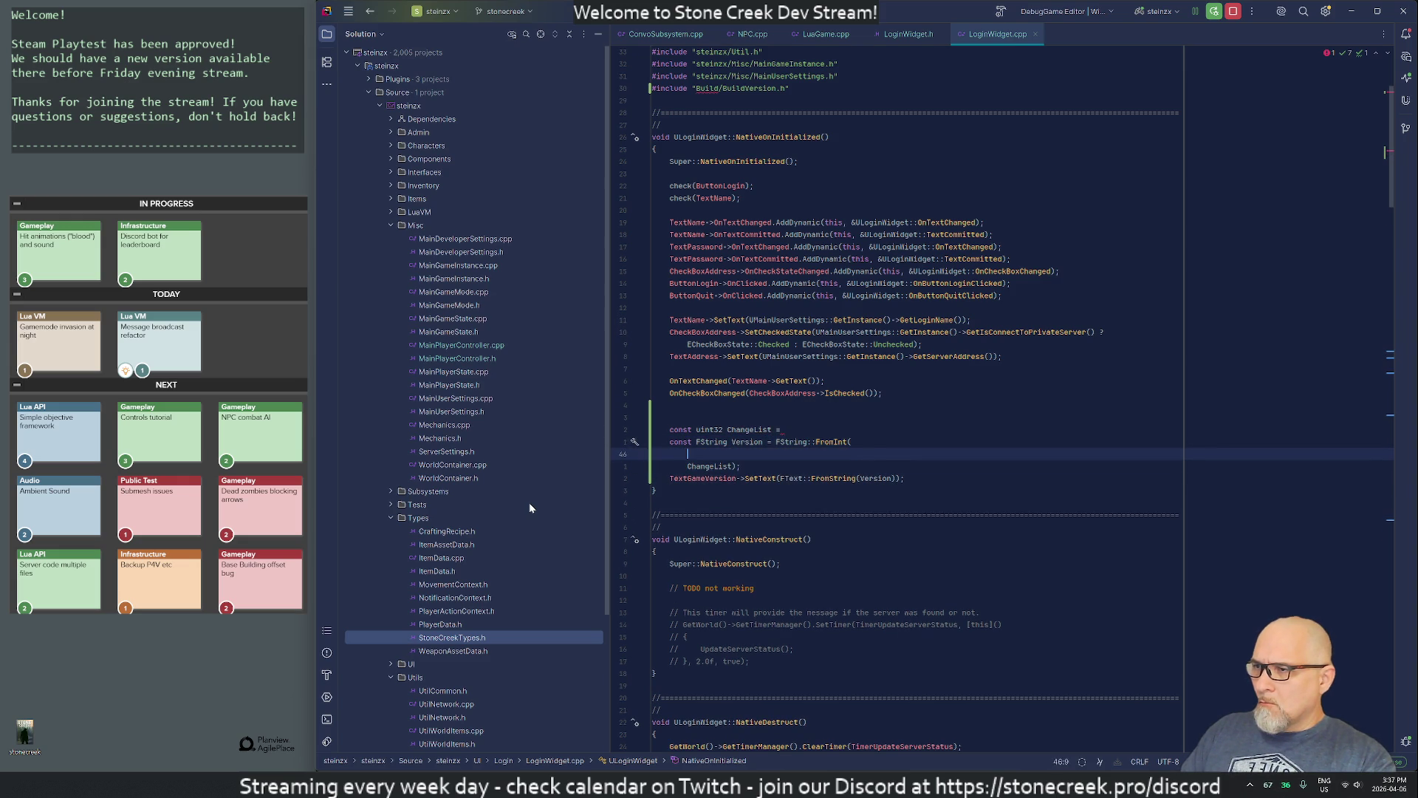
{"action": "key", "text": "BackSpace"}
Step: Delete the now-unused ChangeList variable lines
{"action": "key", "text": "Down"}
{"action": "key", "text": "ctrl+y"}
{"action": "key", "text": "Up"}
{"action": "key", "text": "Up"}
{"action": "key", "text": "Up"}
{"action": "key", "text": "ctrl+y"}
Step: Try splitting FString::FromInt( onto its own line, then undo back to a single-line Version declaration
{"action": "key", "text": "ctrl+Right"}
{"action": "key", "text": "ctrl+Right"}
{"action": "key", "text": "ctrl+Right"}
{"action": "key", "text": "Return"}
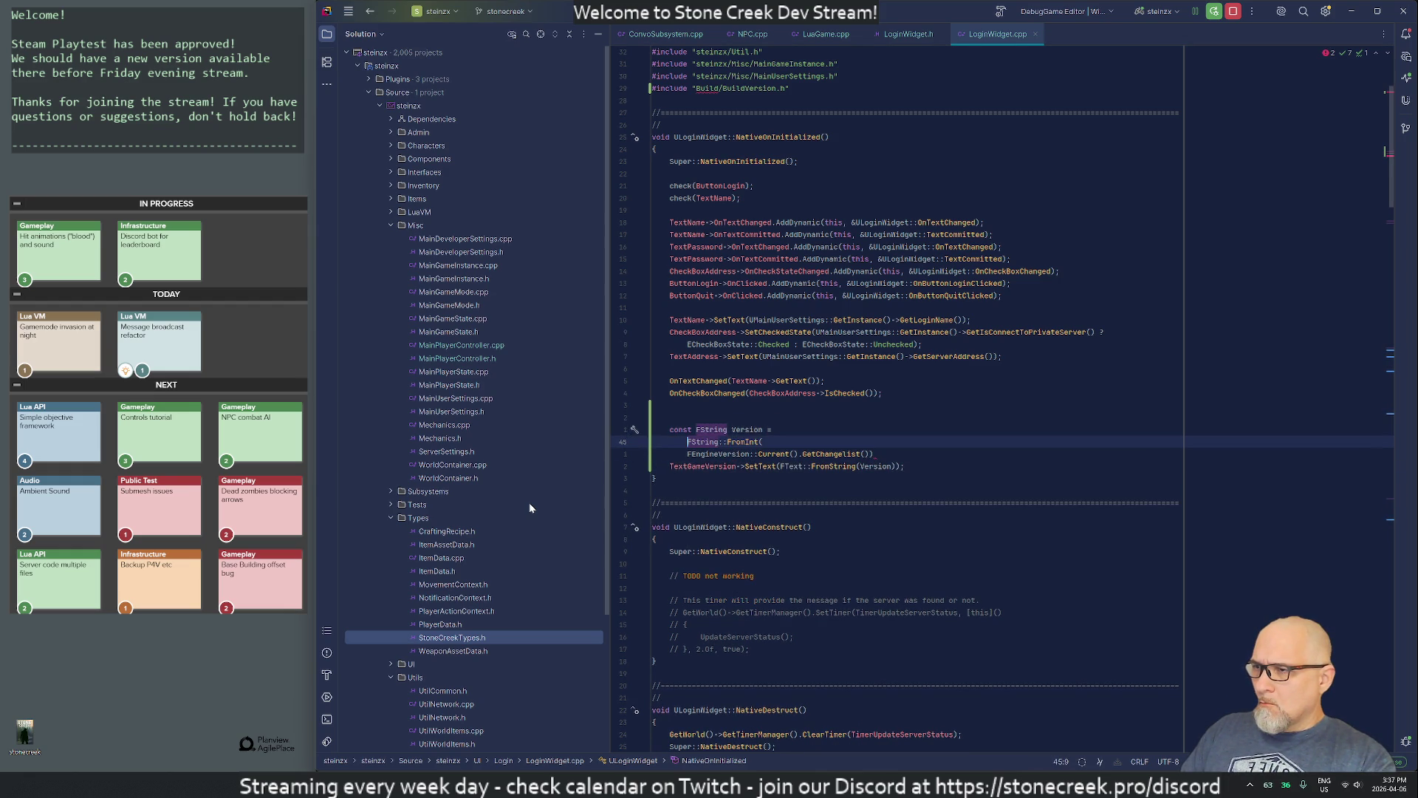
{"action": "key", "text": "Down"}
{"action": "key", "text": "Tab"}
{"action": "key", "text": "End"}
{"action": "key", "text": "Return"}
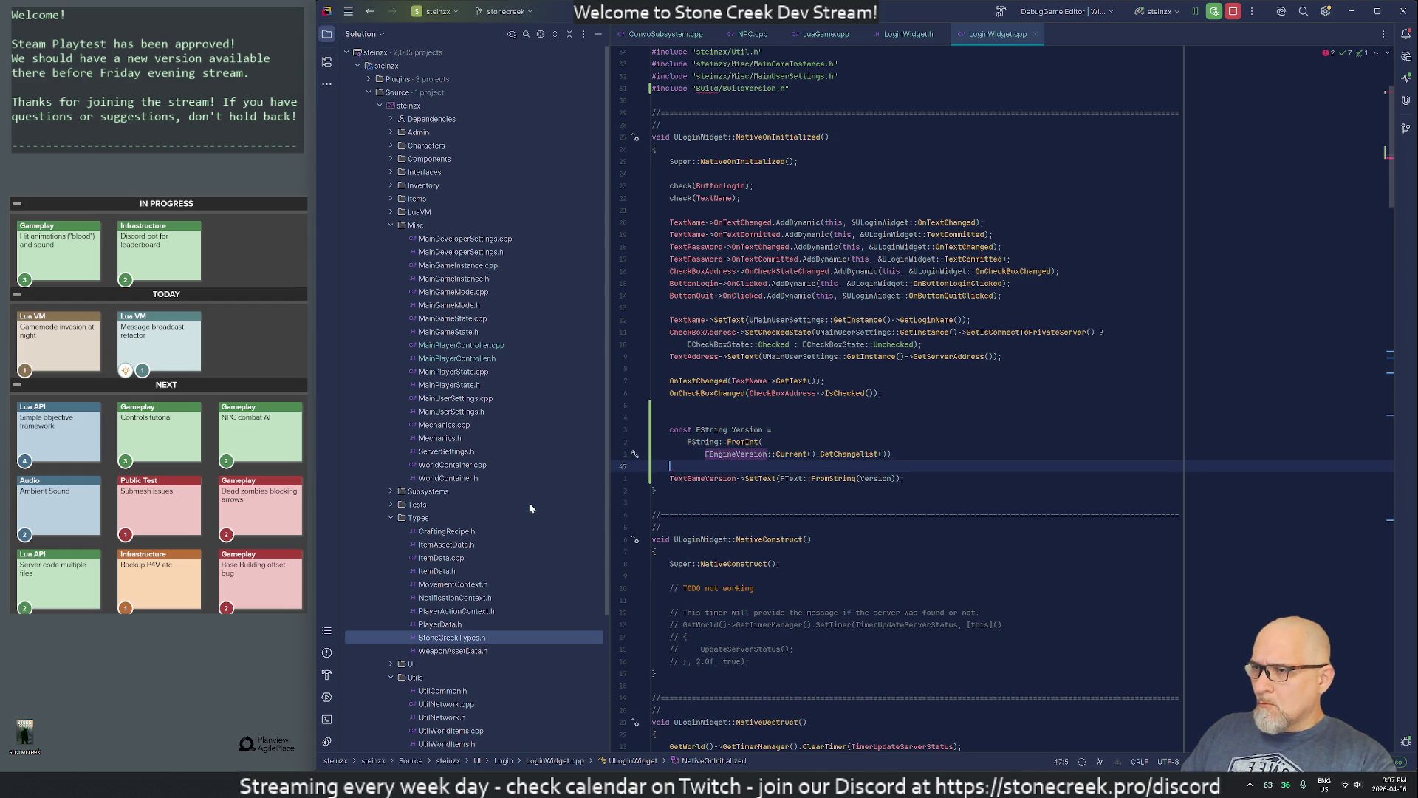
{"action": "key", "text": "ctrl+z"}
{"action": "key", "text": "ctrl+z"}
{"action": "key", "text": "ctrl+z"}
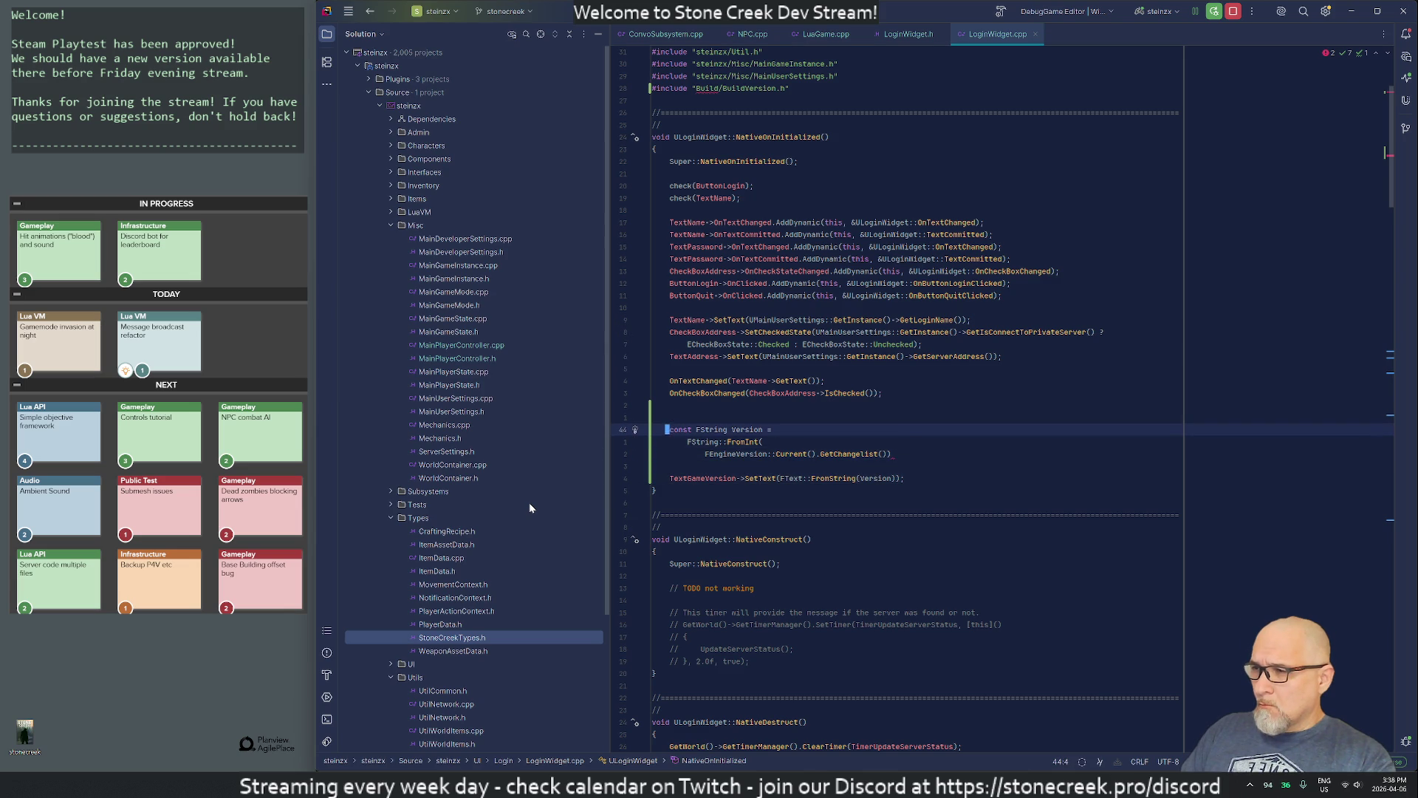
{"action": "key", "text": "ctrl+z"}
{"action": "key", "text": "ctrl+z"}
{"action": "key", "text": "ctrl+z"}
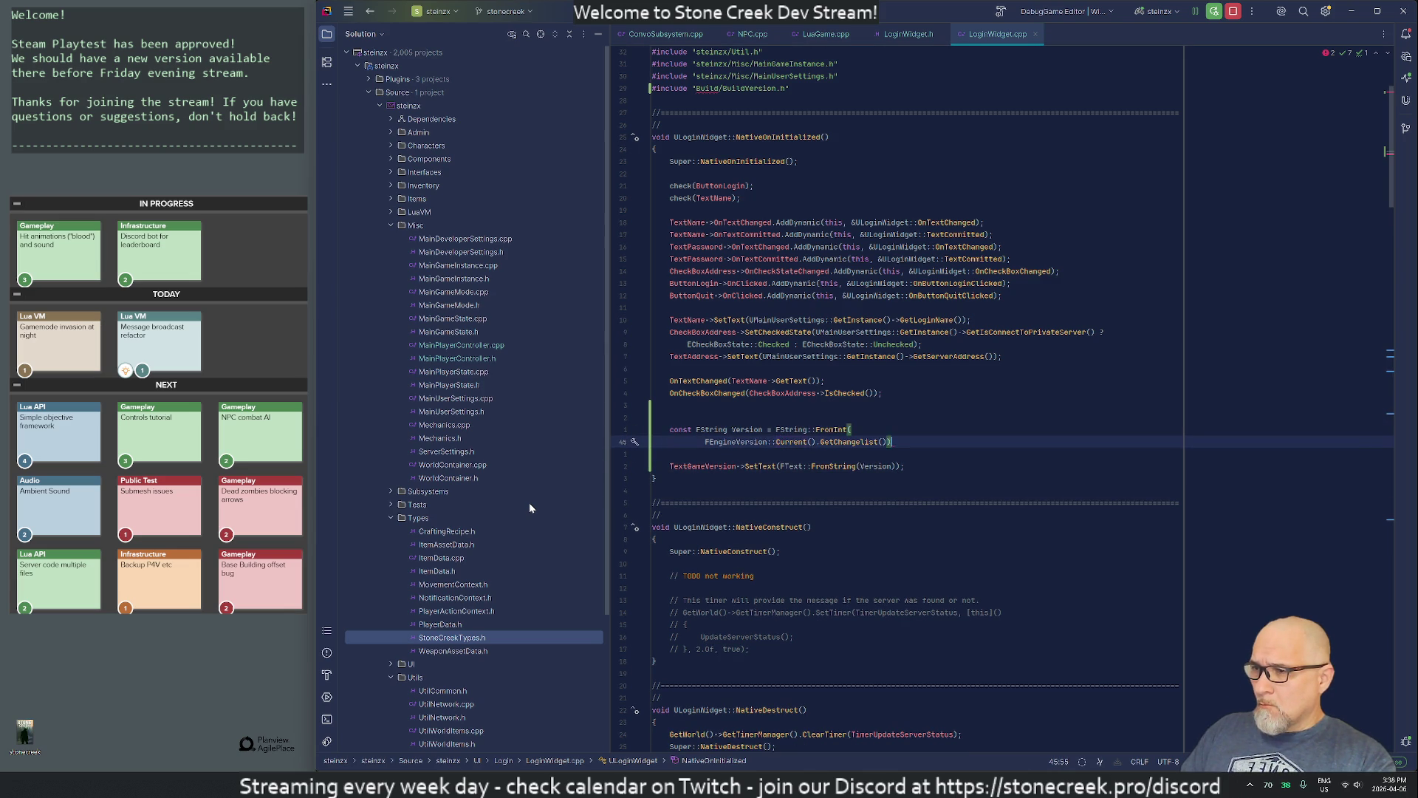
{"action": "key", "text": "ctrl+z"}
{"action": "key", "text": "ctrl+z"}
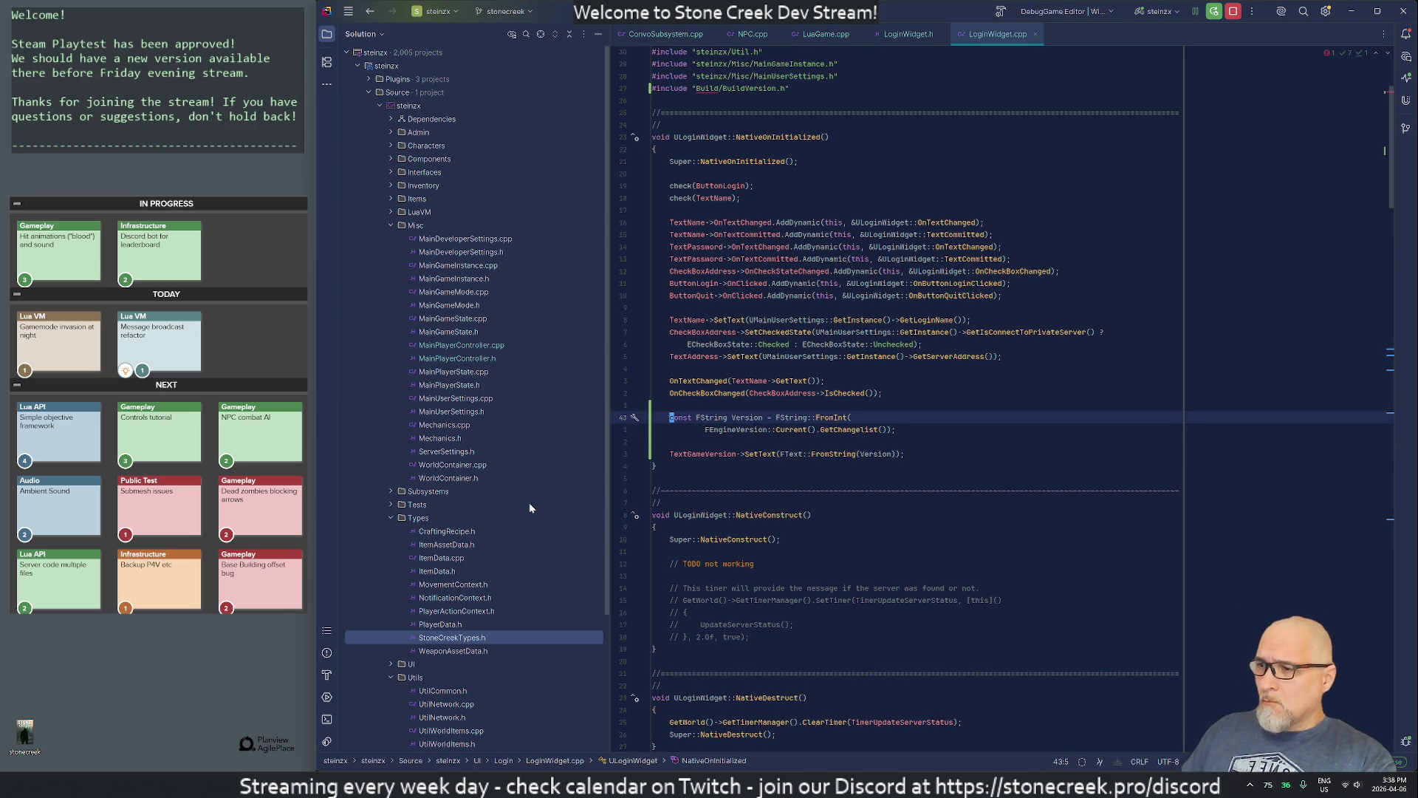
Step: Save and check out WBP_LoginWidget in Unreal, then close its designer tab
{"action": "left_click", "coordinate": [819, 785]}
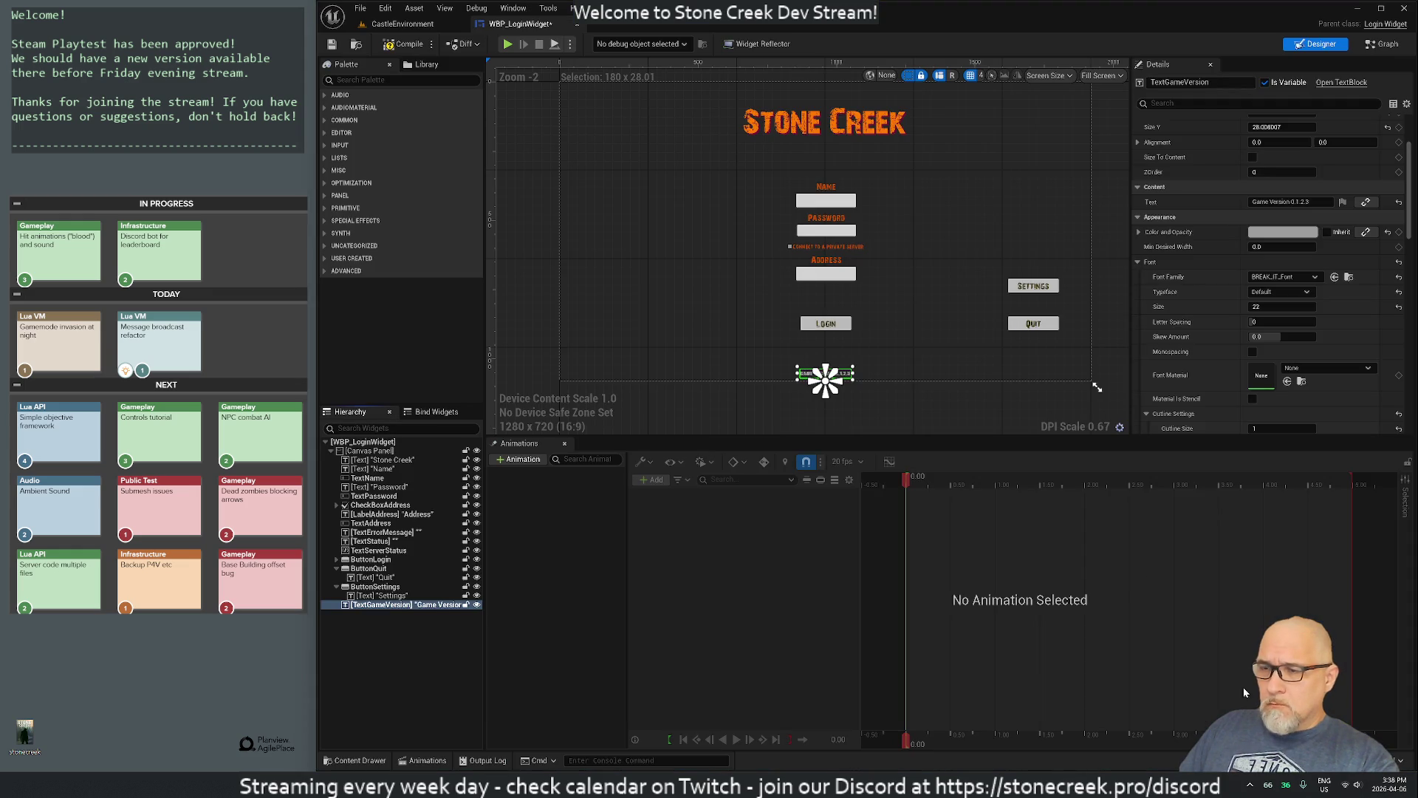
{"action": "key", "text": "ctrl+shift+s"}
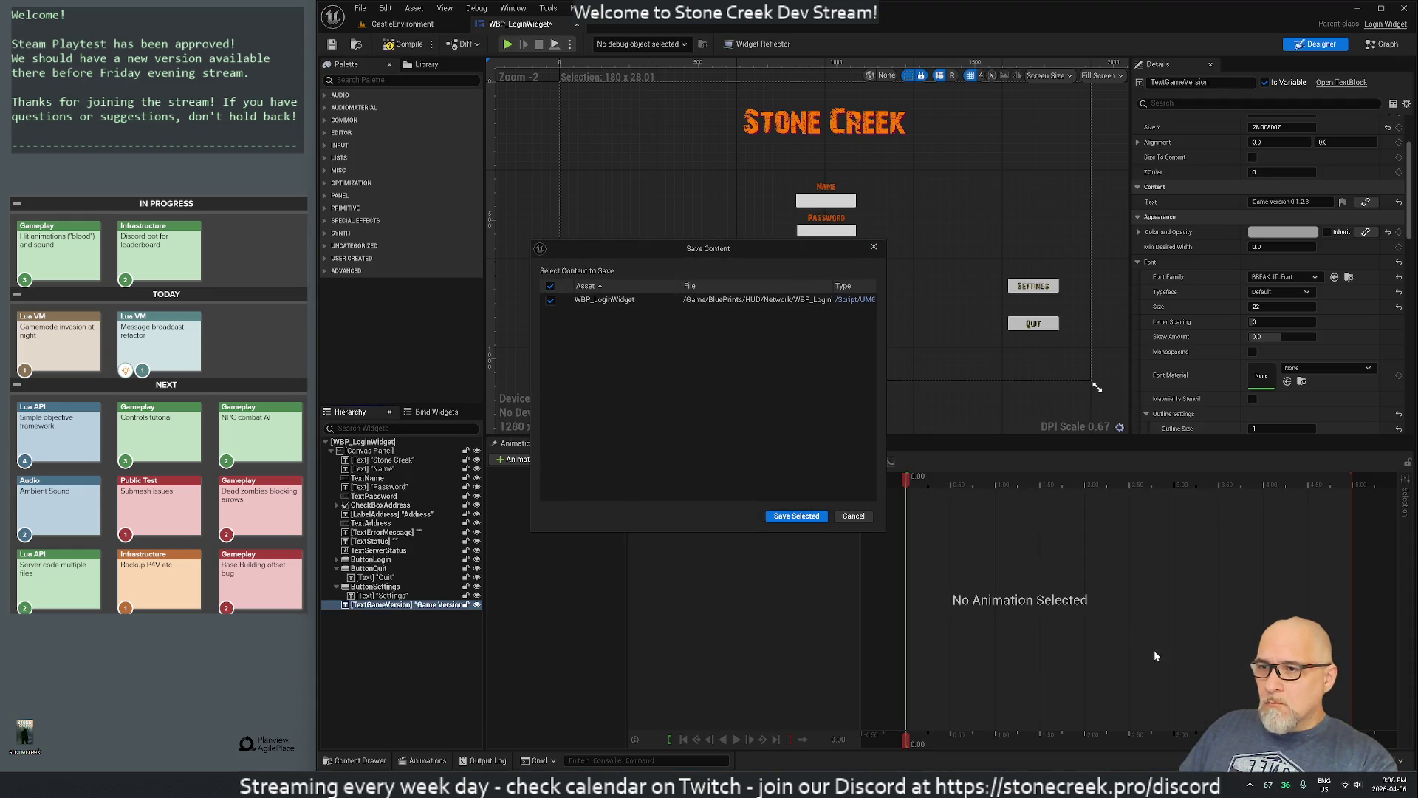
{"action": "left_click", "coordinate": [798, 516]}
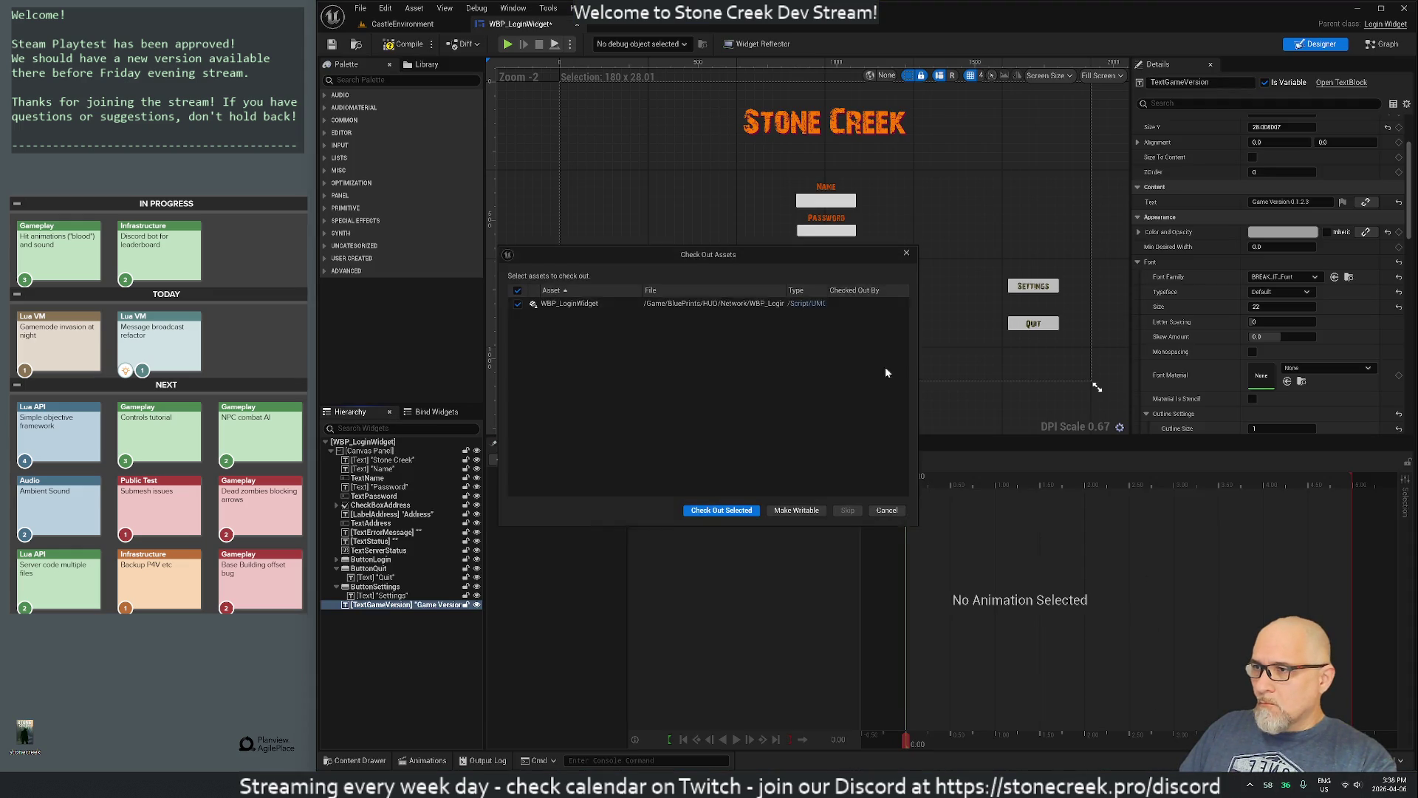
{"action": "left_click", "coordinate": [721, 516]}
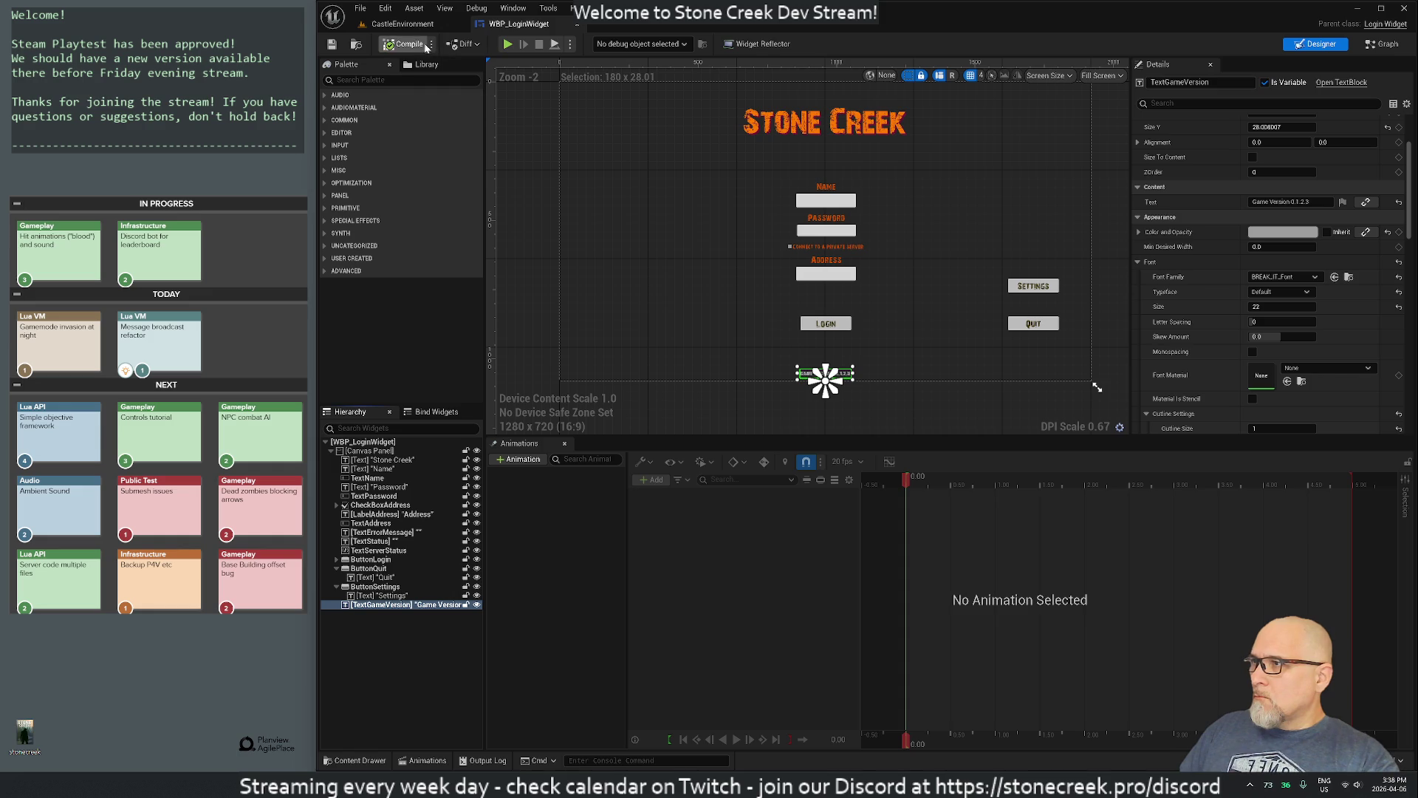
{"action": "left_click", "coordinate": [578, 25]}
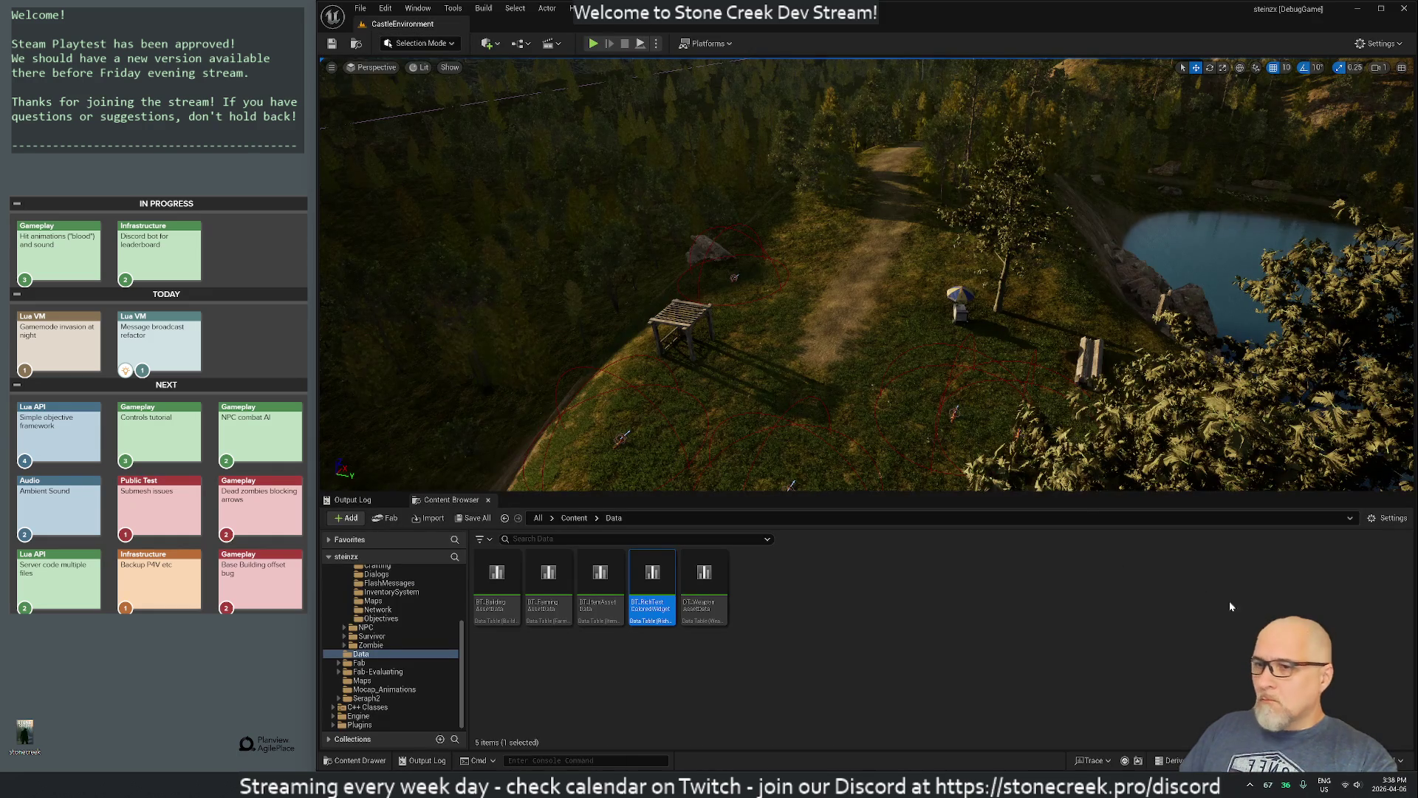
Step: Start a Live Coding recompile with Ctrl+Alt+F11, then launch the password manager
{"action": "key", "text": "ctrl+alt+F11"}
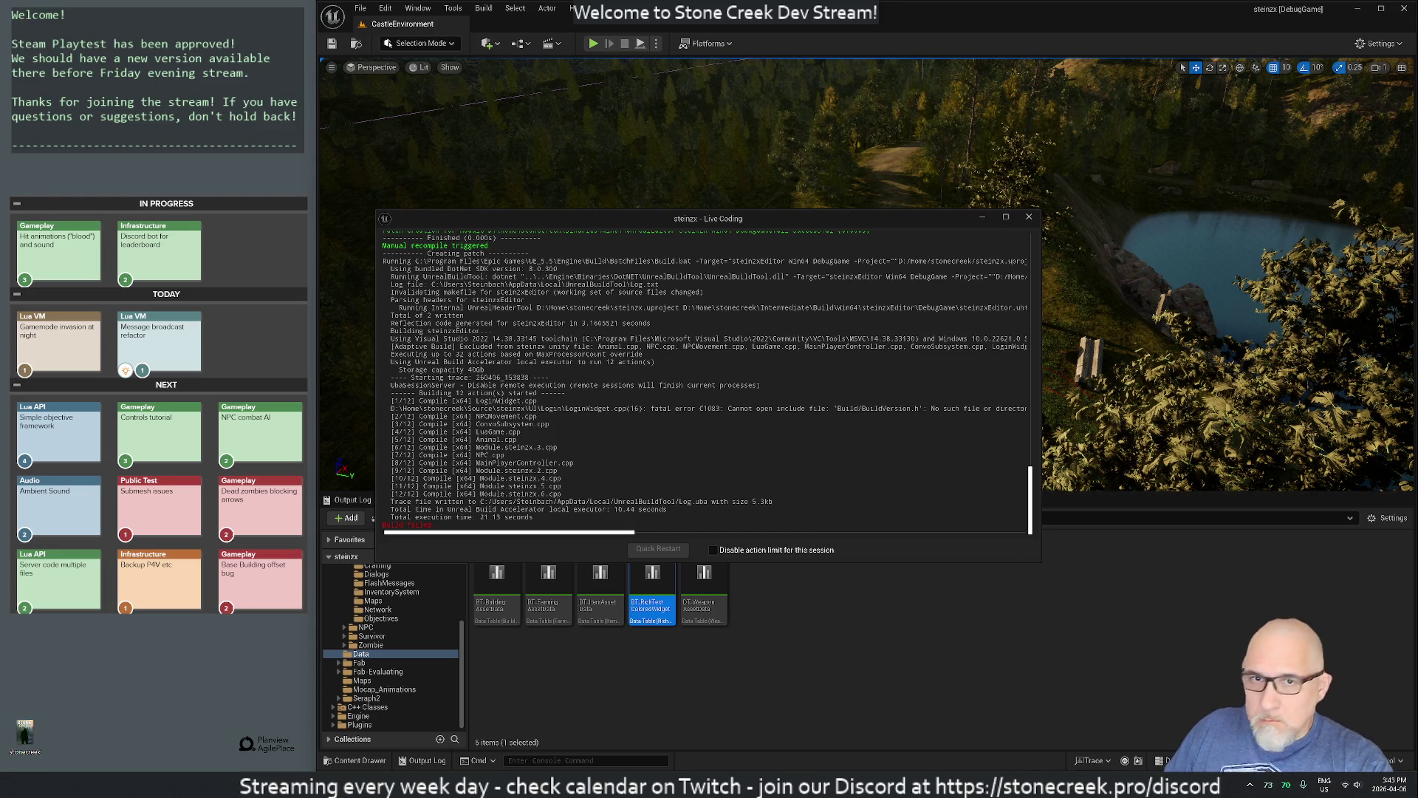
{"action": "key", "text": "super"}
{"action": "key", "text": "Return"}
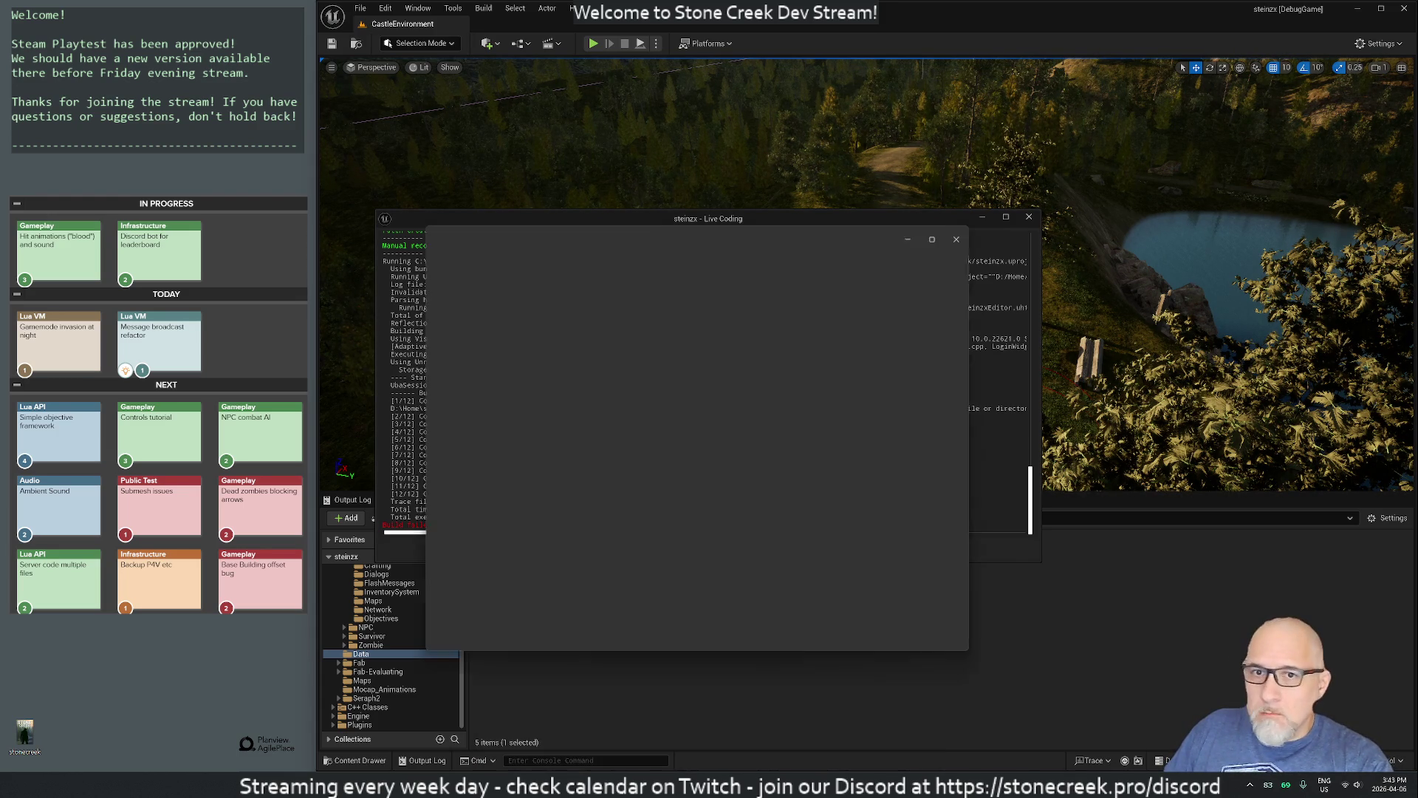
Step: Unlock the 1Password vault with the master password and open the Steam login entry
{"action": "type", "text": "**********"}
{"action": "key", "text": "Return"}
{"action": "type", "text": "gov"}
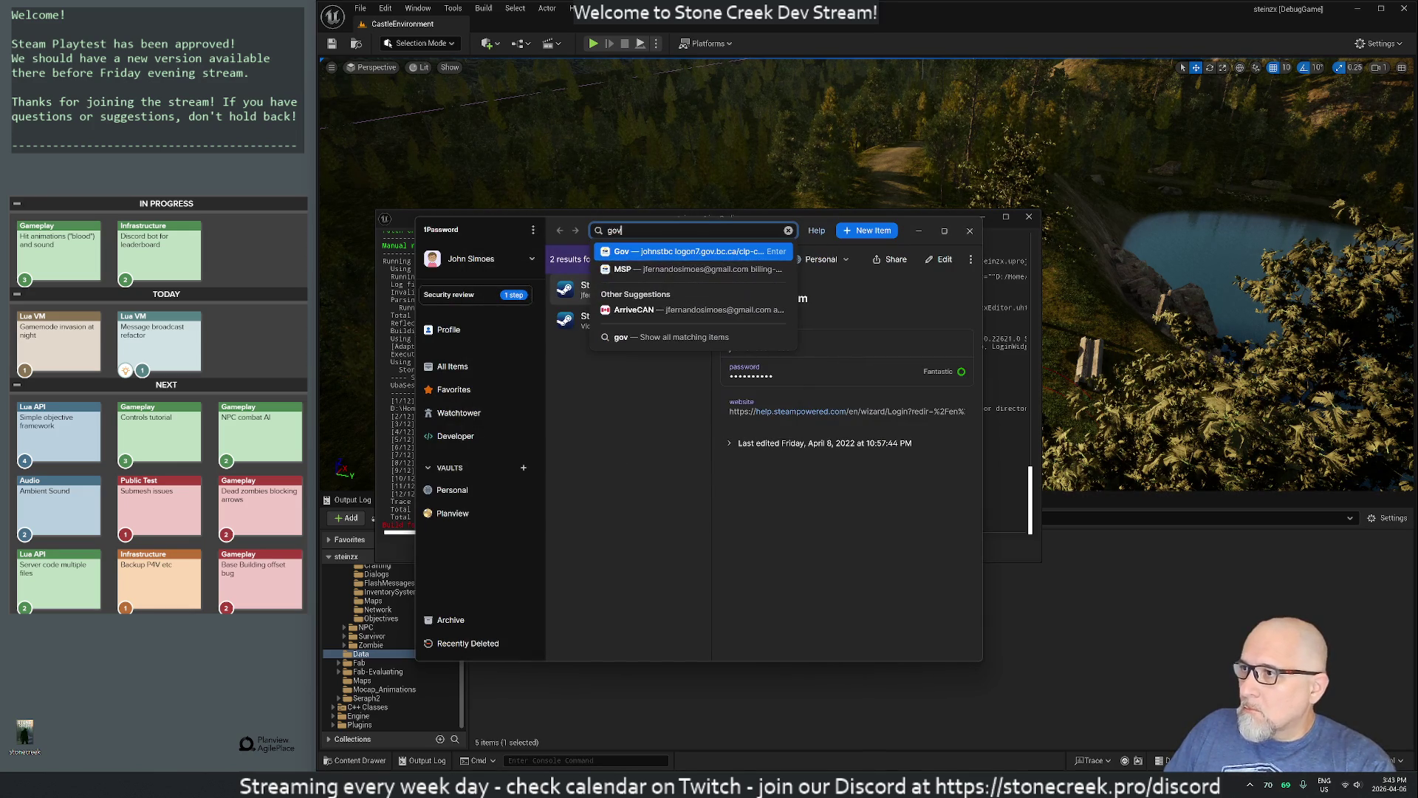
{"action": "type", "text": "."}
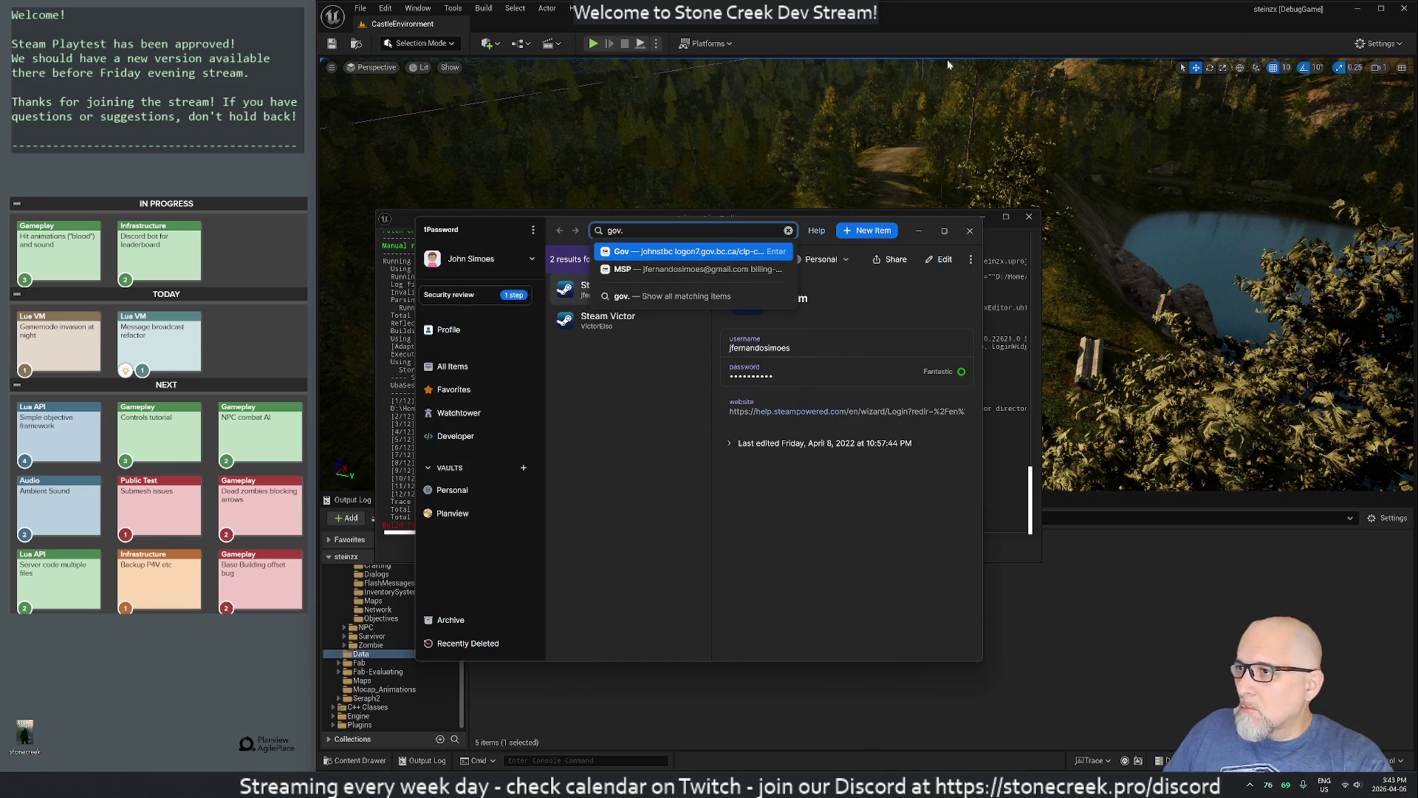
{"action": "left_click", "coordinate": [641, 424]}
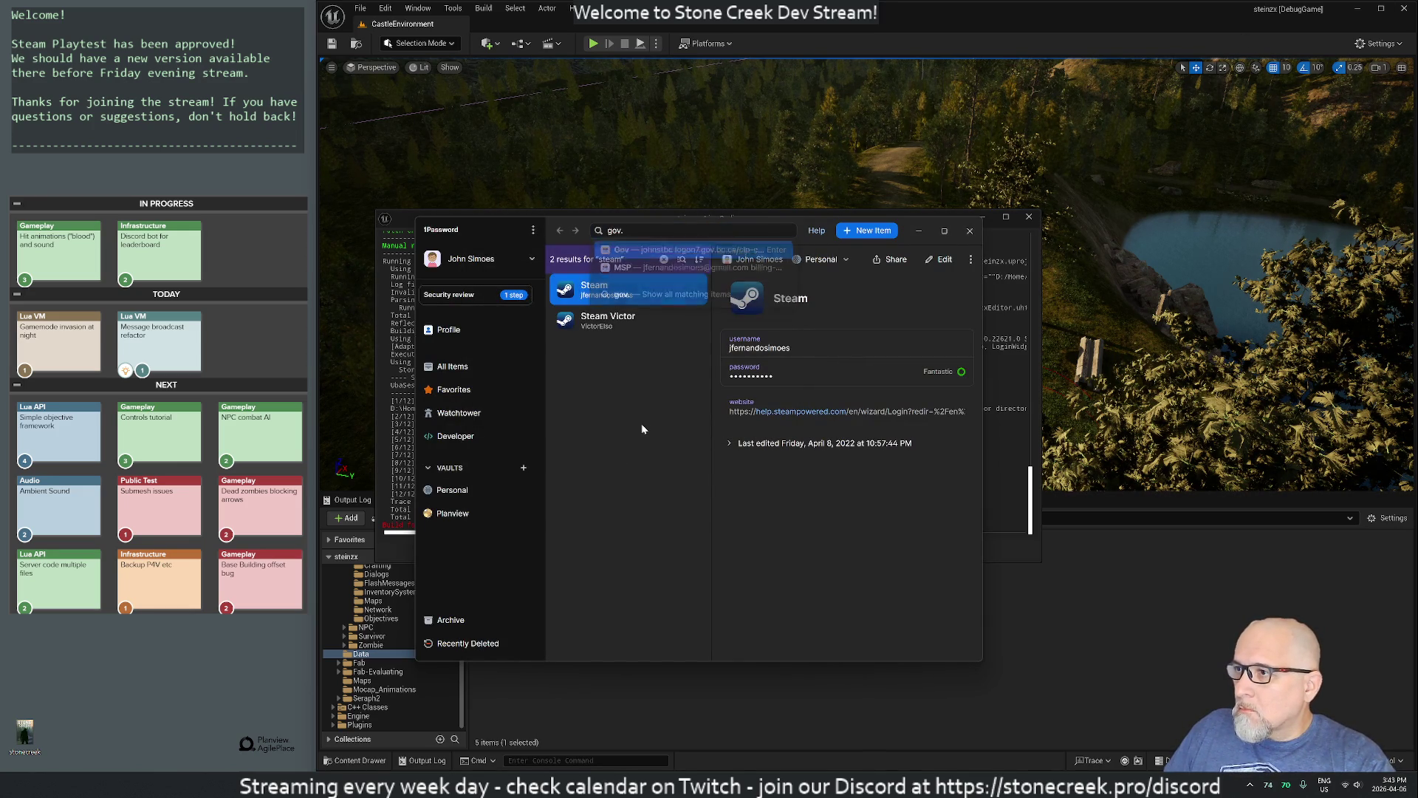
Step: Close the 1Password window to return to the Live Coding log
{"action": "left_click", "coordinate": [968, 233]}
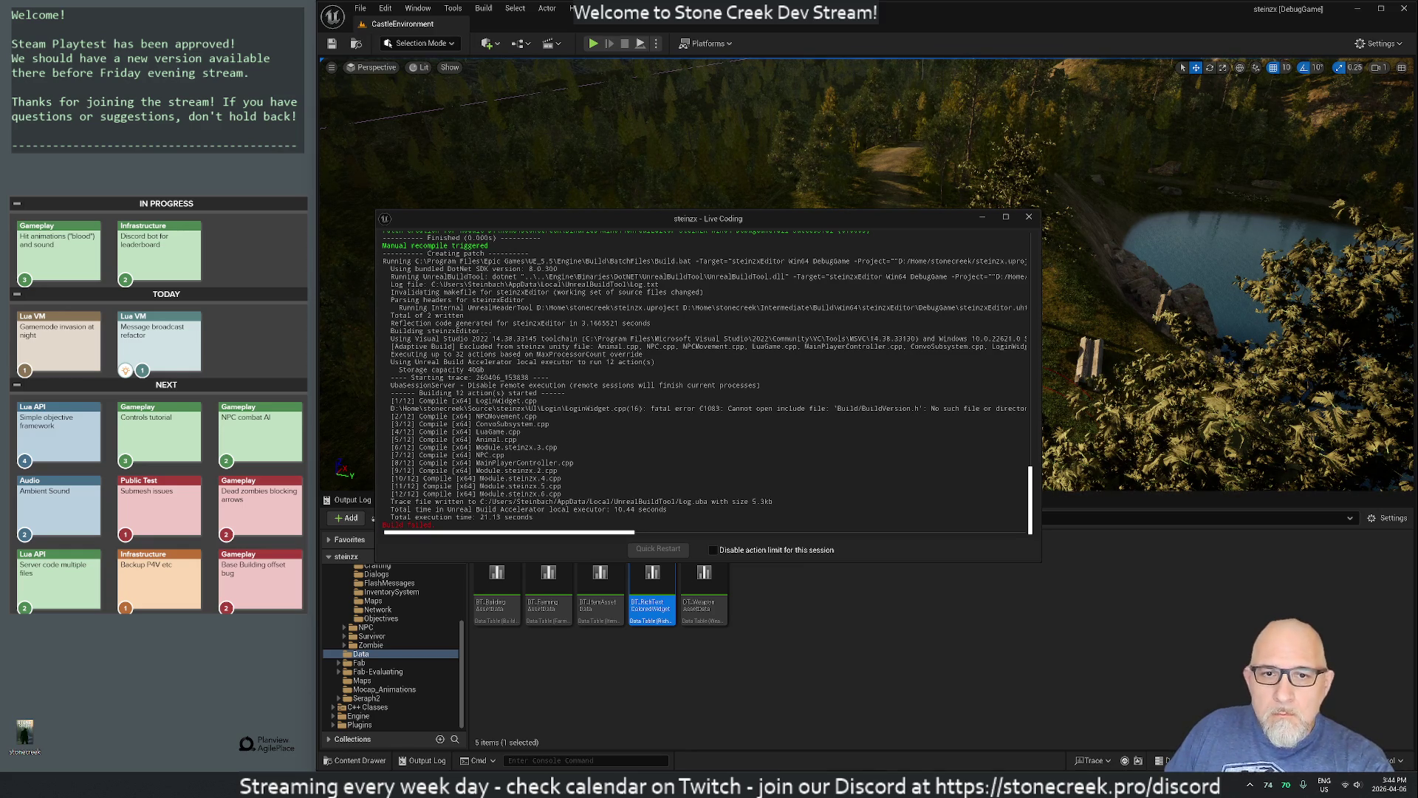
{"action": "key", "text": "super"}
{"action": "key", "text": "super"}
{"action": "key", "text": "super"}
{"action": "key", "text": "Escape"}
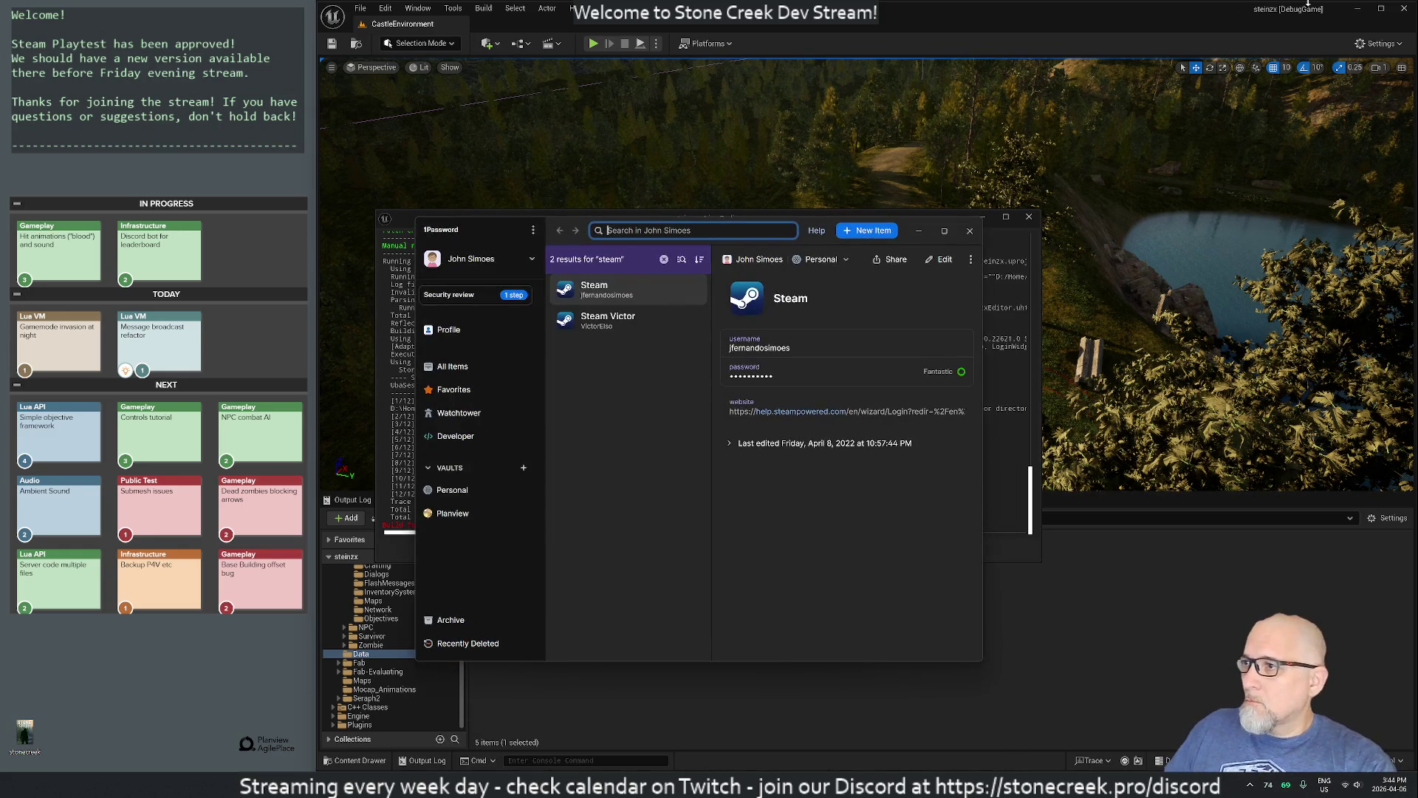
{"action": "left_click", "coordinate": [919, 230]}
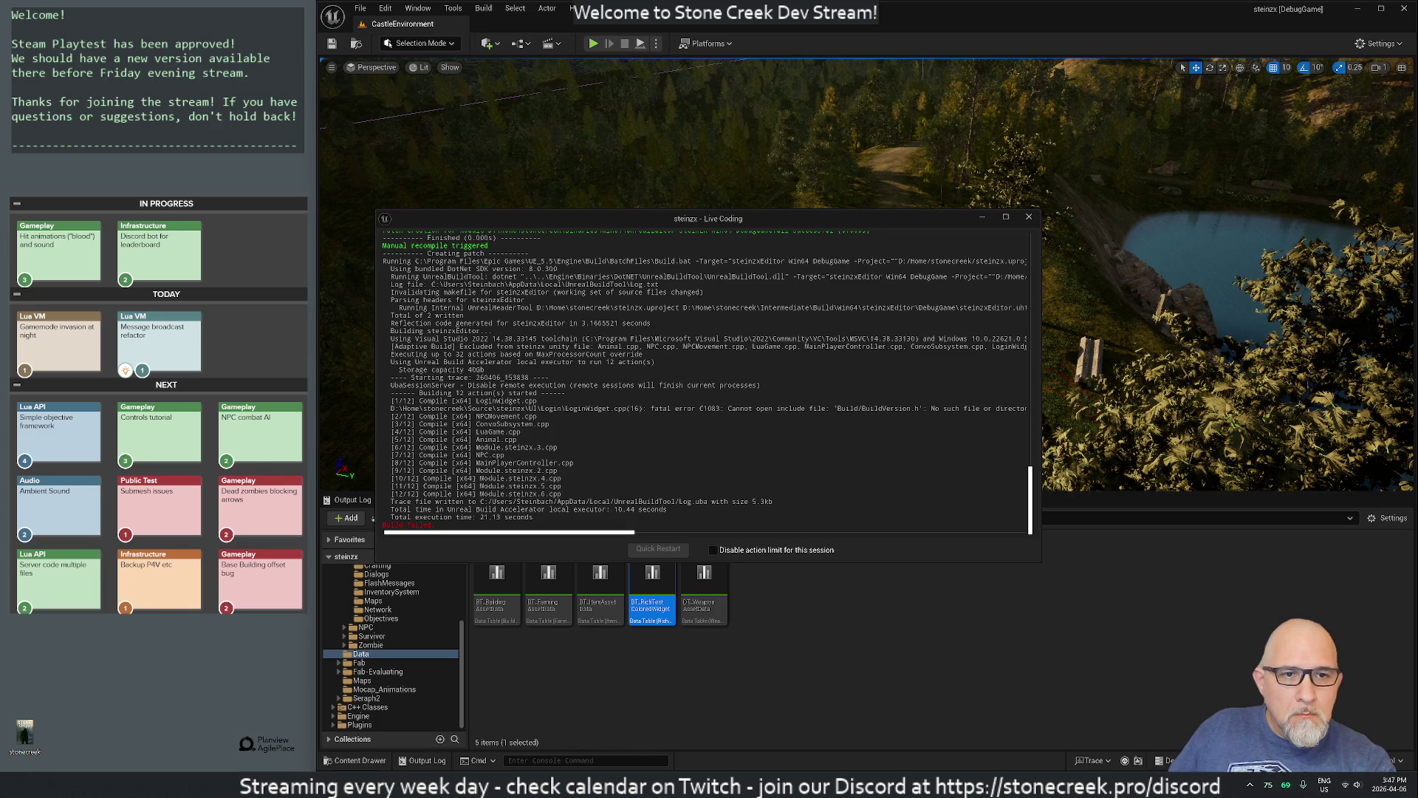
{"action": "key", "text": "super"}
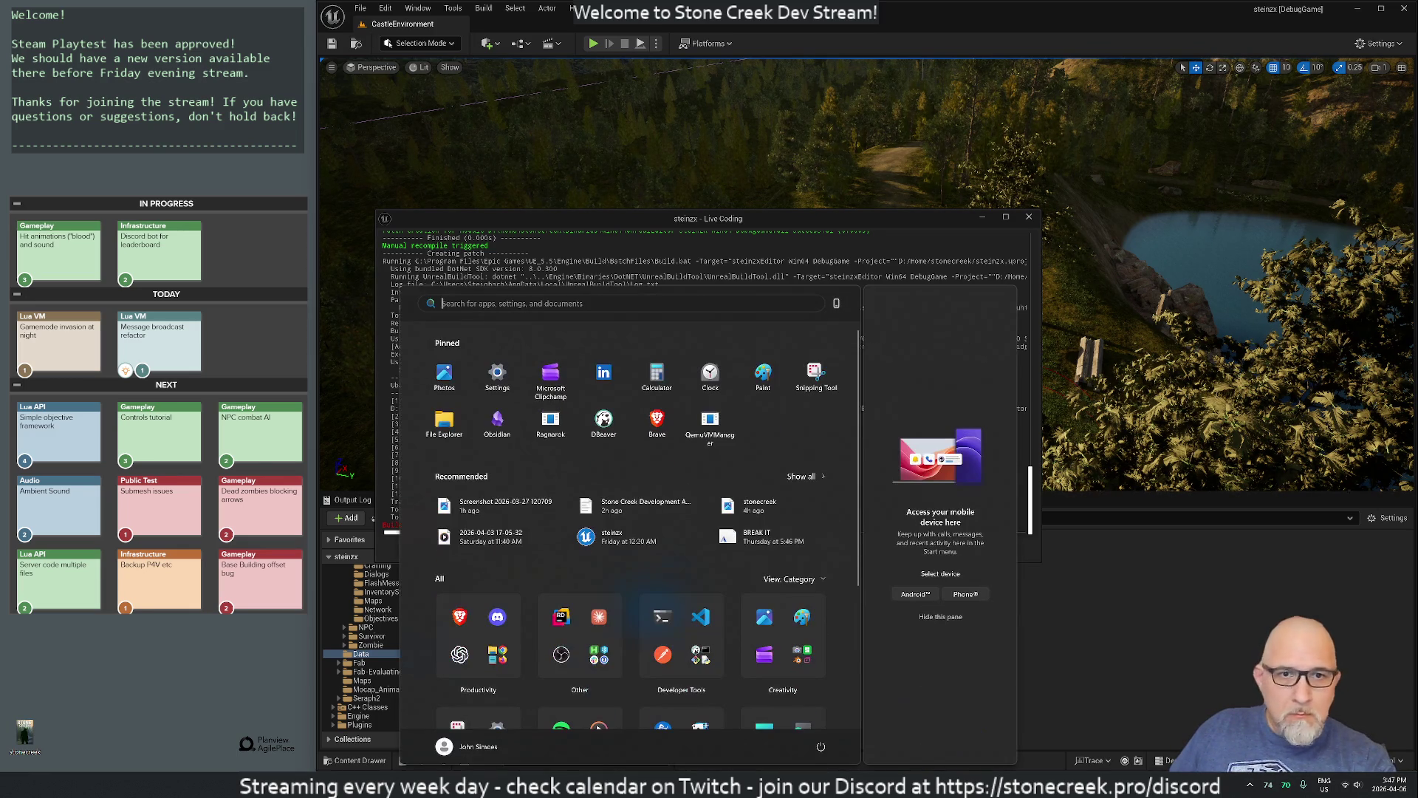
{"action": "key", "text": "Escape"}
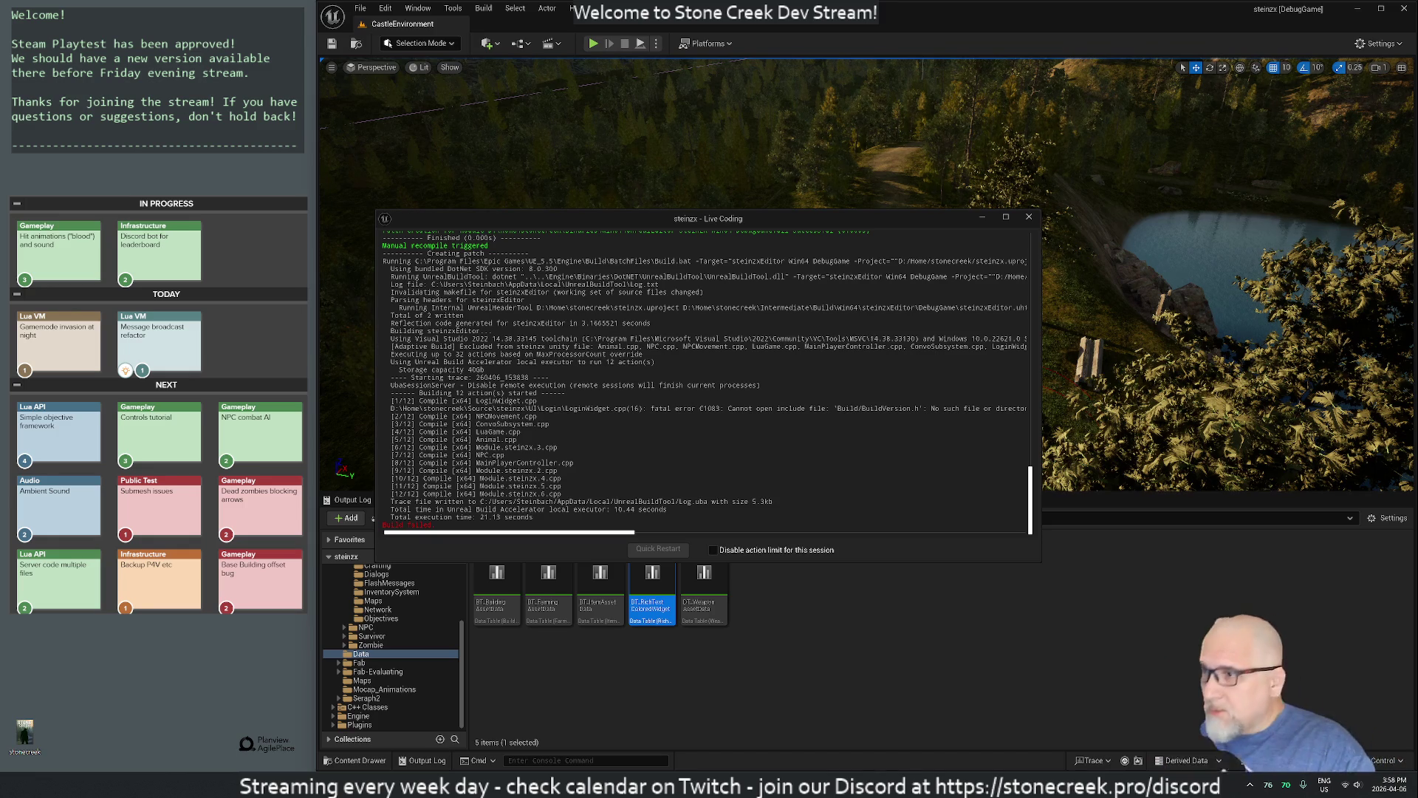
Step: Close the failed Live Coding compile log and switch to Rider
{"action": "left_click", "coordinate": [1027, 218]}
{"action": "scroll", "coordinate": [841, 365], "scroll_direction": "up", "scroll_amount": 5}
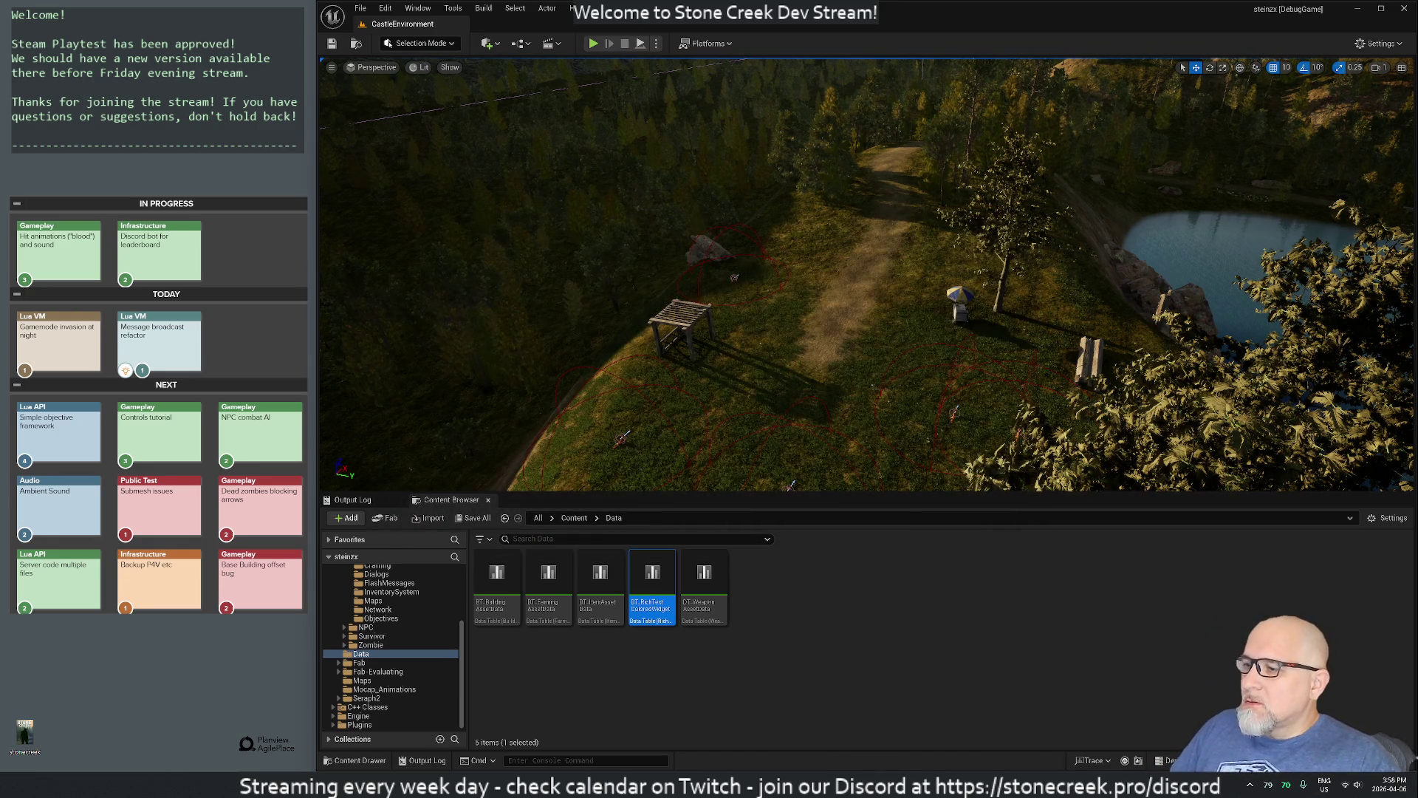
{"action": "key", "text": "alt+Tab"}
Step: Remove the #include "Build/BuildVersion.h" line and launch a fresh Live Coding recompile in Unreal
{"action": "key", "text": "ctrl+z"}
{"action": "key", "text": "ctrl+z"}
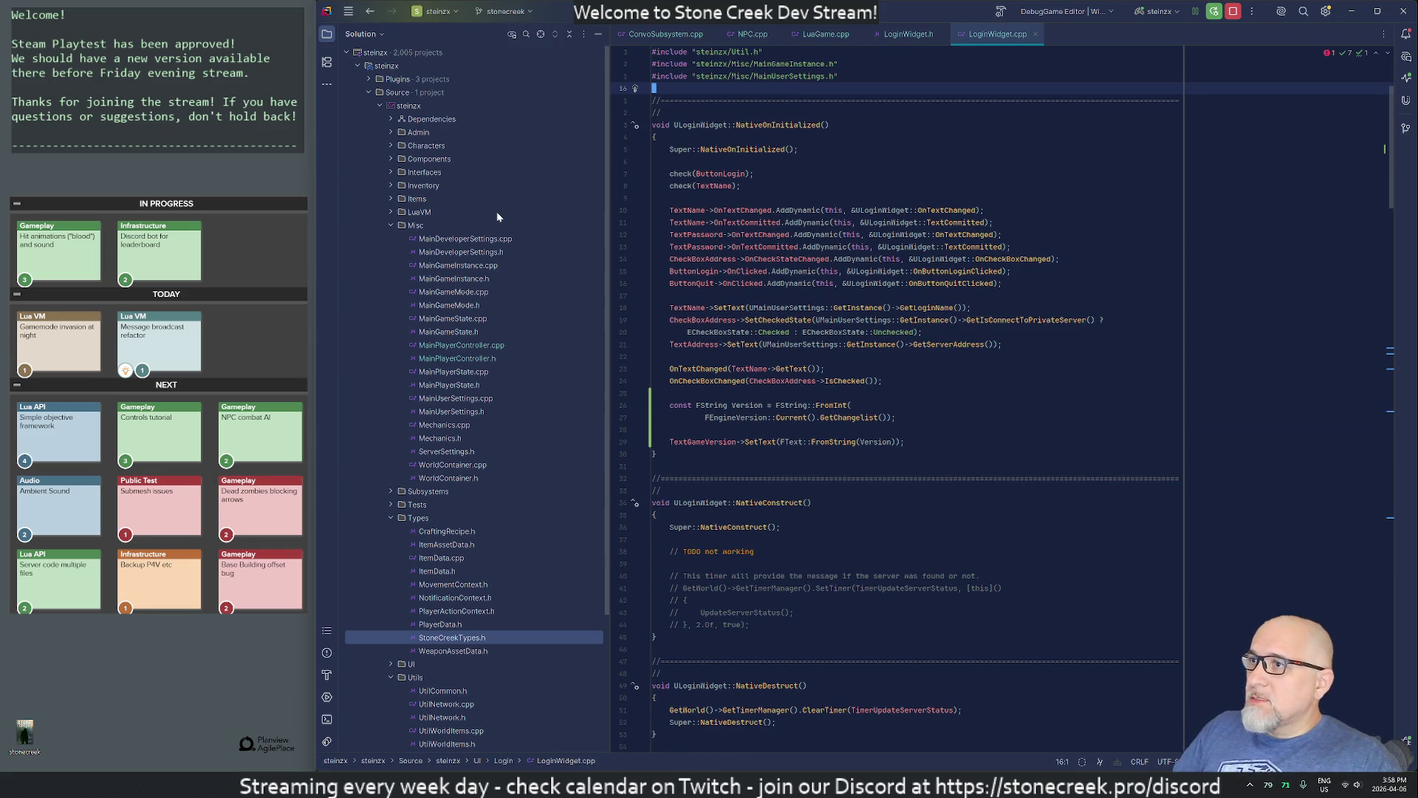
{"action": "key", "text": "Home"}
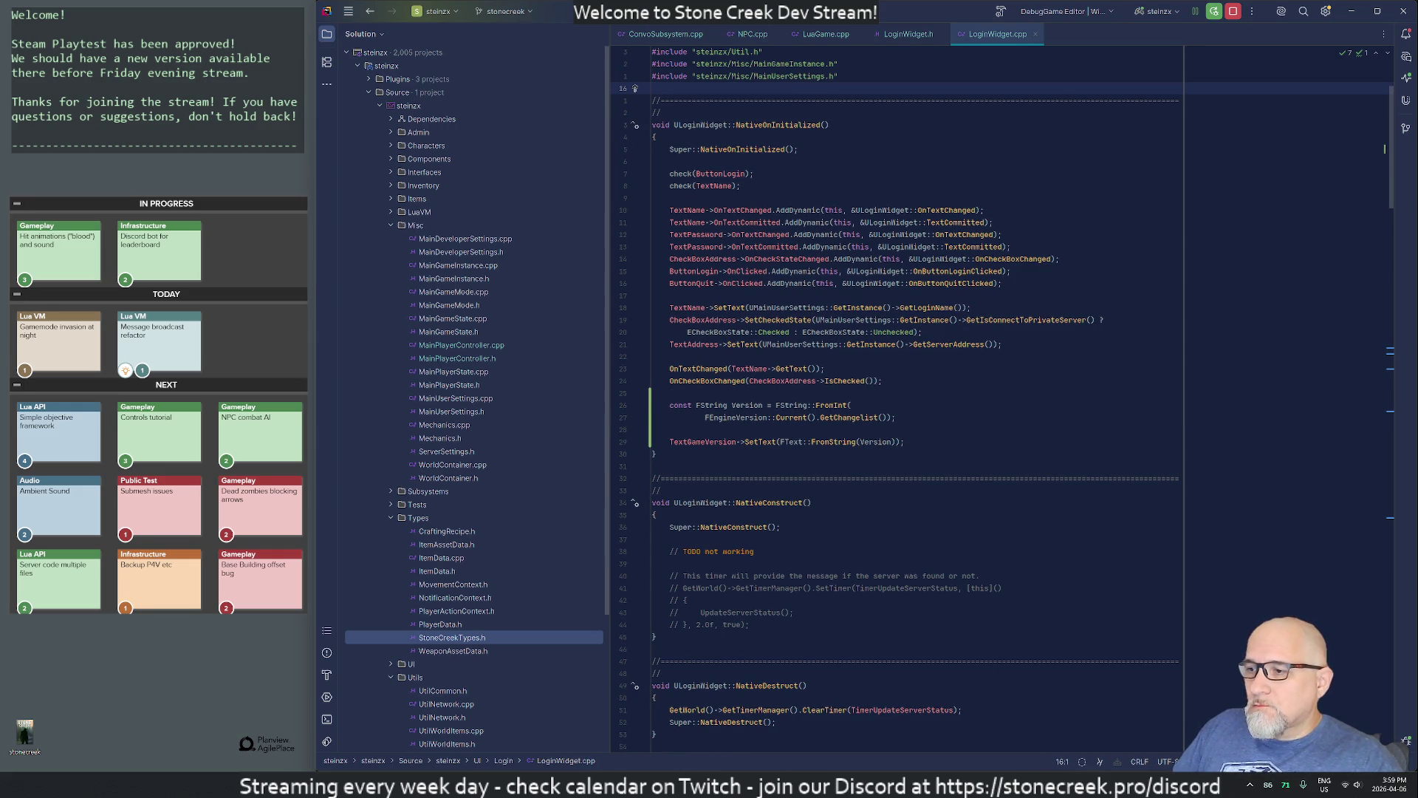
{"action": "key", "text": "alt+Tab"}
{"action": "key", "text": "ctrl+alt+F11"}
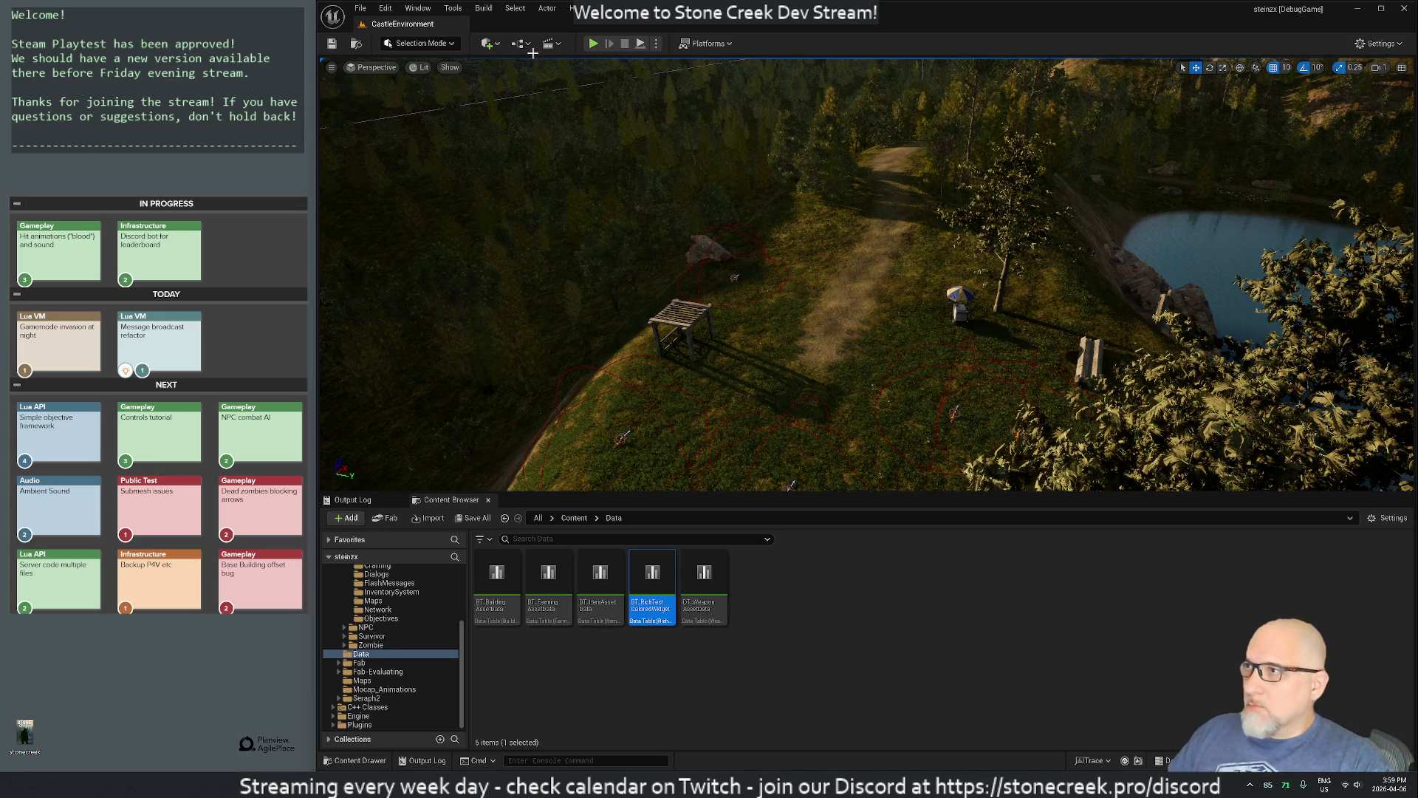
Step: Play in editor and log out to see version 40574888 on the login screen
{"action": "left_click", "coordinate": [594, 44]}
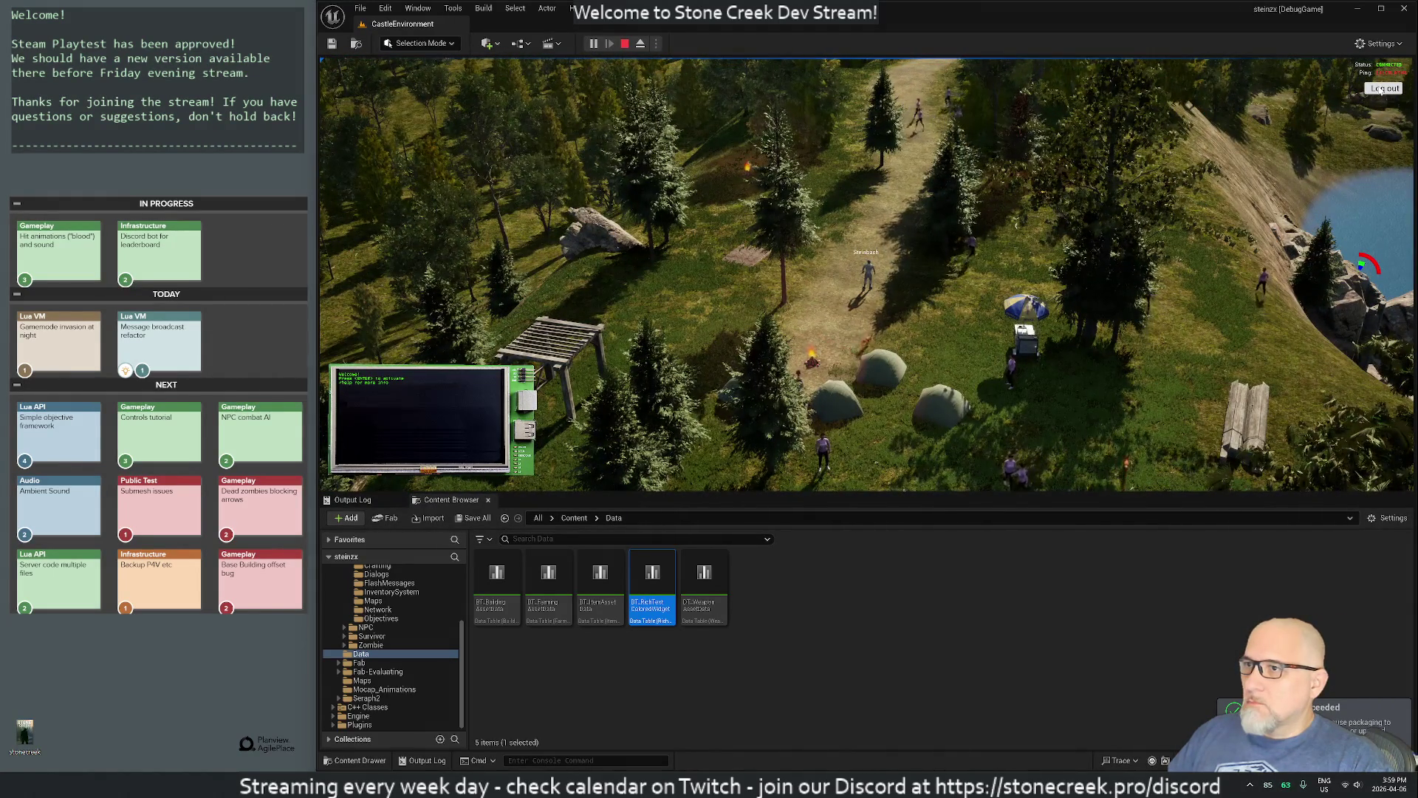
{"action": "left_click", "coordinate": [1381, 89]}
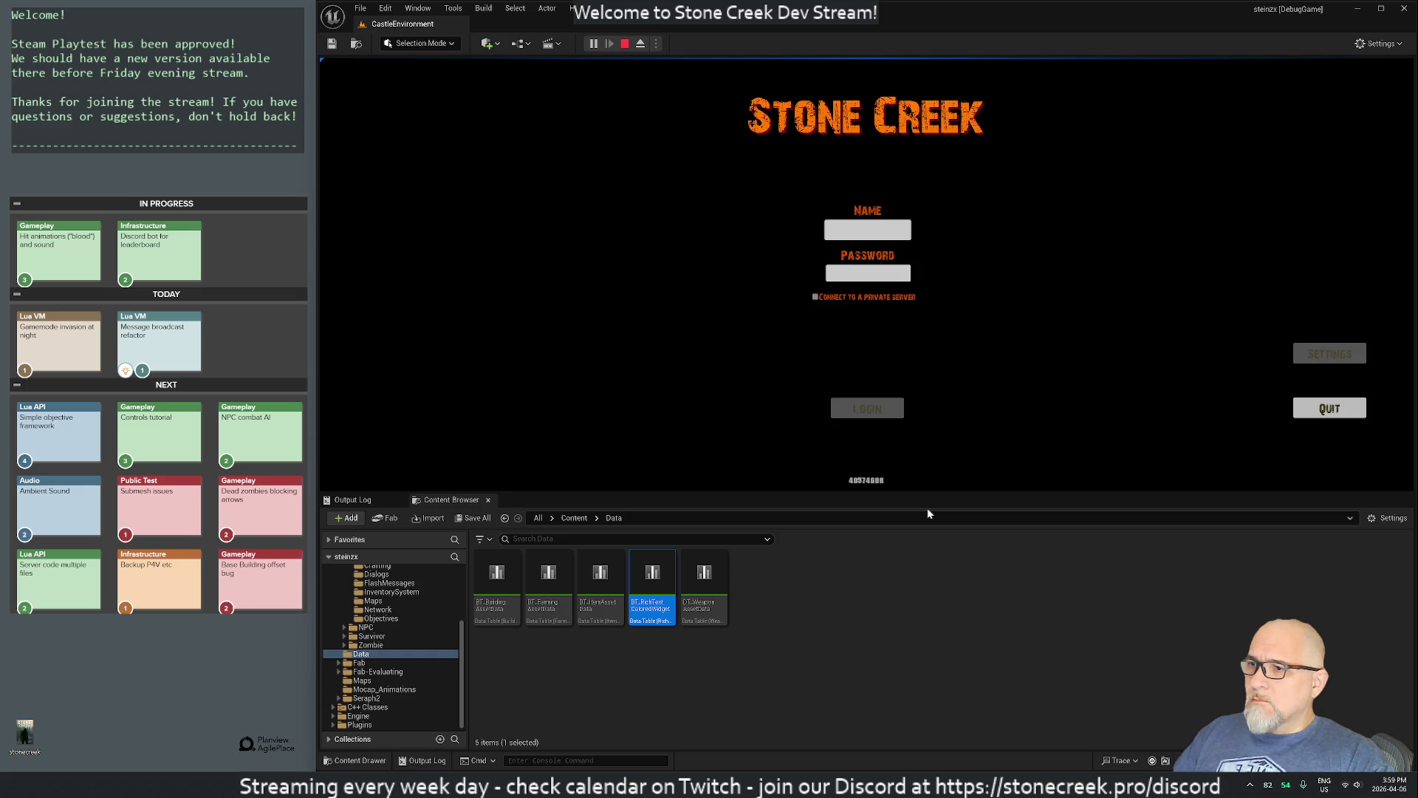
{"action": "key", "text": "super"}
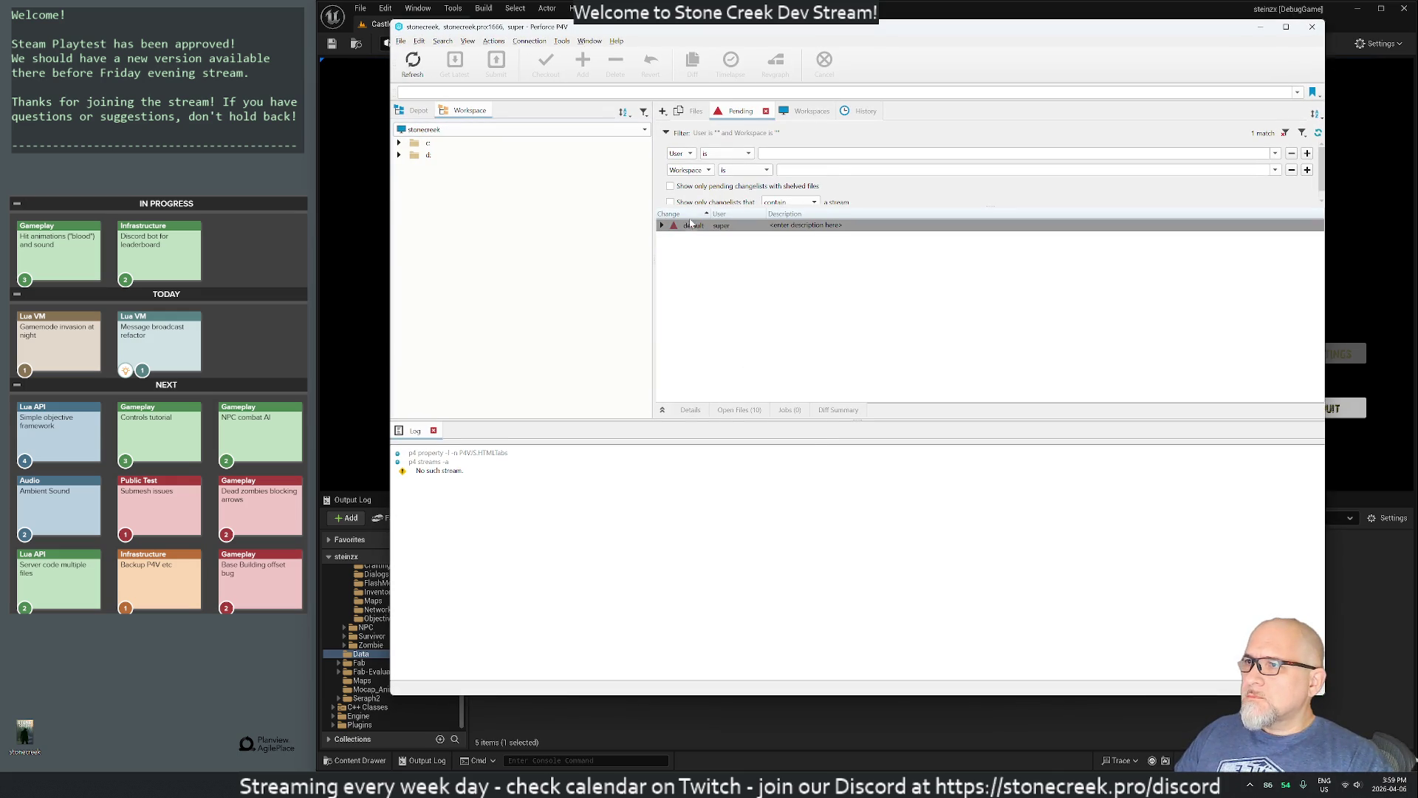
Step: Refresh the default changelist and open its Submit dialog listing the 10 pending files
{"action": "left_click", "coordinate": [662, 226]}
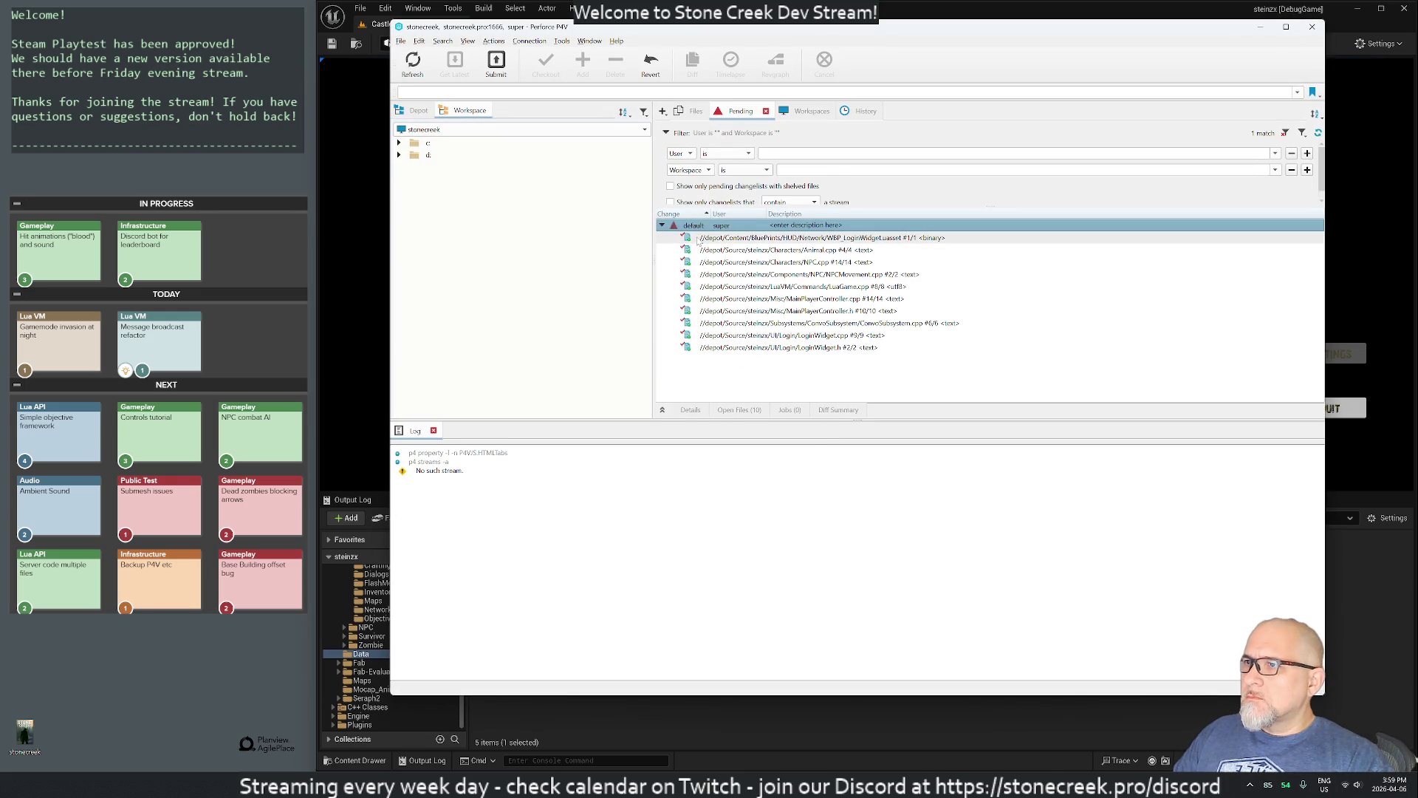
{"action": "right_click", "coordinate": [689, 228]}
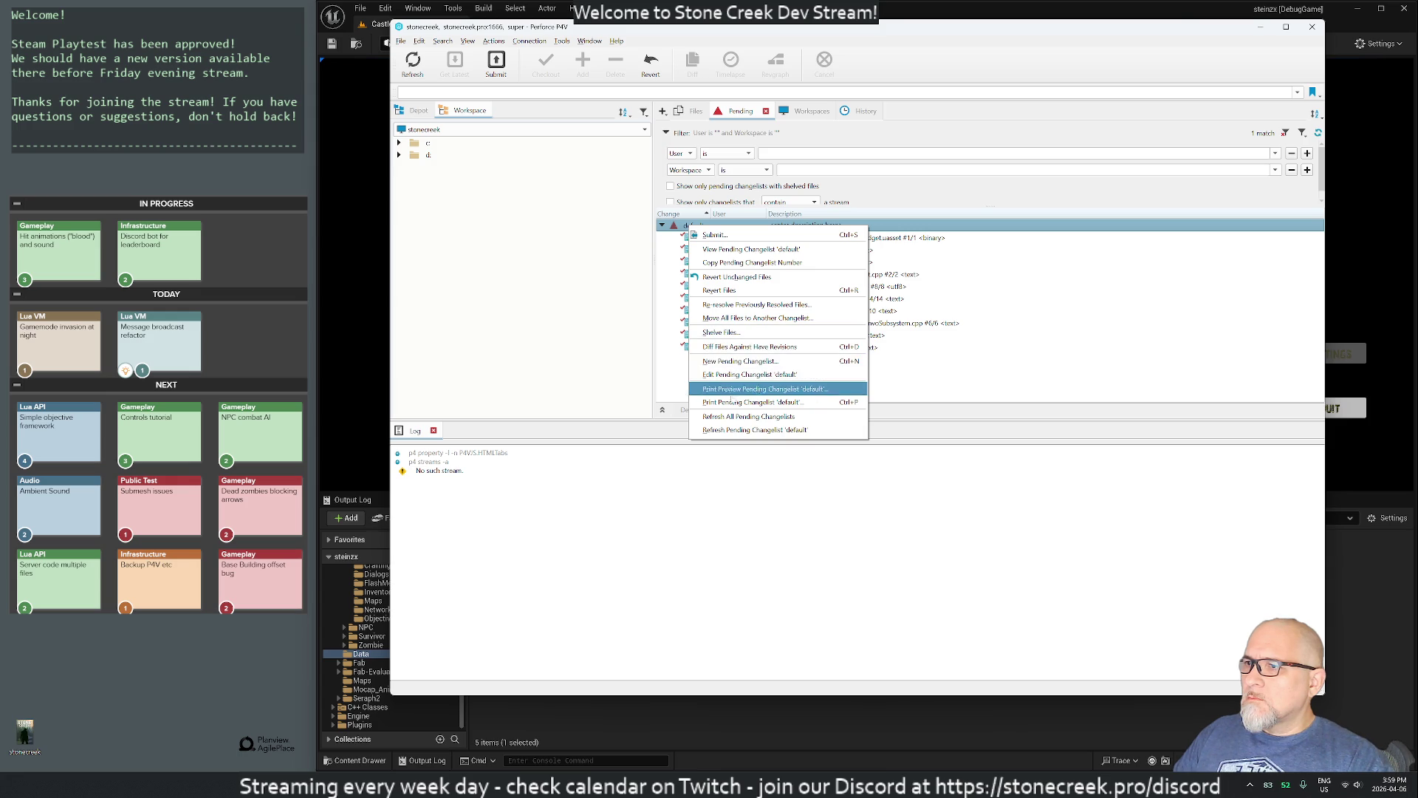
{"action": "left_click", "coordinate": [831, 428]}
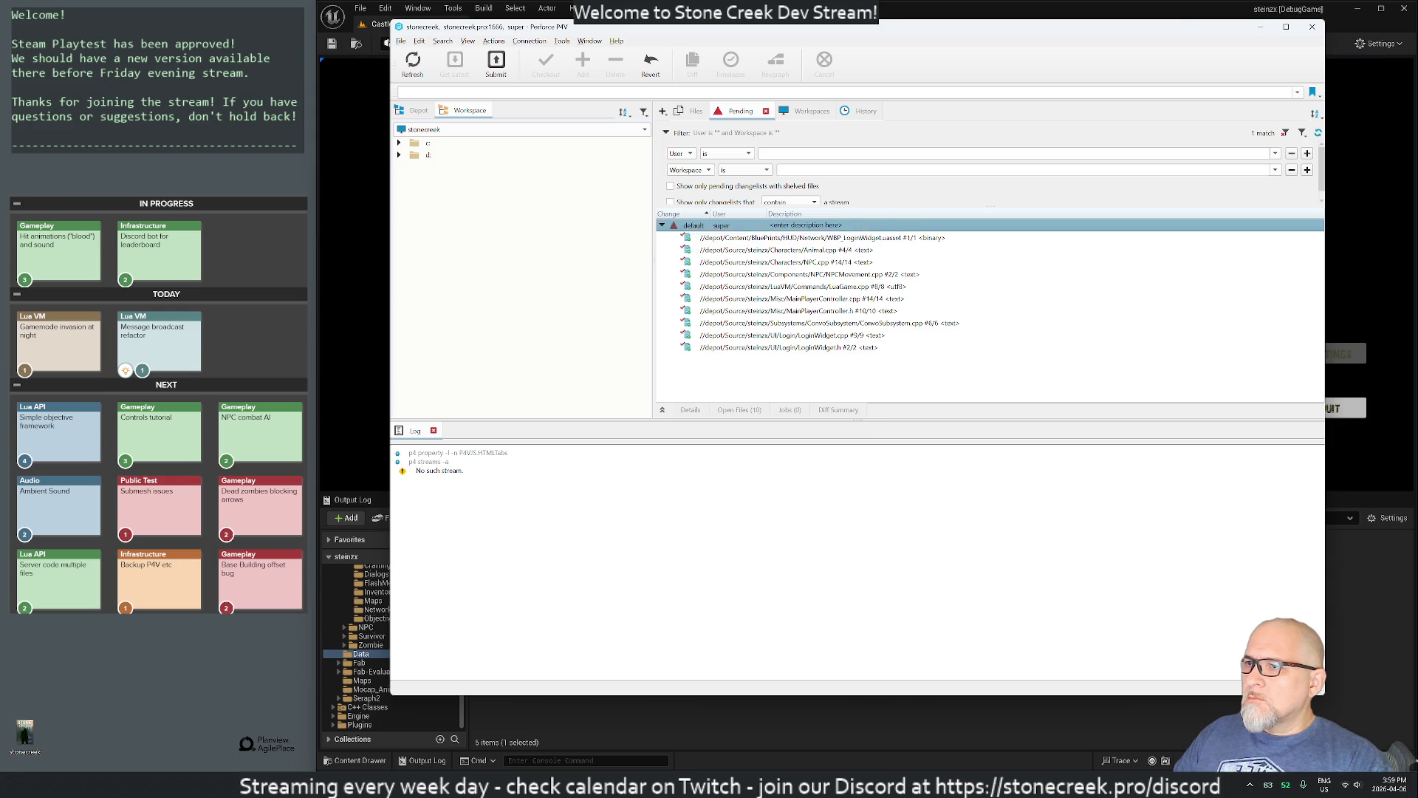
{"action": "double_click", "coordinate": [691, 228]}
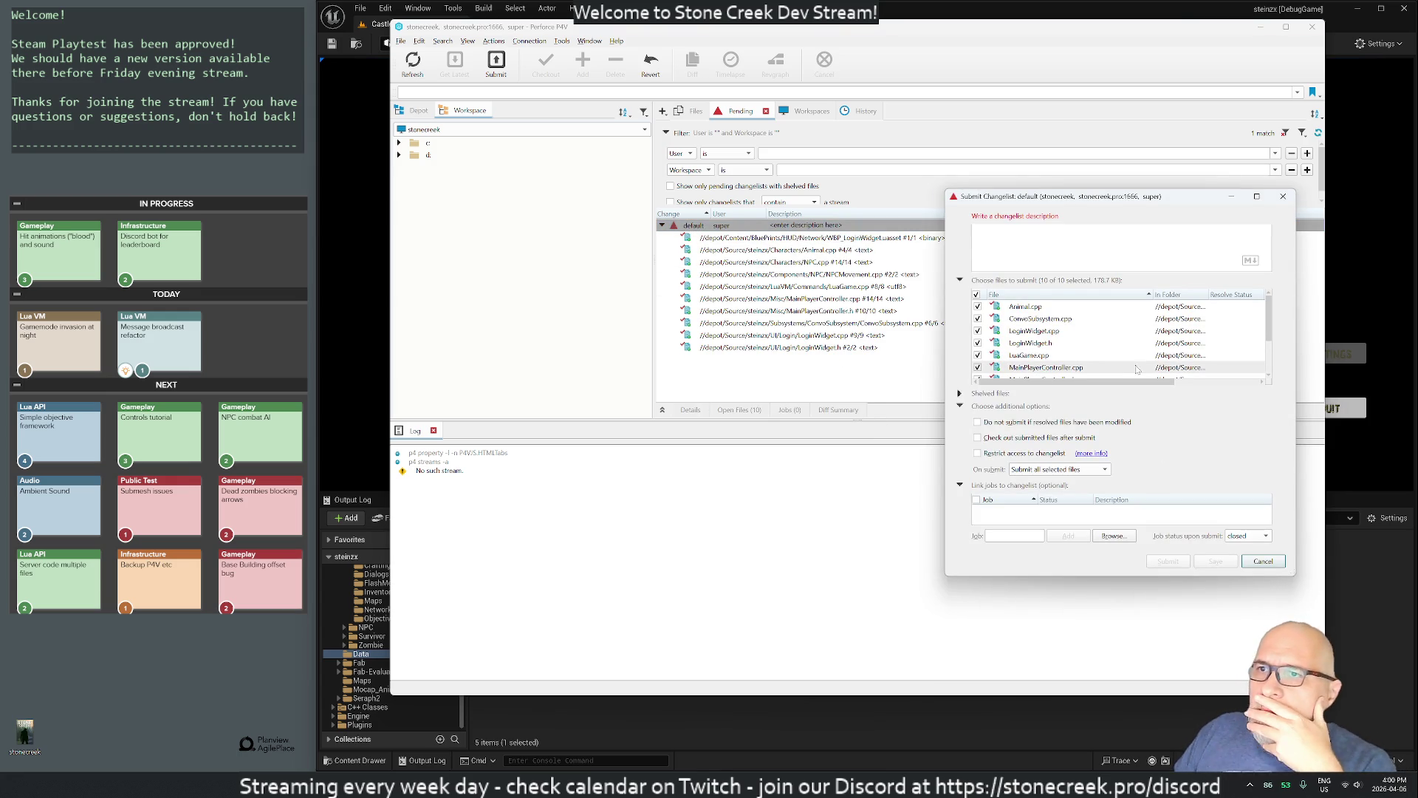
{"action": "scroll", "coordinate": [1091, 342], "scroll_direction": "down", "scroll_amount": 2}
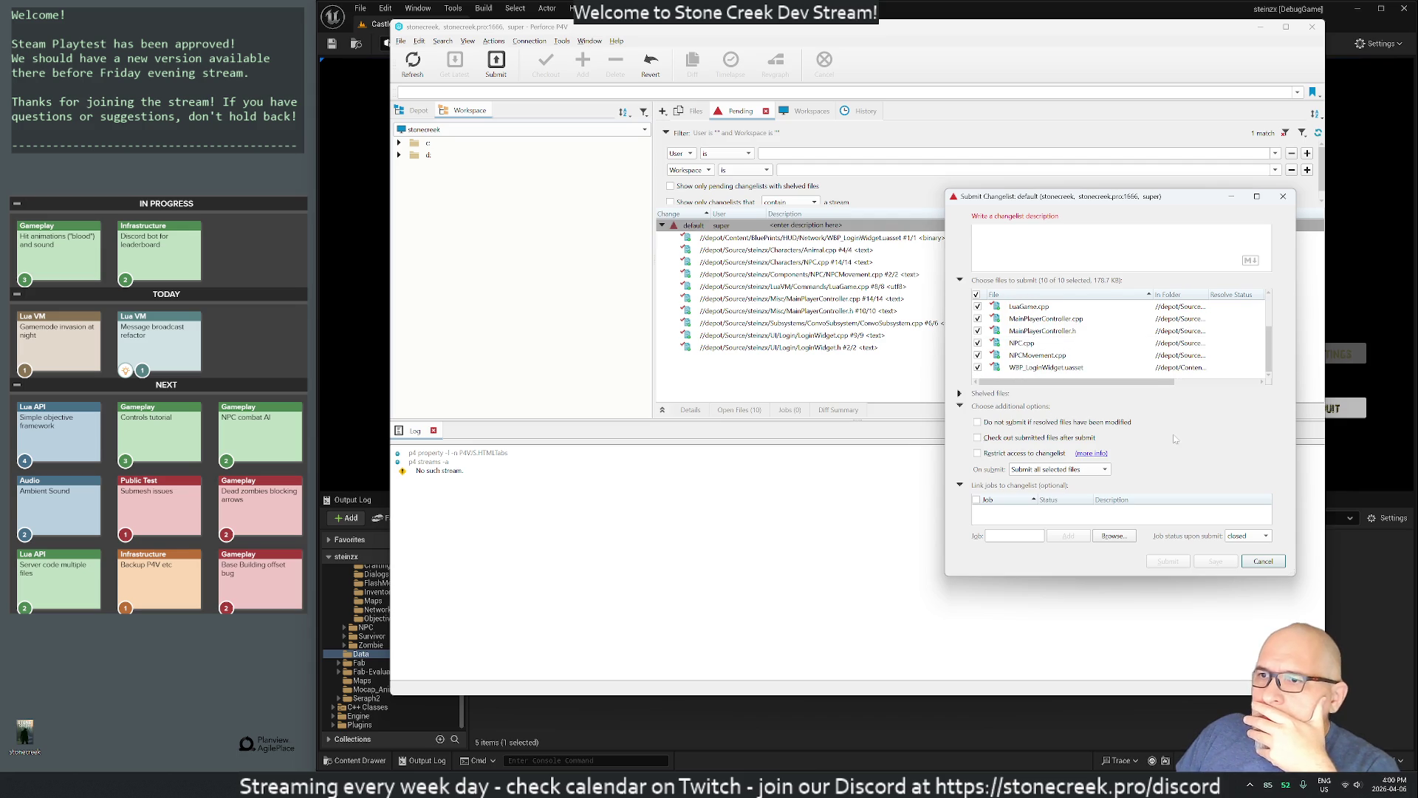
{"action": "left_click", "coordinate": [1254, 565]}
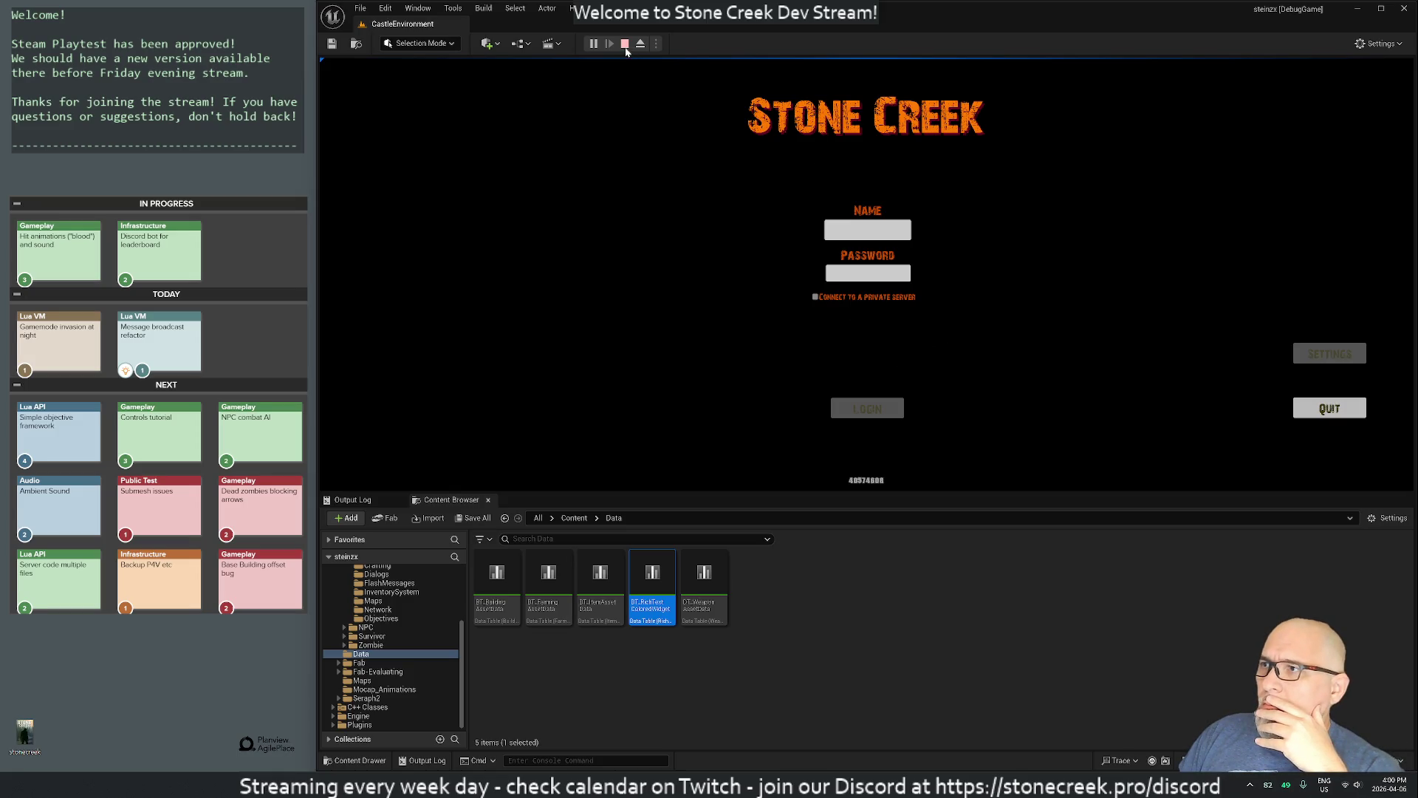
Step: Stop the Play-in-Editor session and switch to Rider
{"action": "left_click", "coordinate": [625, 46]}
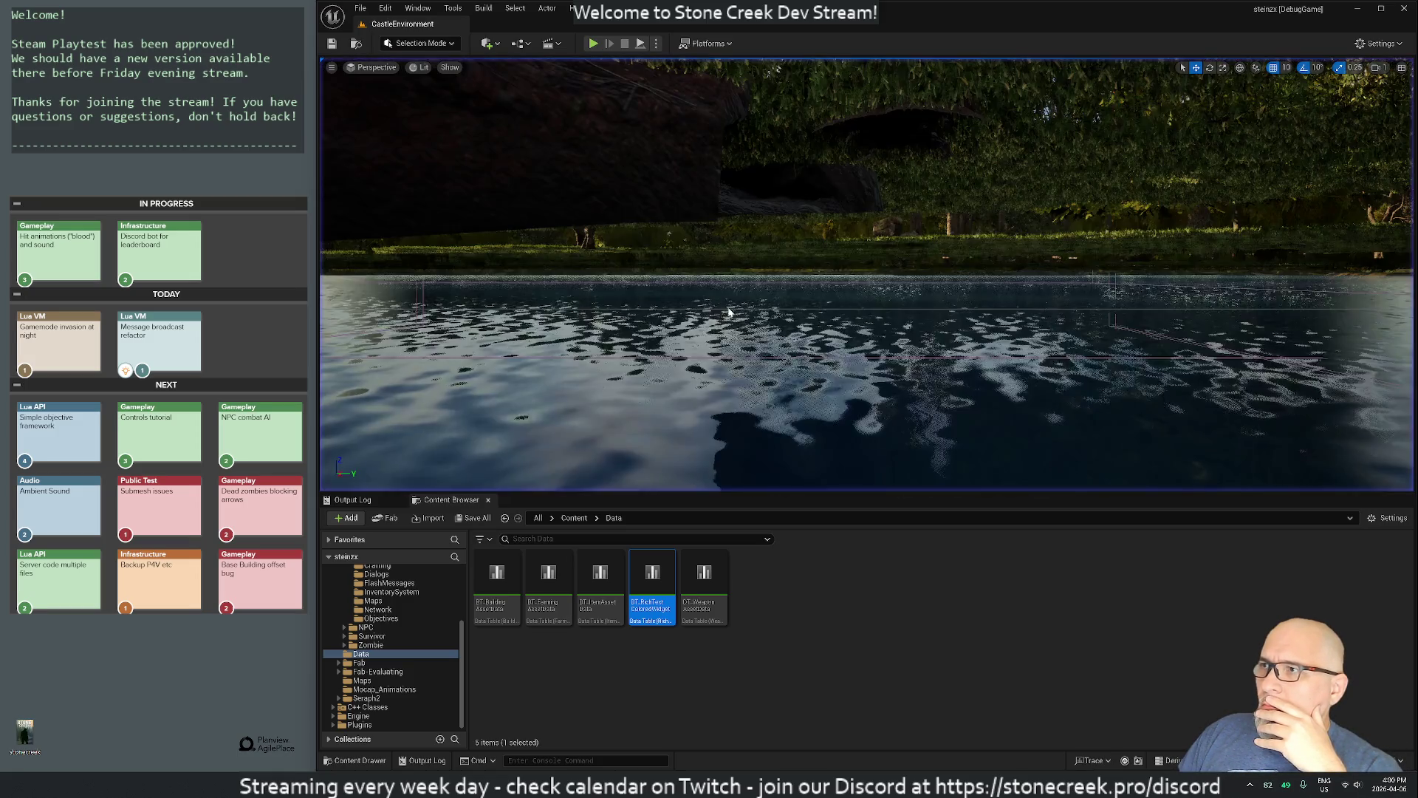
{"action": "key", "text": "alt+Tab"}
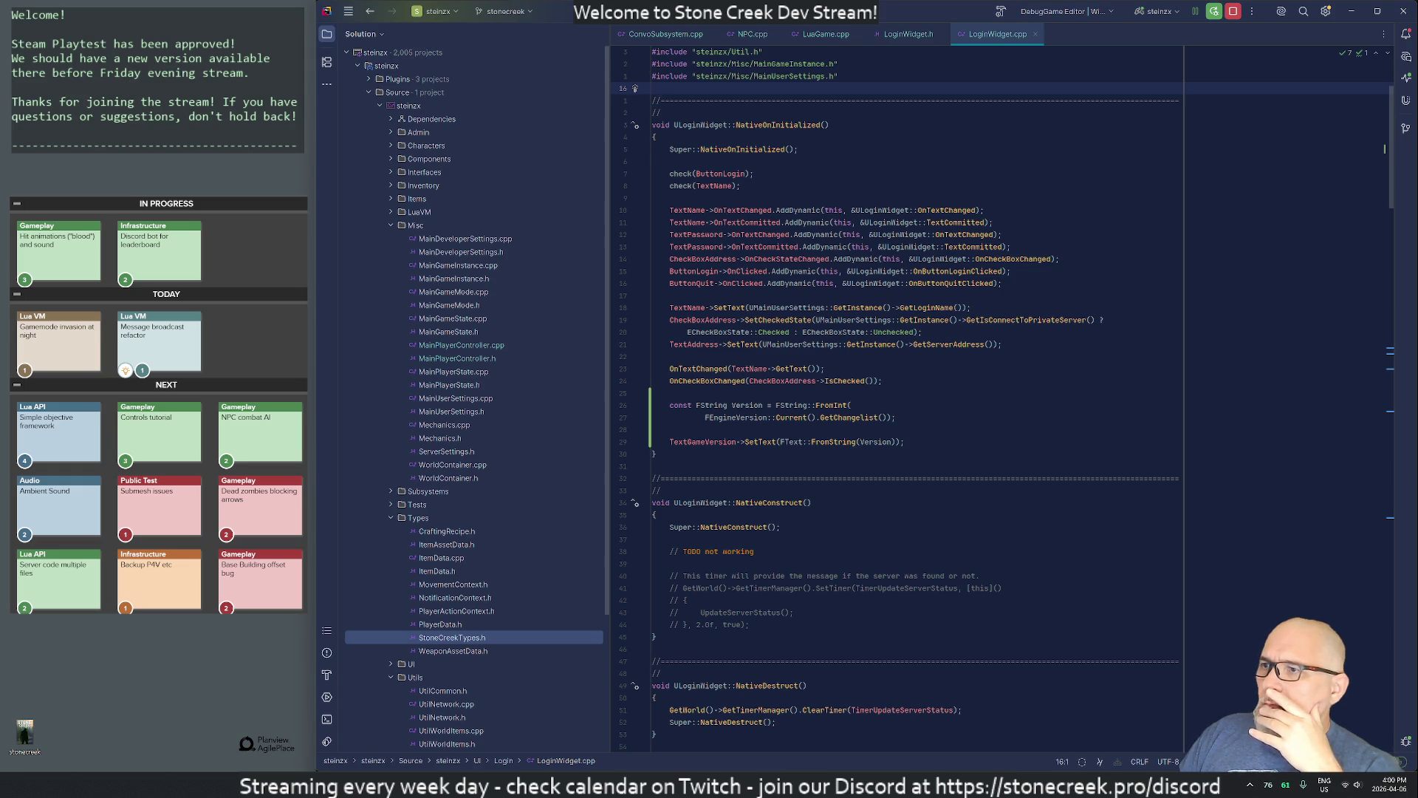
Step: Delete the extra blank line above the TextGameVersion SetText call in LoginWidget.cpp
{"action": "left_click", "coordinate": [753, 442]}
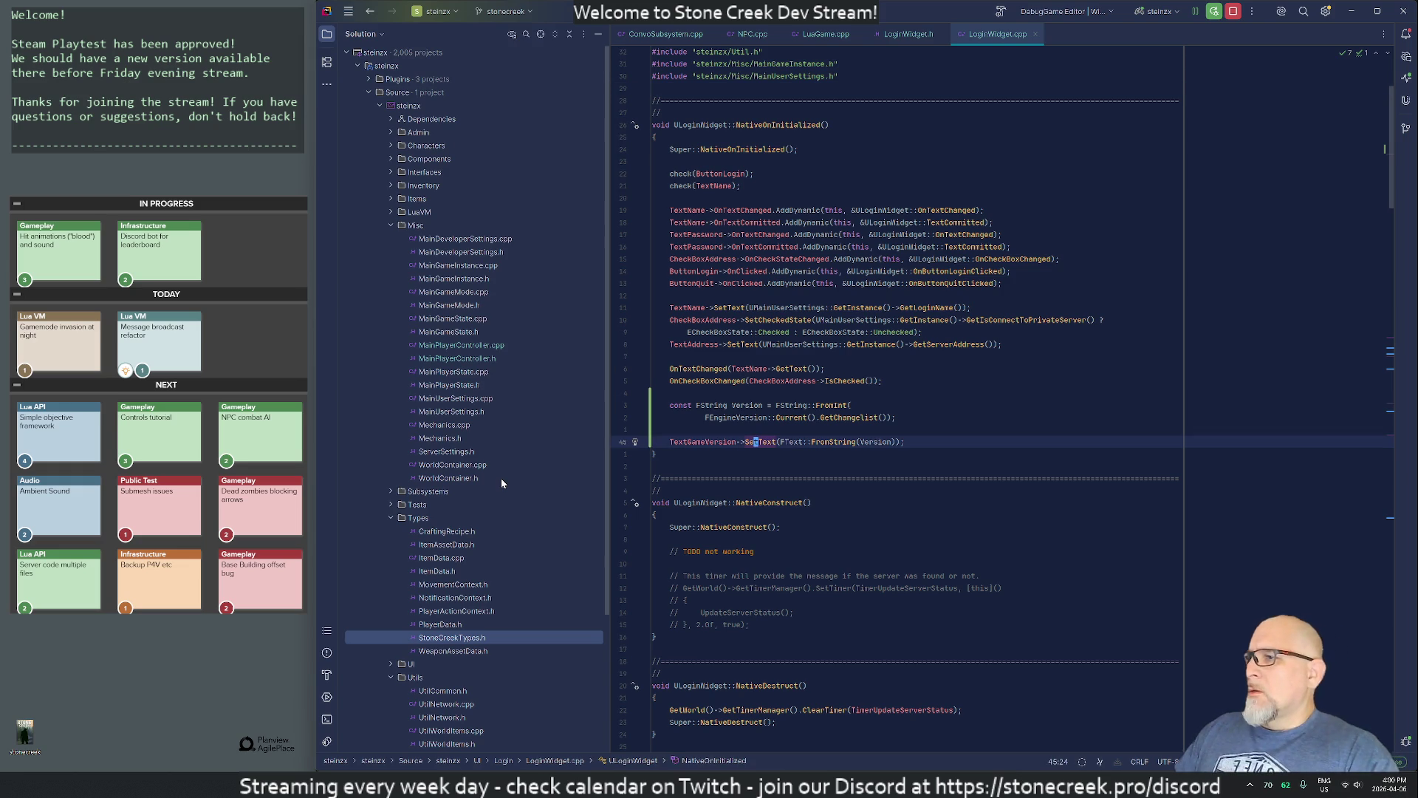
{"action": "key", "text": "Up"}
{"action": "key", "text": "ctrl+y"}
{"action": "key", "text": "Up"}
{"action": "key", "text": "Home"}
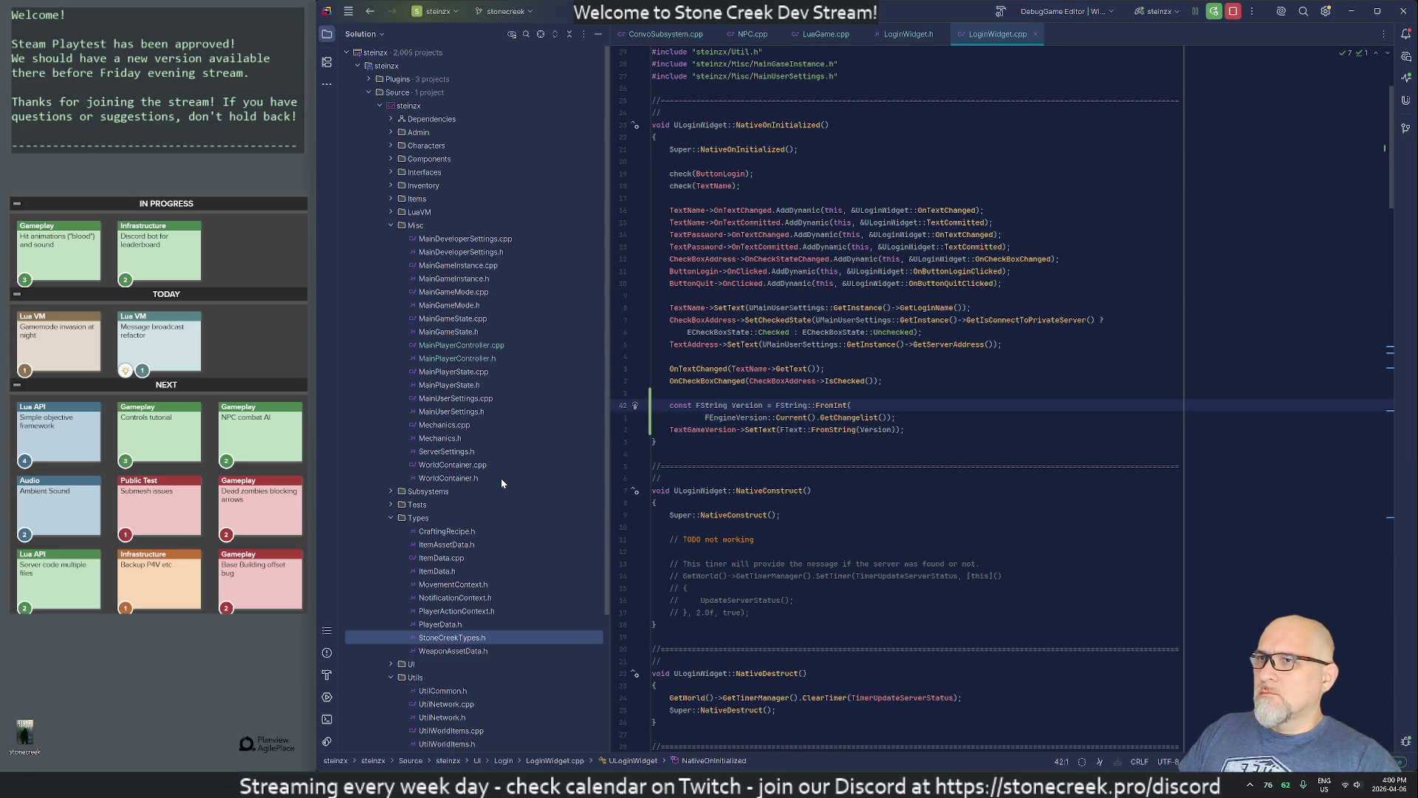
Step: Search for 'network' and open NetworkWidget.cpp from the UI/HUD folder in the Solution view
{"action": "key", "text": "ctrl+t"}
{"action": "type", "text": "network"}
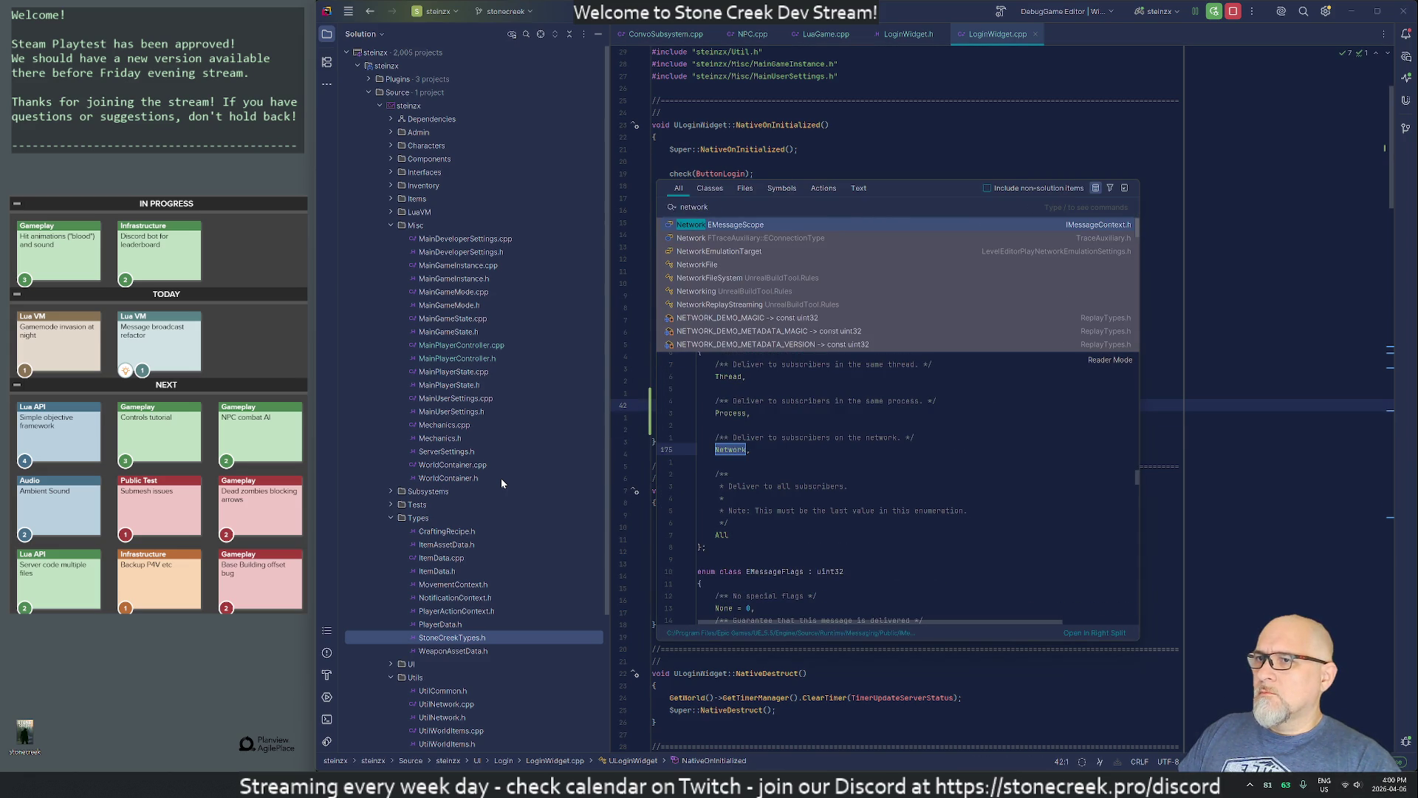
{"action": "key", "text": "ctrl+q"}
{"action": "scroll", "coordinate": [520, 591], "scroll_direction": "down", "scroll_amount": 5}
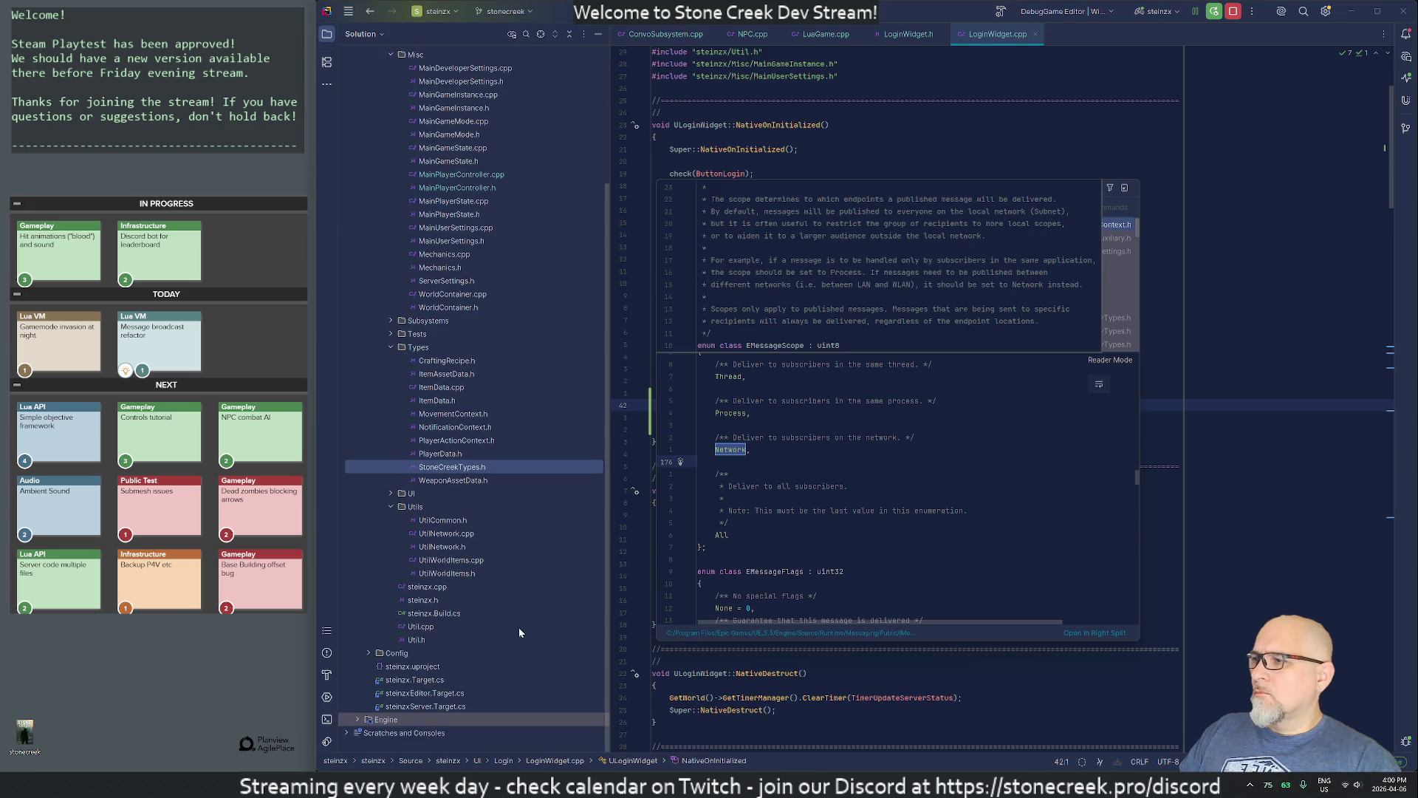
{"action": "scroll", "coordinate": [531, 610], "scroll_direction": "up", "scroll_amount": 3}
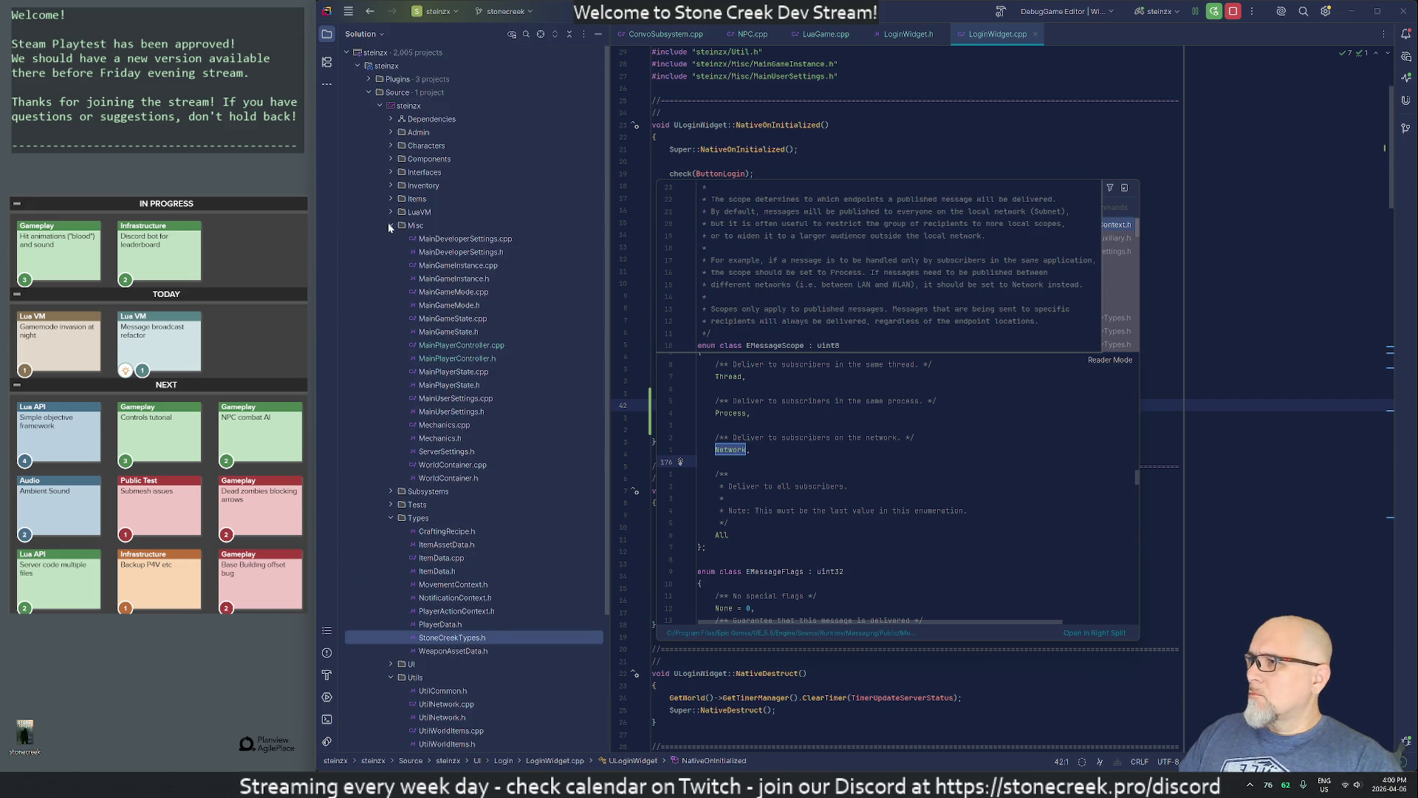
{"action": "left_click", "coordinate": [391, 226]}
{"action": "left_click", "coordinate": [389, 266]}
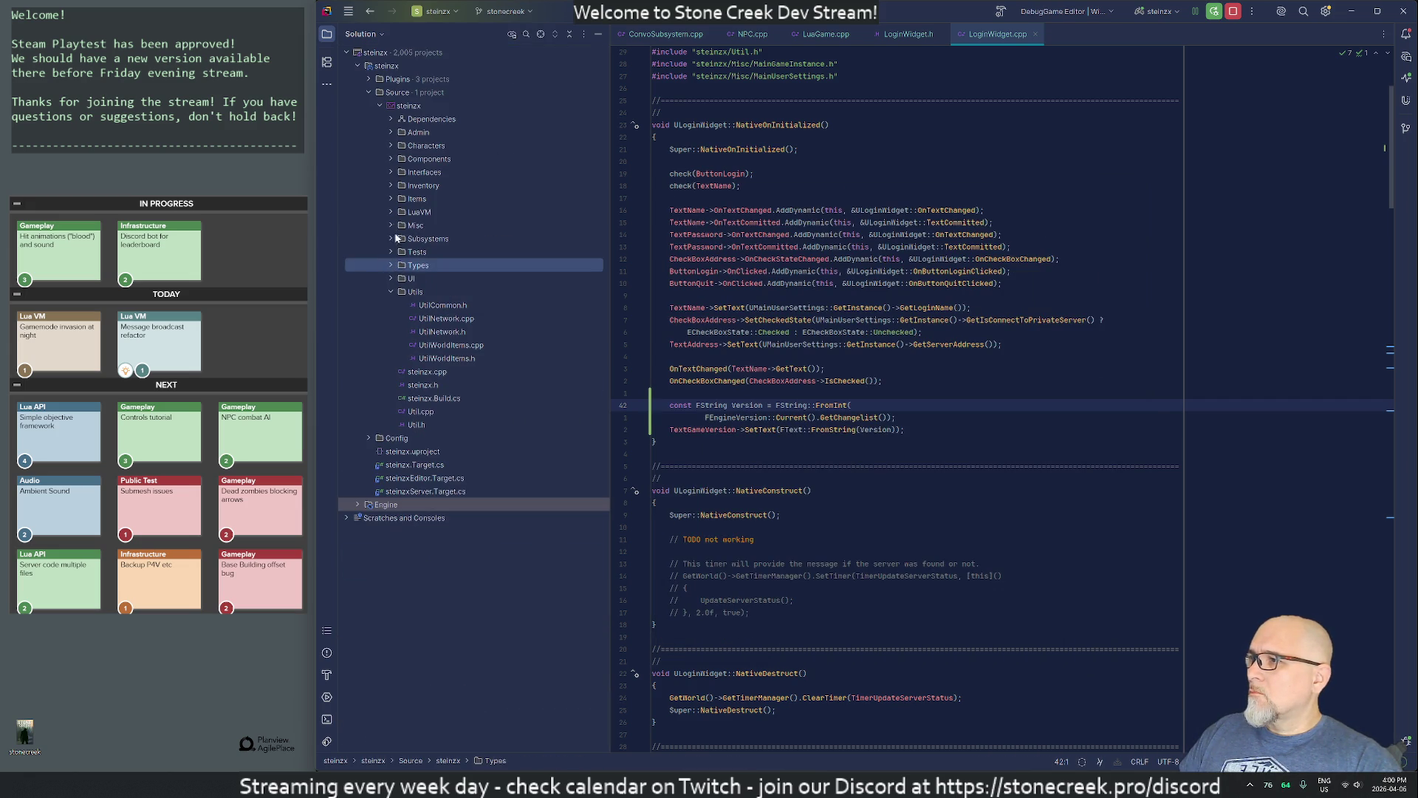
{"action": "left_click", "coordinate": [391, 279]}
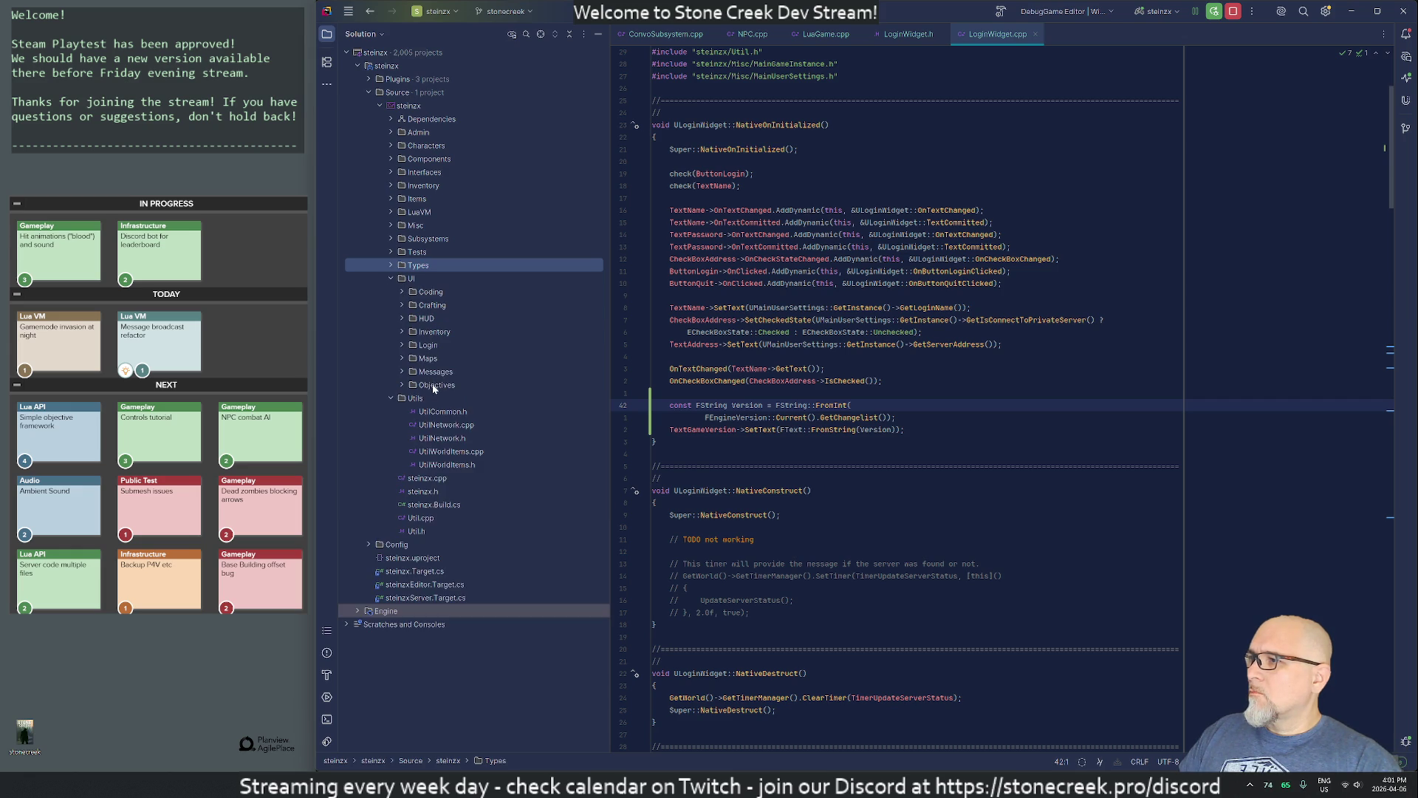
{"action": "left_click", "coordinate": [408, 277]}
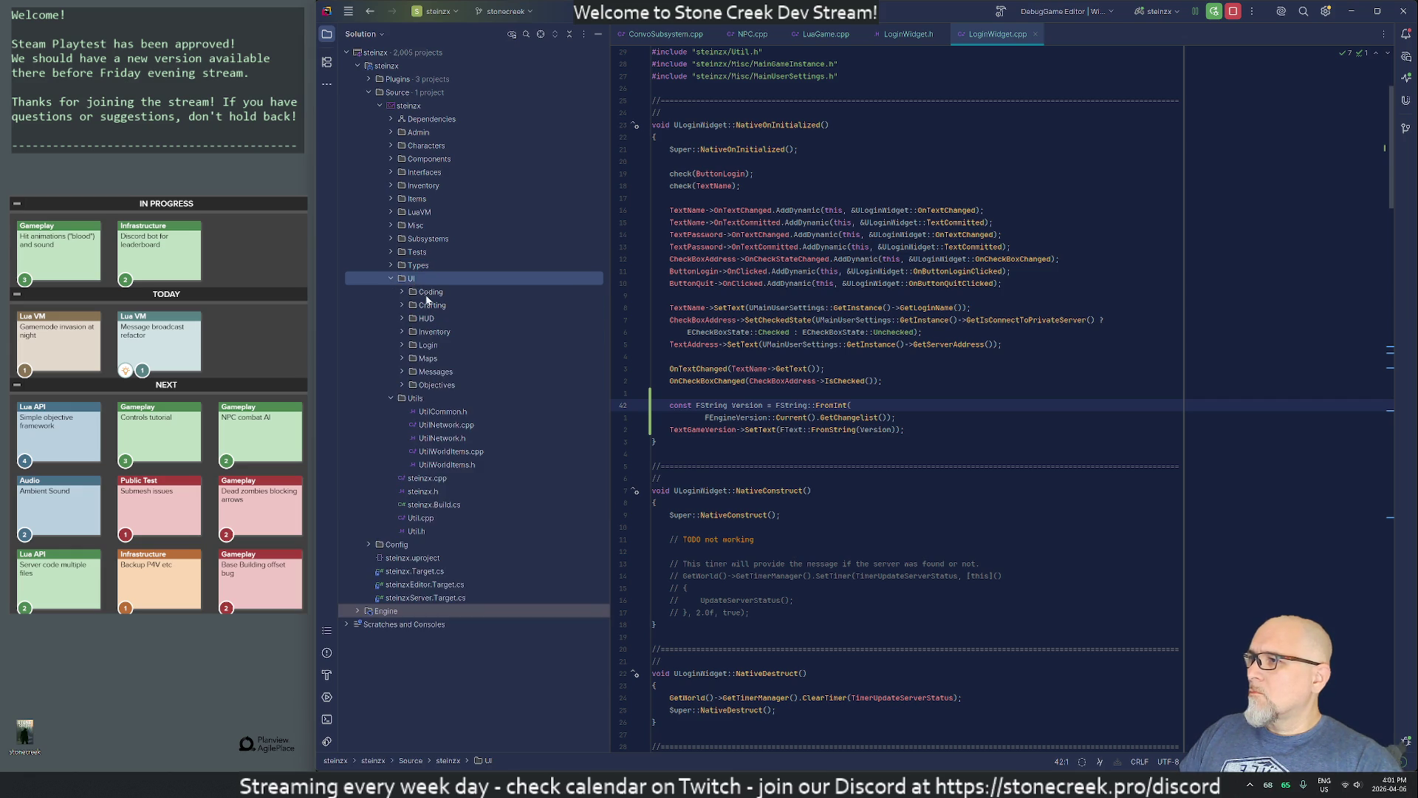
{"action": "double_click", "coordinate": [428, 319]}
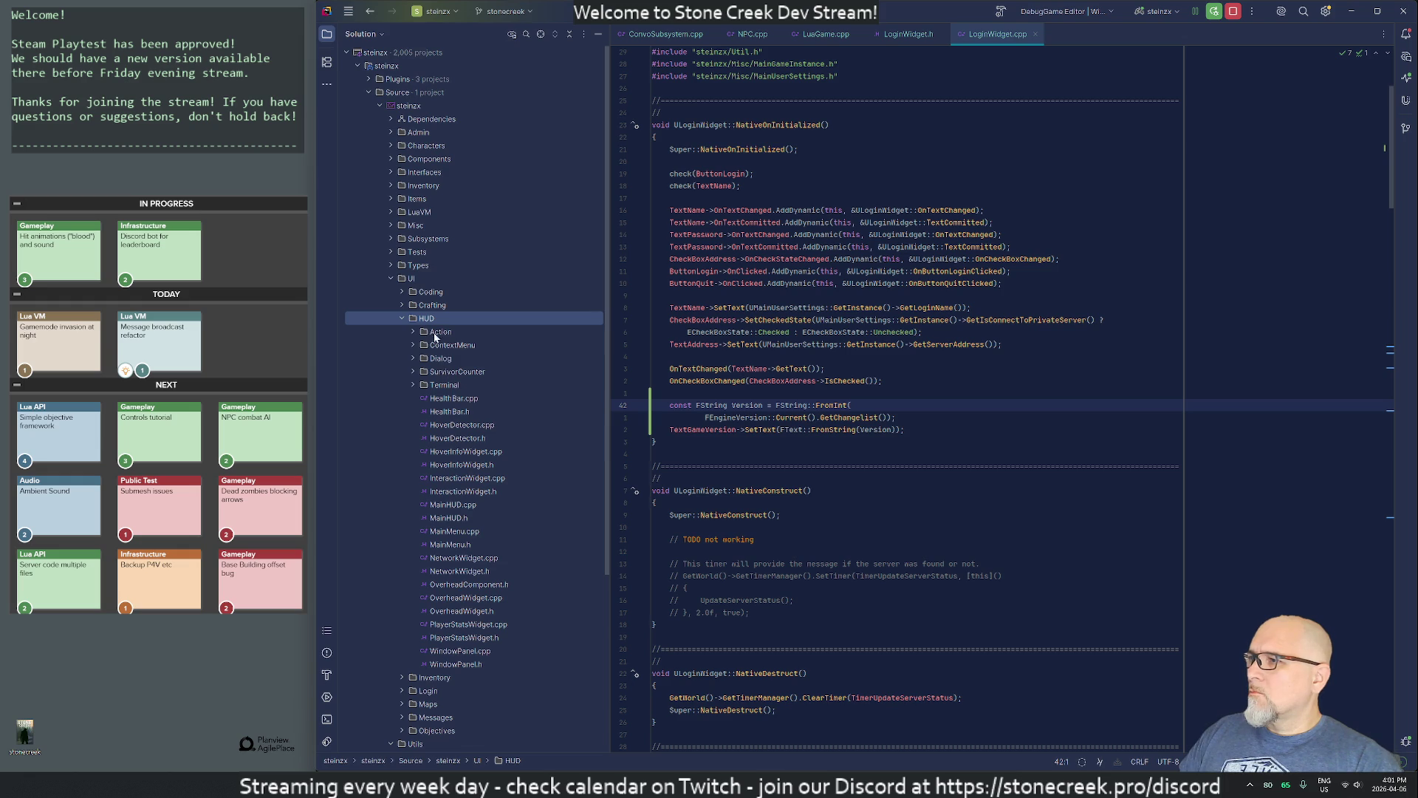
{"action": "double_click", "coordinate": [455, 559]}
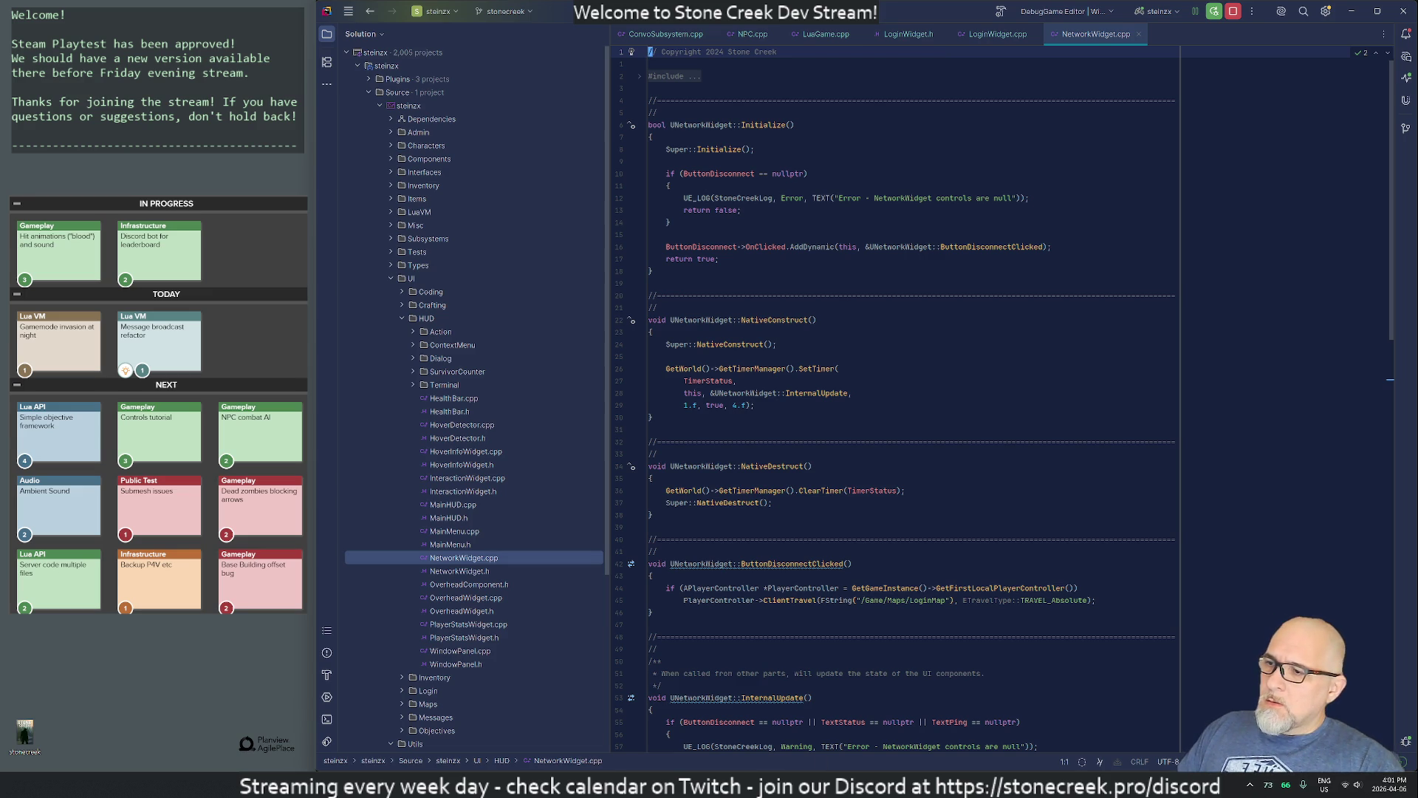
{"action": "key", "text": "alt+Tab"}
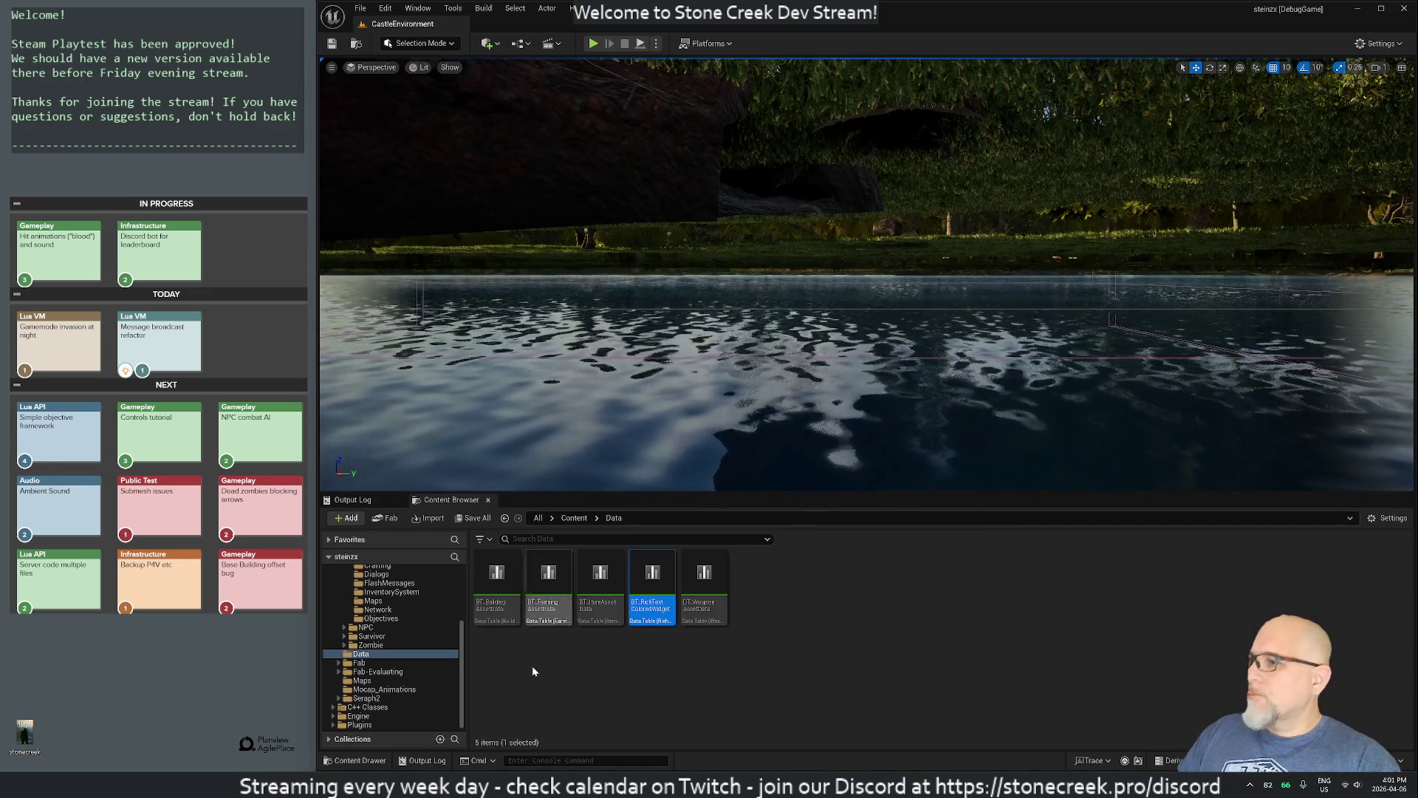
Step: Open WBP_NetworkWidget from BluePrints > HUD > Network in the widget designer
{"action": "scroll", "coordinate": [385, 628], "scroll_direction": "up", "scroll_amount": 2}
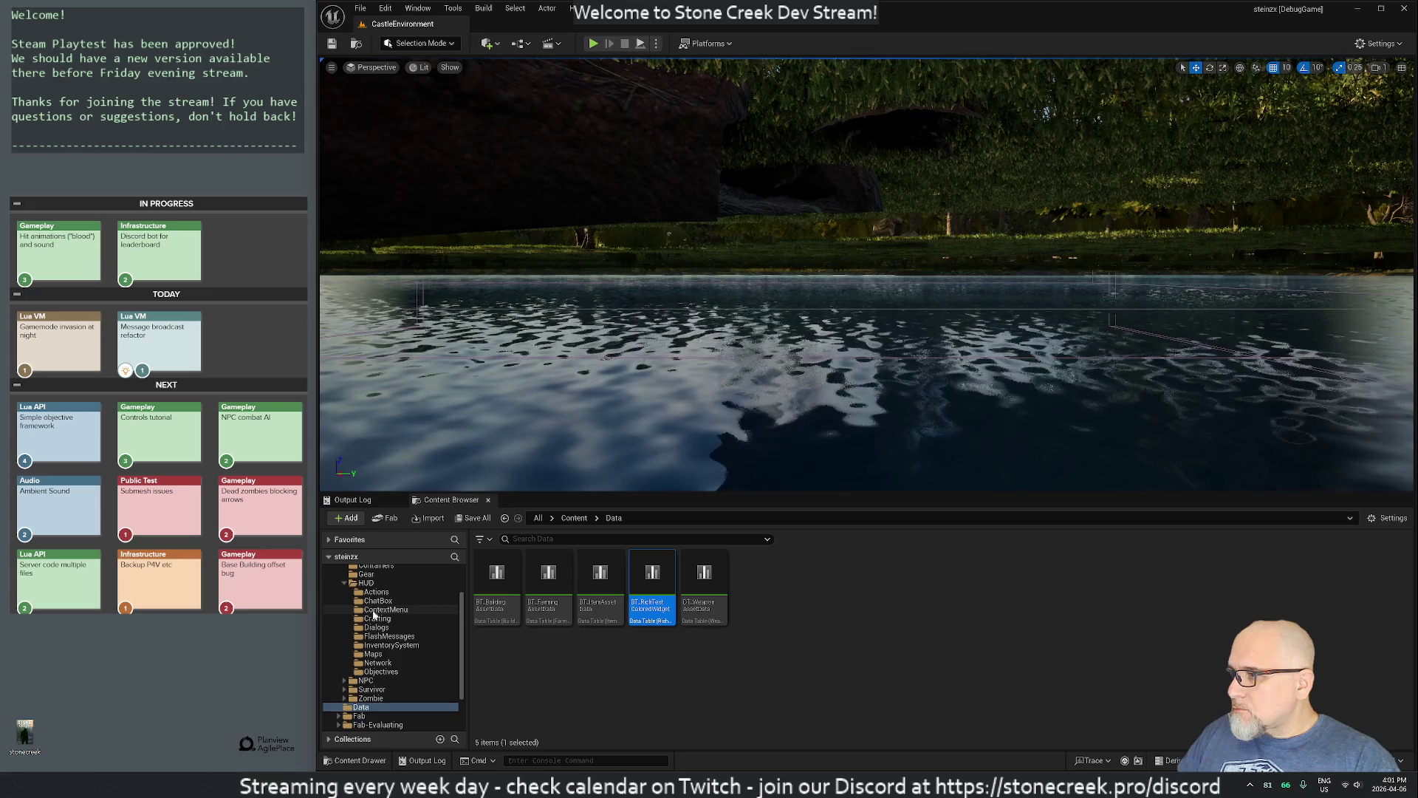
{"action": "left_click", "coordinate": [378, 662]}
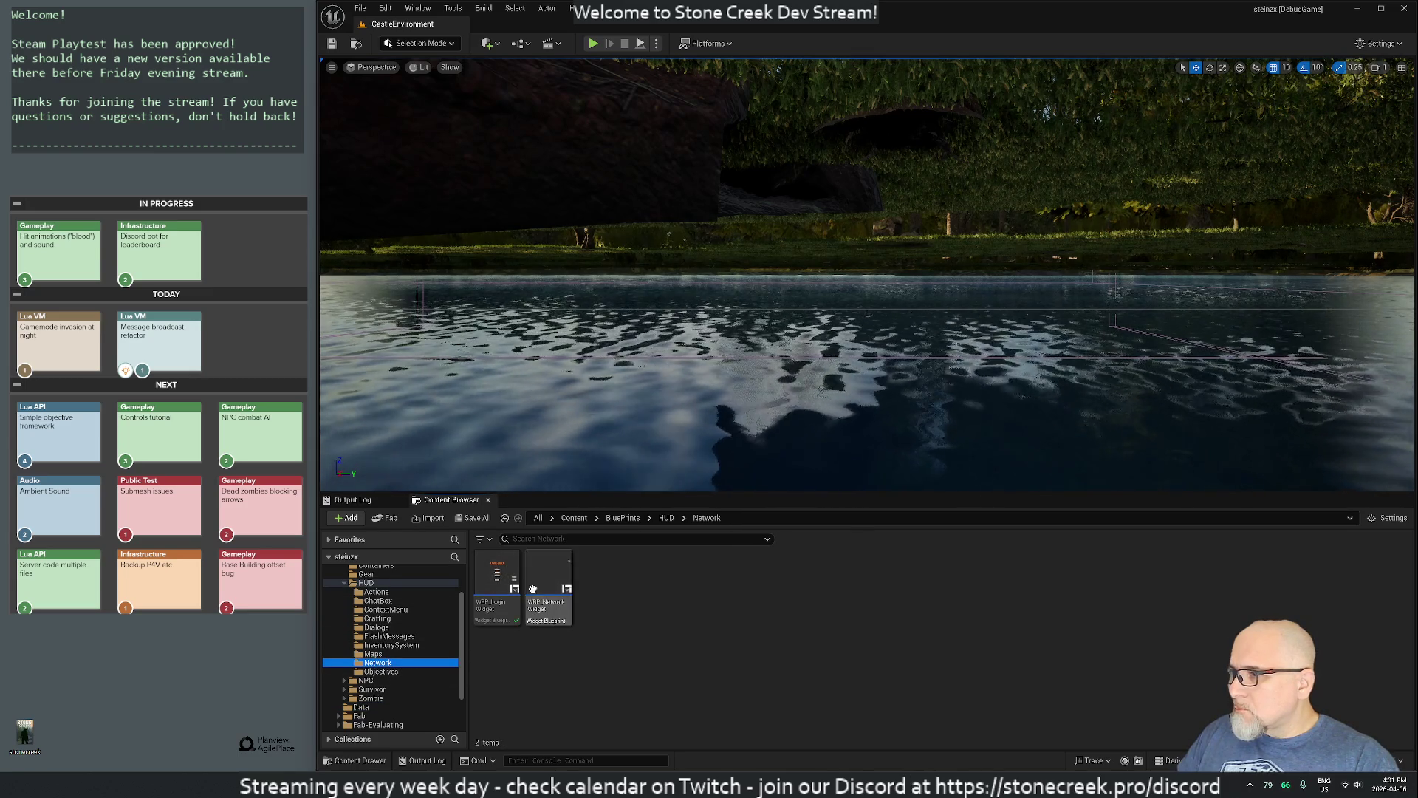
{"action": "mouse_move", "coordinate": [544, 585]}
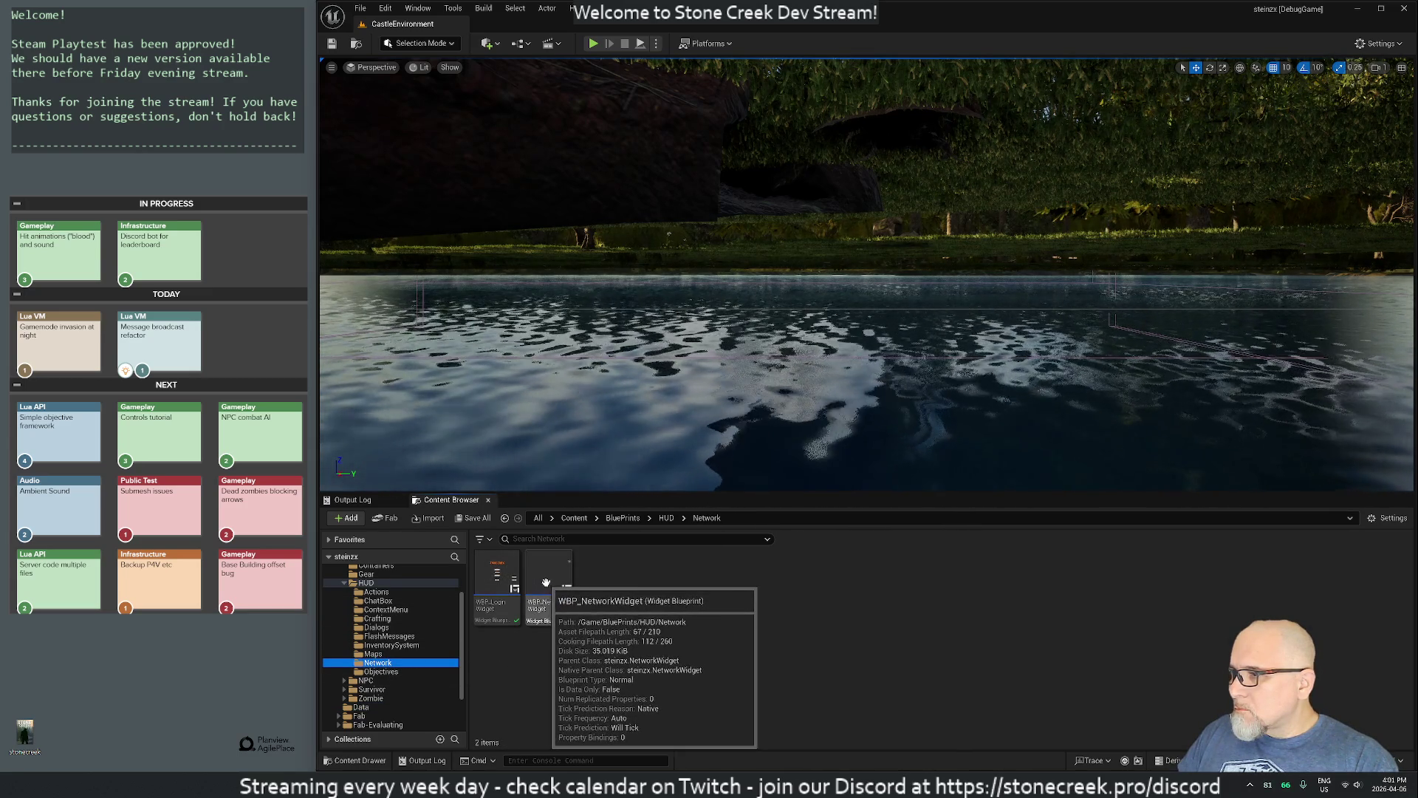
{"action": "double_click", "coordinate": [546, 583]}
{"action": "scroll", "coordinate": [1248, 288], "scroll_direction": "up", "scroll_amount": 10}
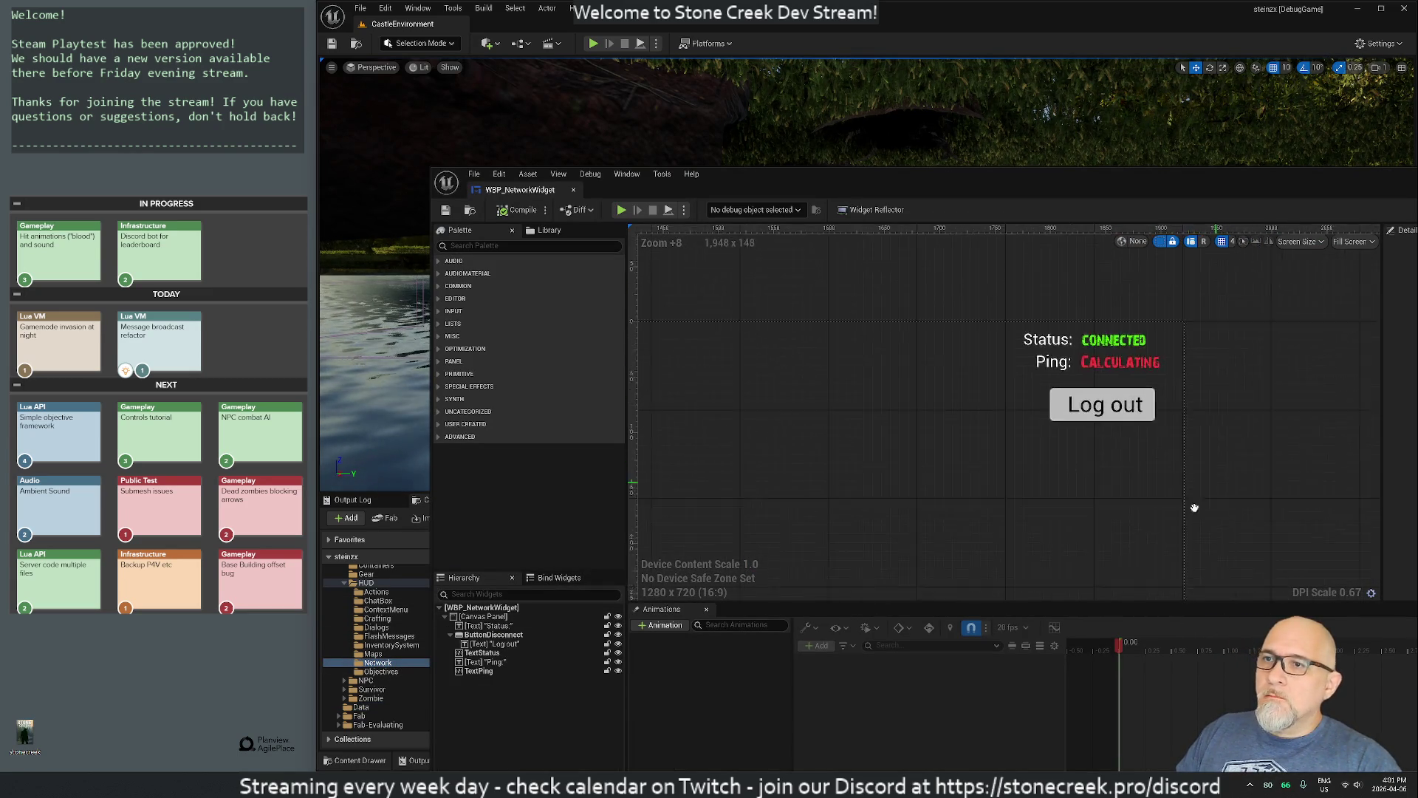
Step: Duplicate the Ping: text block, move the copy below Log out and shrink it to 100 × 19.79
{"action": "scroll", "coordinate": [1071, 510], "scroll_direction": "up", "scroll_amount": 4}
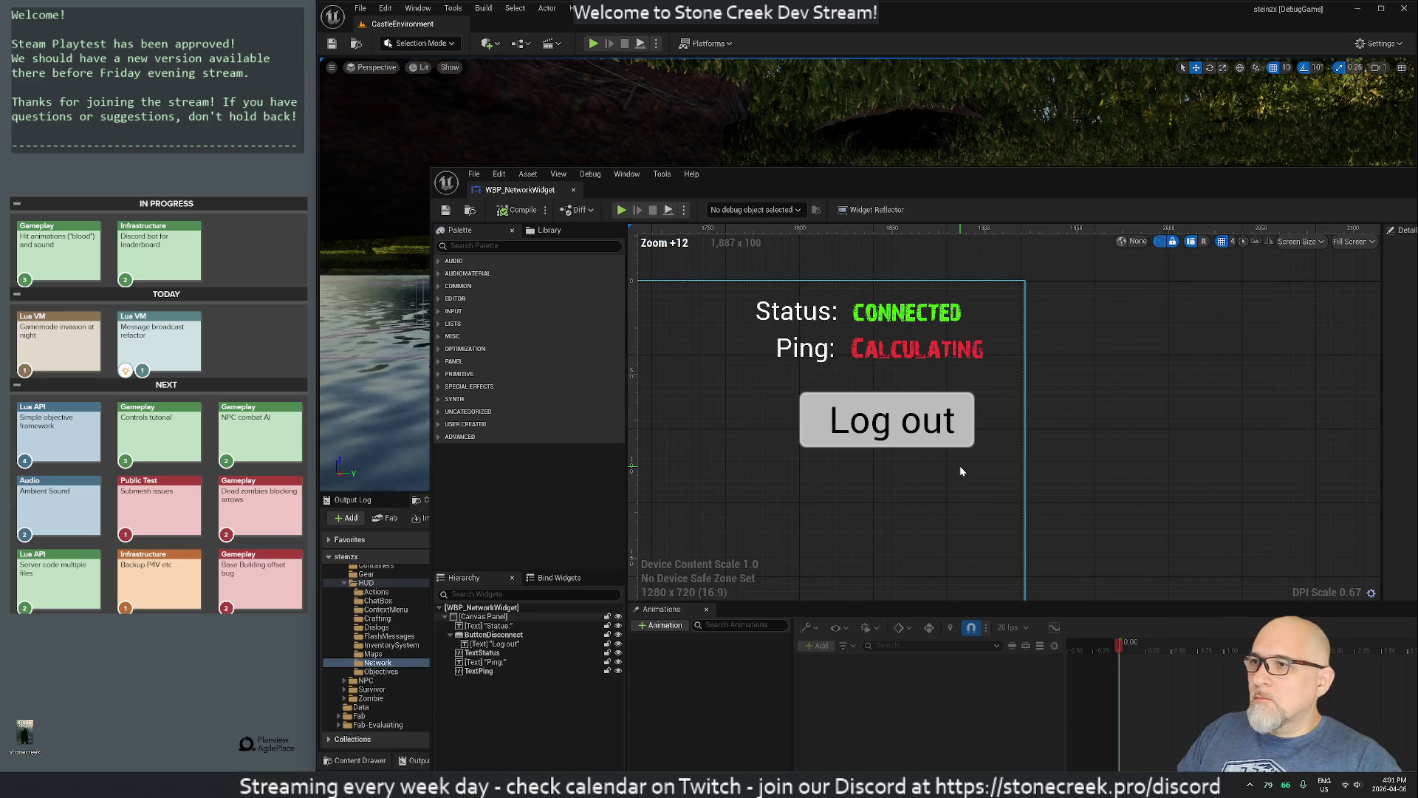
{"action": "left_click", "coordinate": [797, 352]}
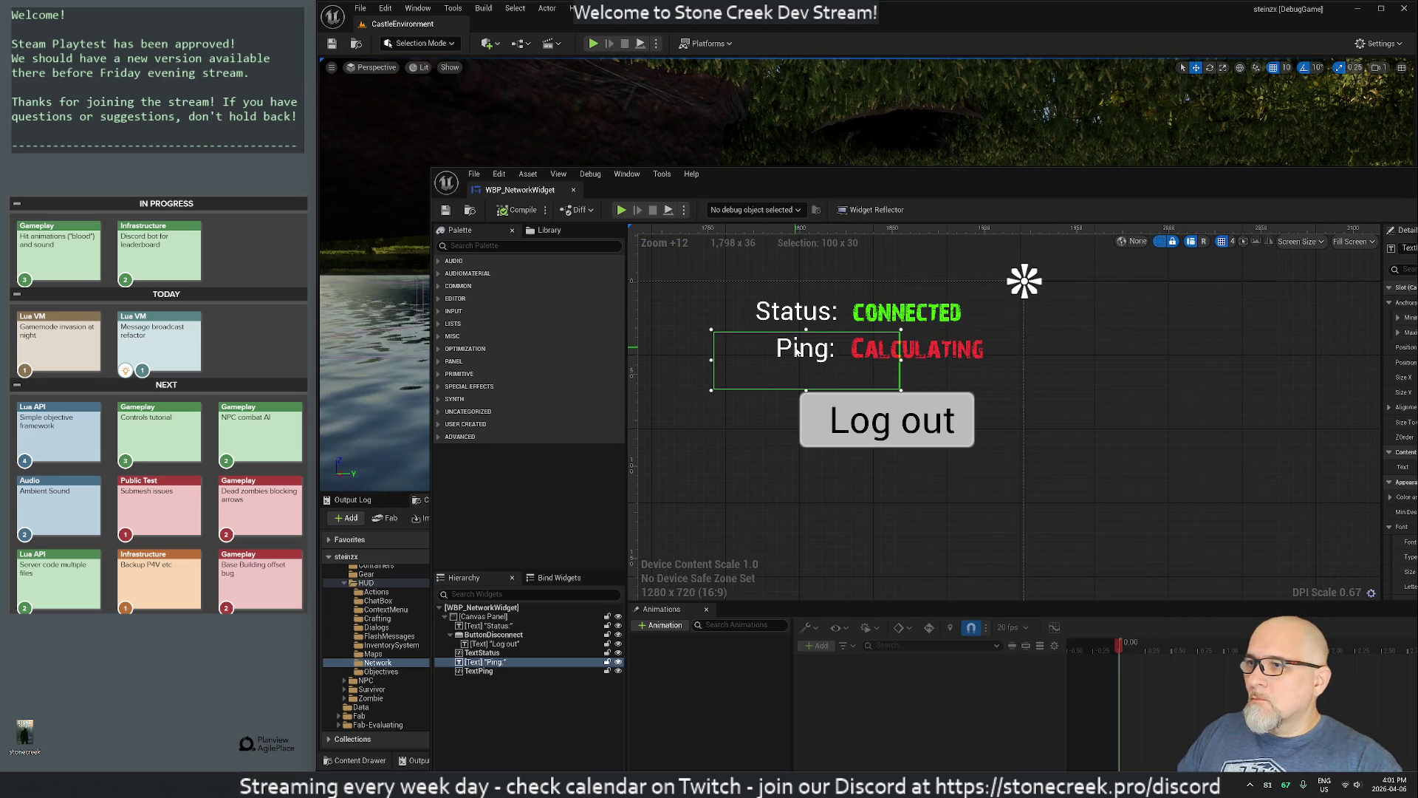
{"action": "key", "text": "ctrl+d"}
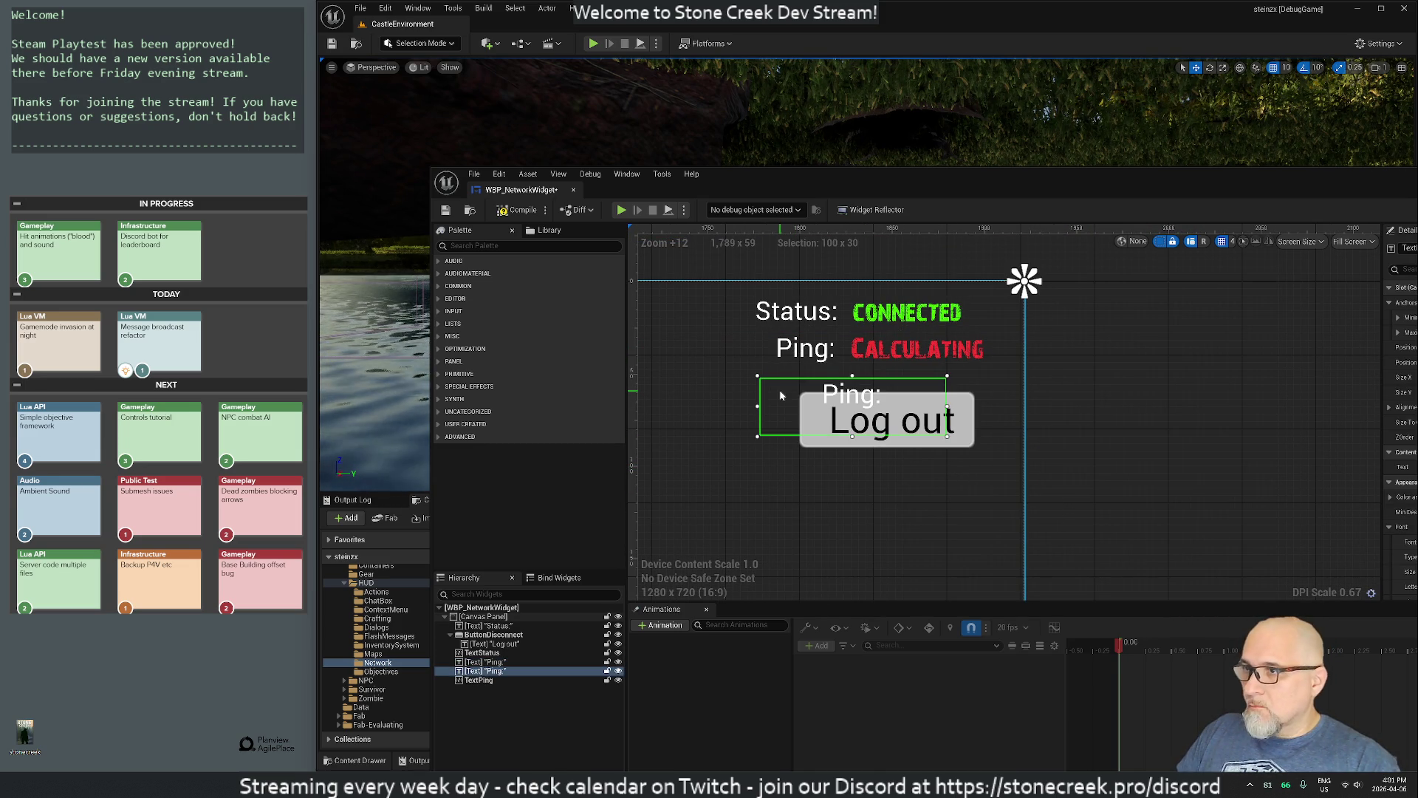
{"action": "mouse_move", "coordinate": [829, 389]}
{"action": "left_mouse_down"}
{"action": "mouse_move", "coordinate": [807, 476]}
{"action": "mouse_move", "coordinate": [907, 476]}
{"action": "mouse_move", "coordinate": [857, 455]}
{"action": "mouse_move", "coordinate": [879, 468]}
{"action": "mouse_move", "coordinate": [816, 470]}
{"action": "mouse_move", "coordinate": [861, 471]}
{"action": "left_mouse_up"}
{"action": "left_click_drag", "start_coordinate": [883, 518], "coordinate": [884, 496]}
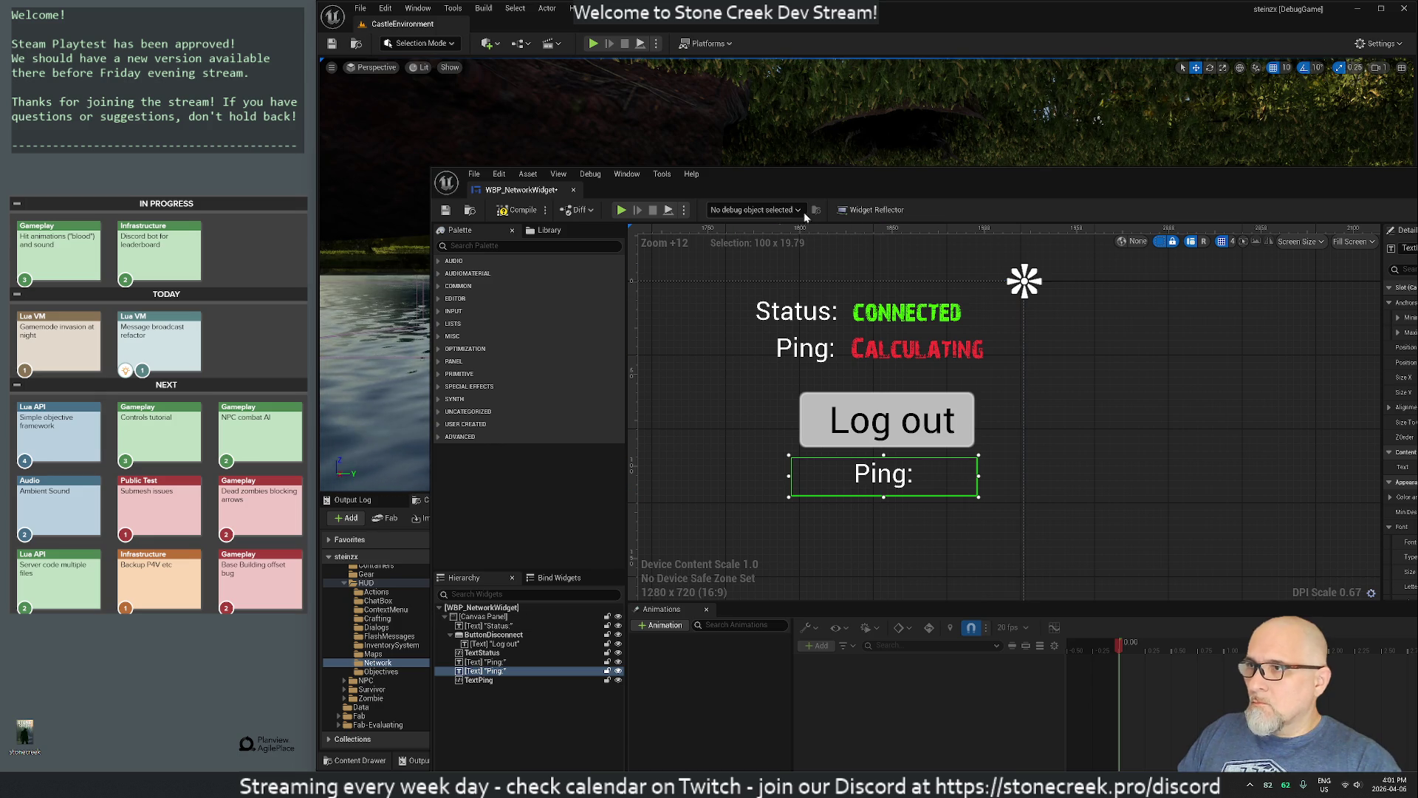
Step: Dock the widget editor as a tab and select the new text element in the hierarchy for renaming
{"action": "left_click_drag", "start_coordinate": [543, 195], "coordinate": [532, 44]}
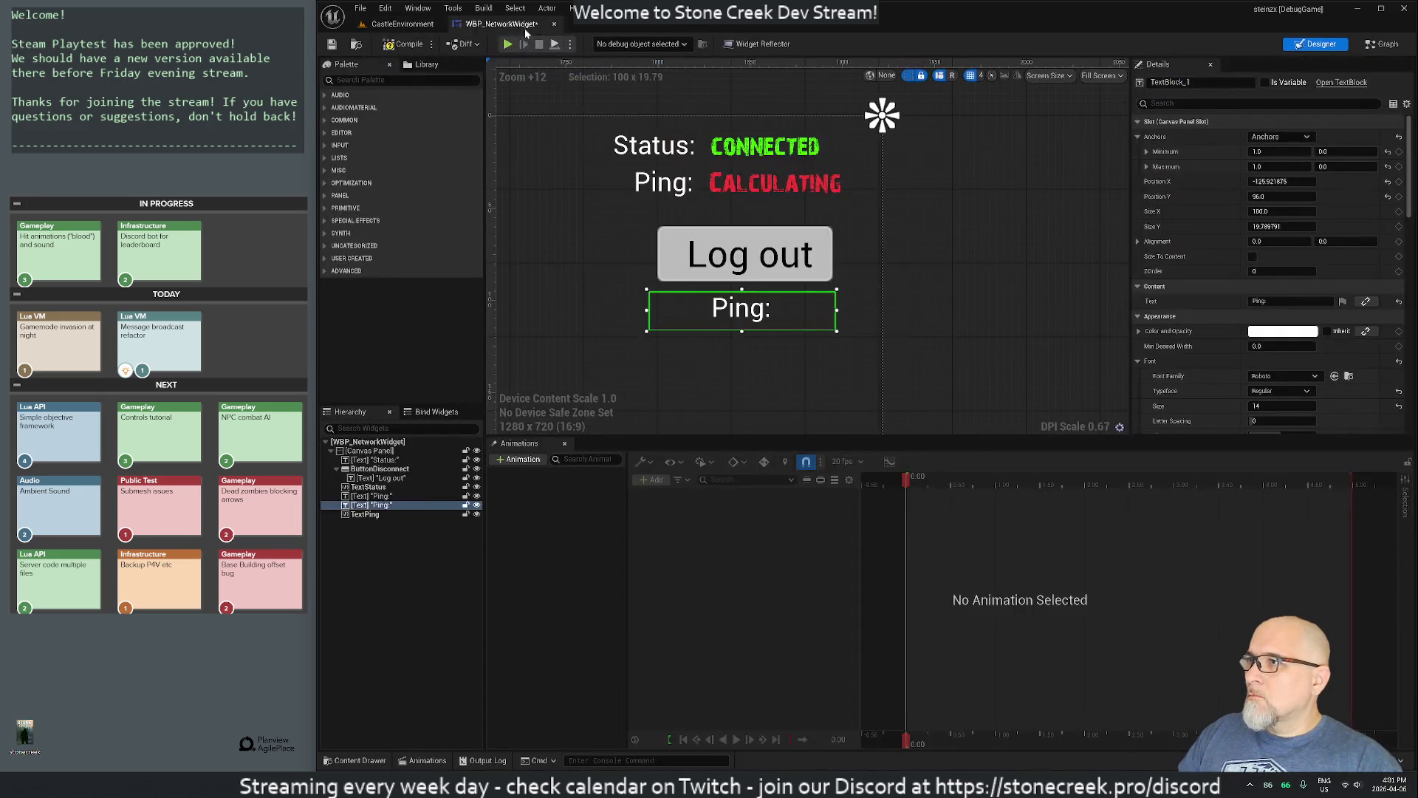
{"action": "left_click", "coordinate": [367, 507]}
{"action": "left_click", "coordinate": [366, 507]}
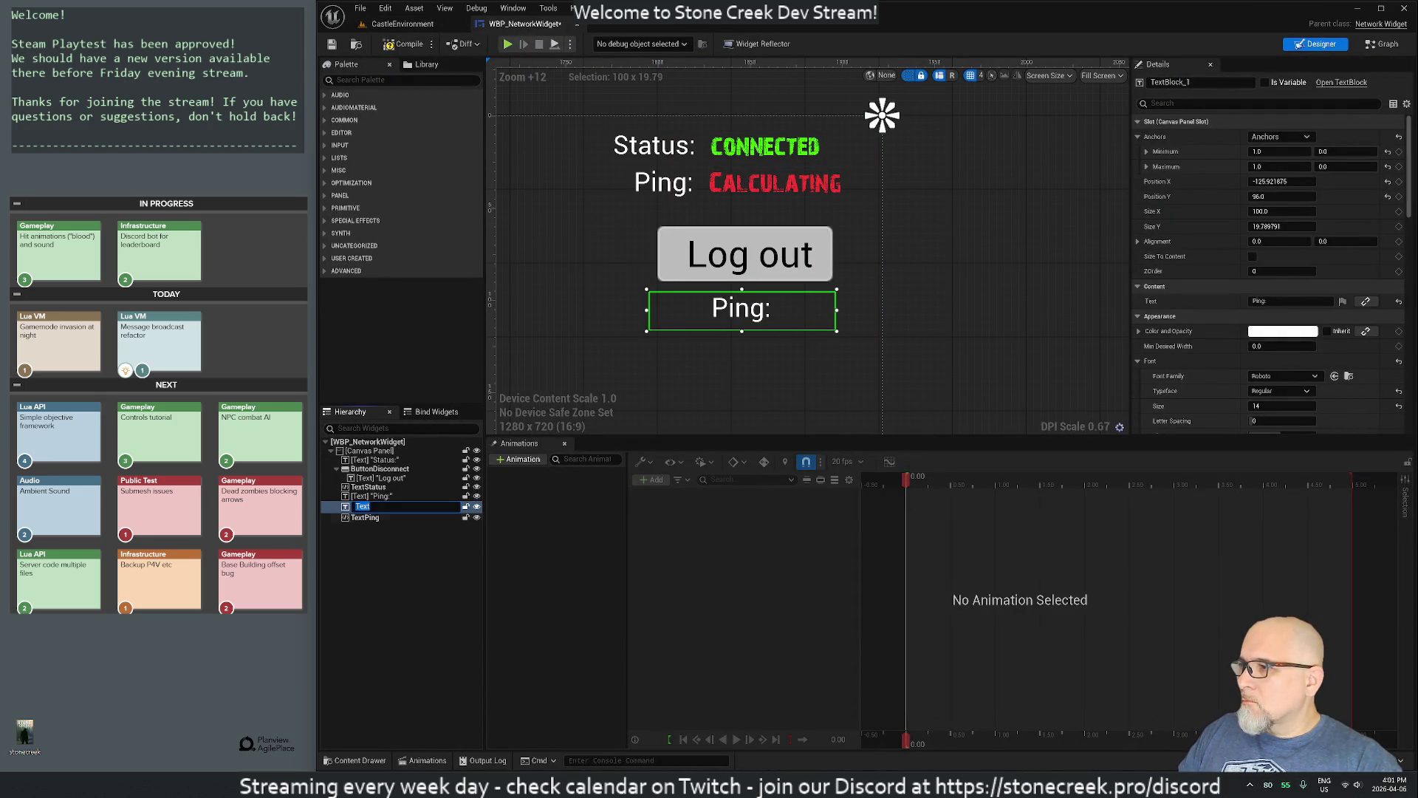
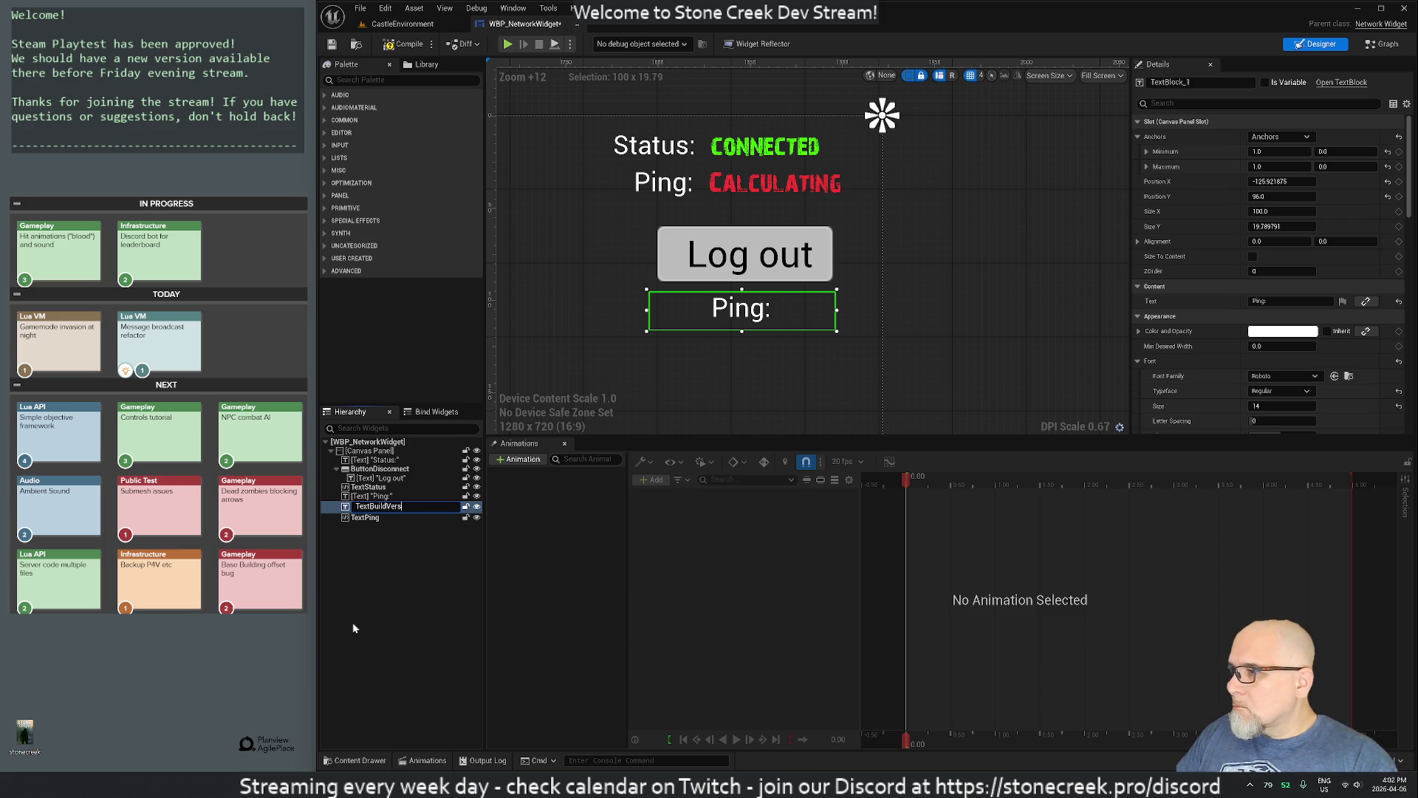
Step: Name the text block TextBuildVersion and change its label text from 'Ping:' to 'Version:'
{"action": "key", "text": "Return"}
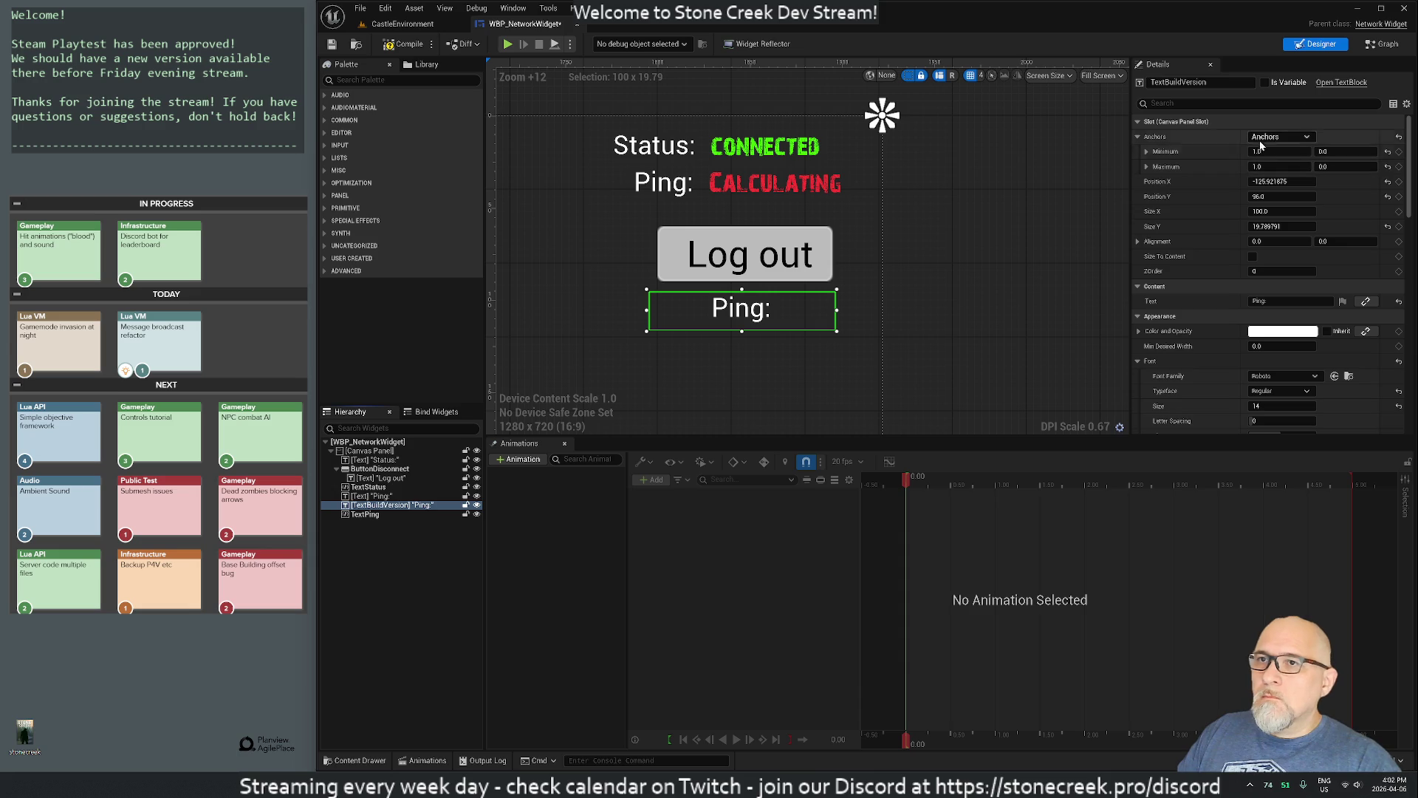
{"action": "left_click", "coordinate": [1289, 301]}
{"action": "type", "text": "Version"}
{"action": "key", "text": "Return"}
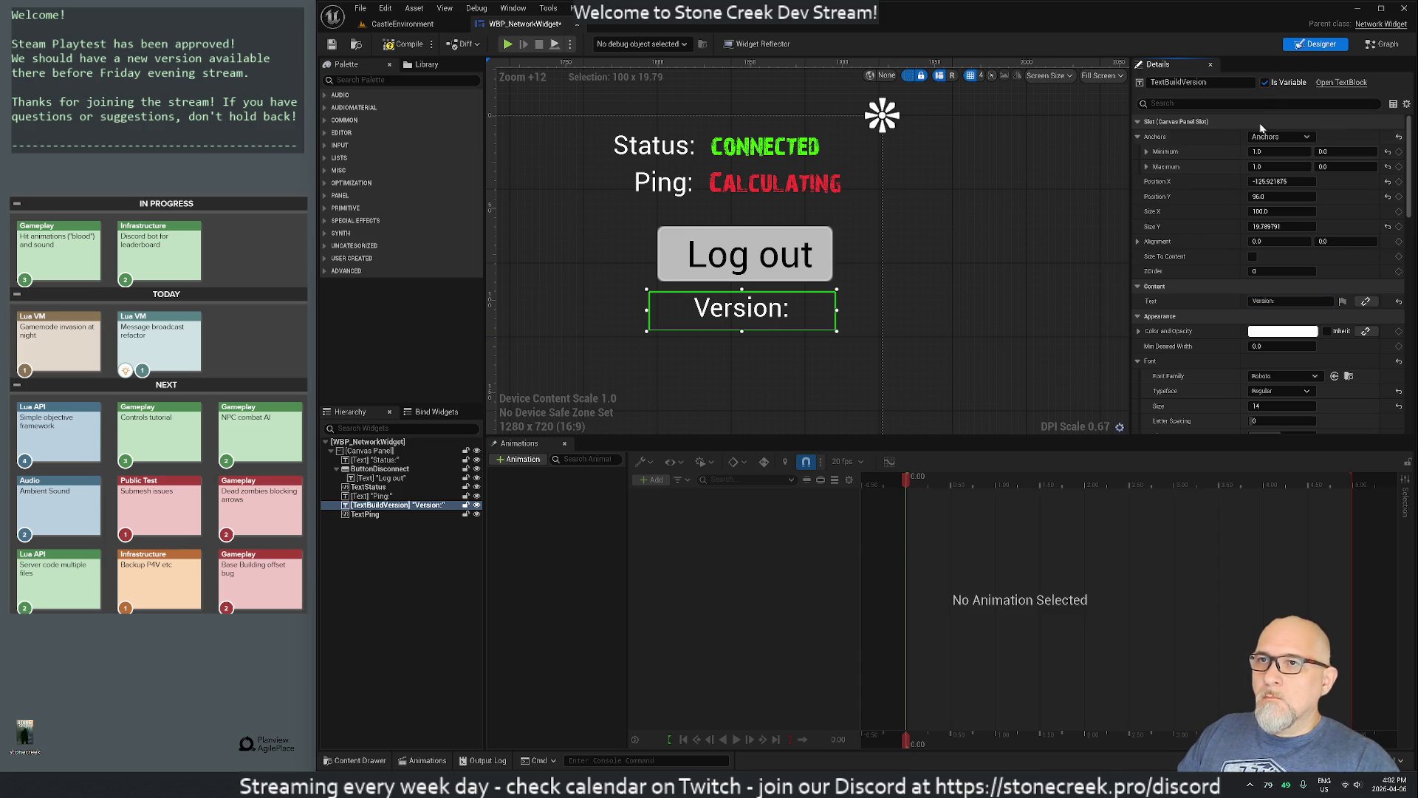
Step: In Rider, jump from NativeConstruct to the NetworkWidget.h header and make it writable
{"action": "key", "text": "alt+Tab"}
{"action": "left_click", "coordinate": [650, 356]}
{"action": "type", "text": ":A"}
{"action": "key", "text": "Return"}
{"action": "key", "text": "p"}
{"action": "key", "text": "Return"}
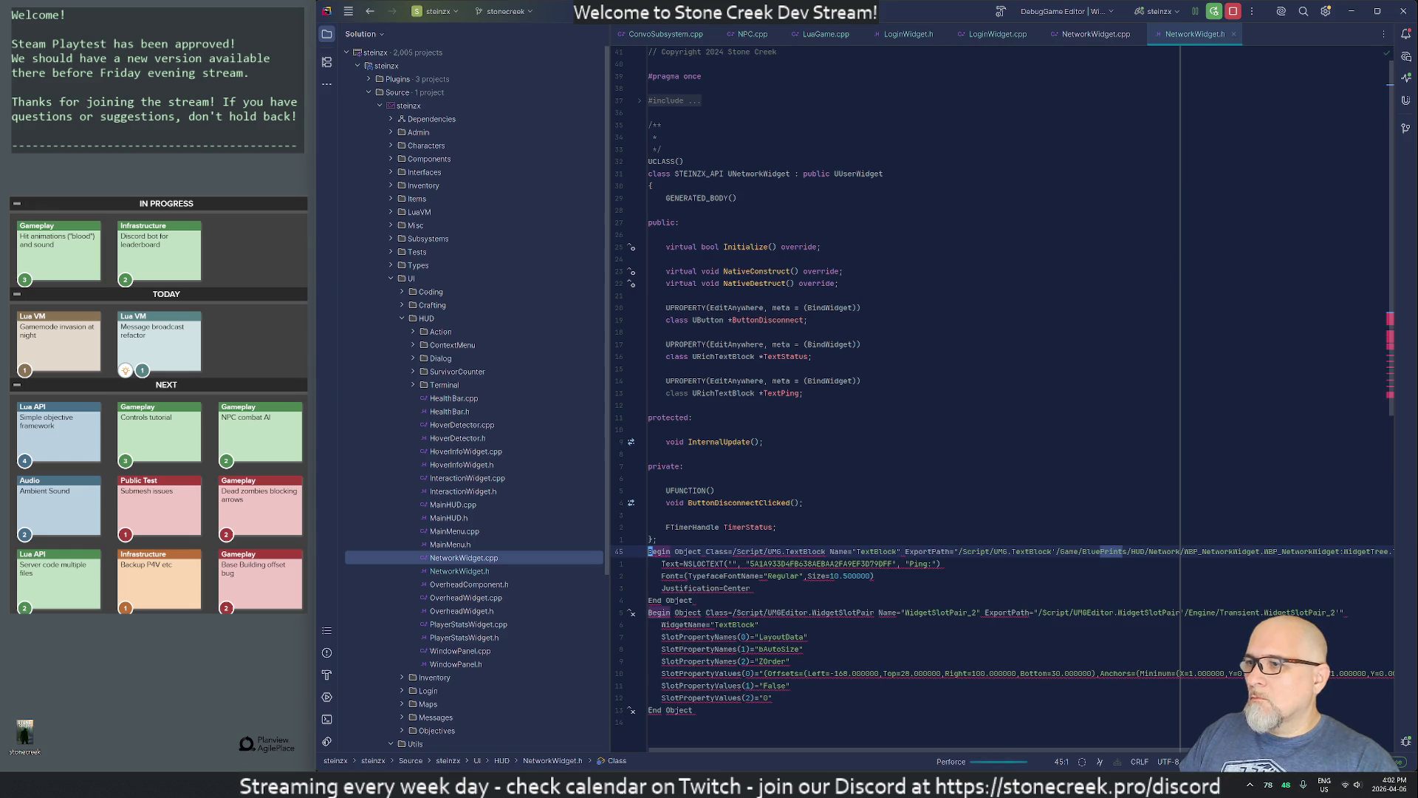
Step: Undo the stray paste and copy the TextGameVersion bound-widget declaration from LoginWidget.h
{"action": "key", "text": "u"}
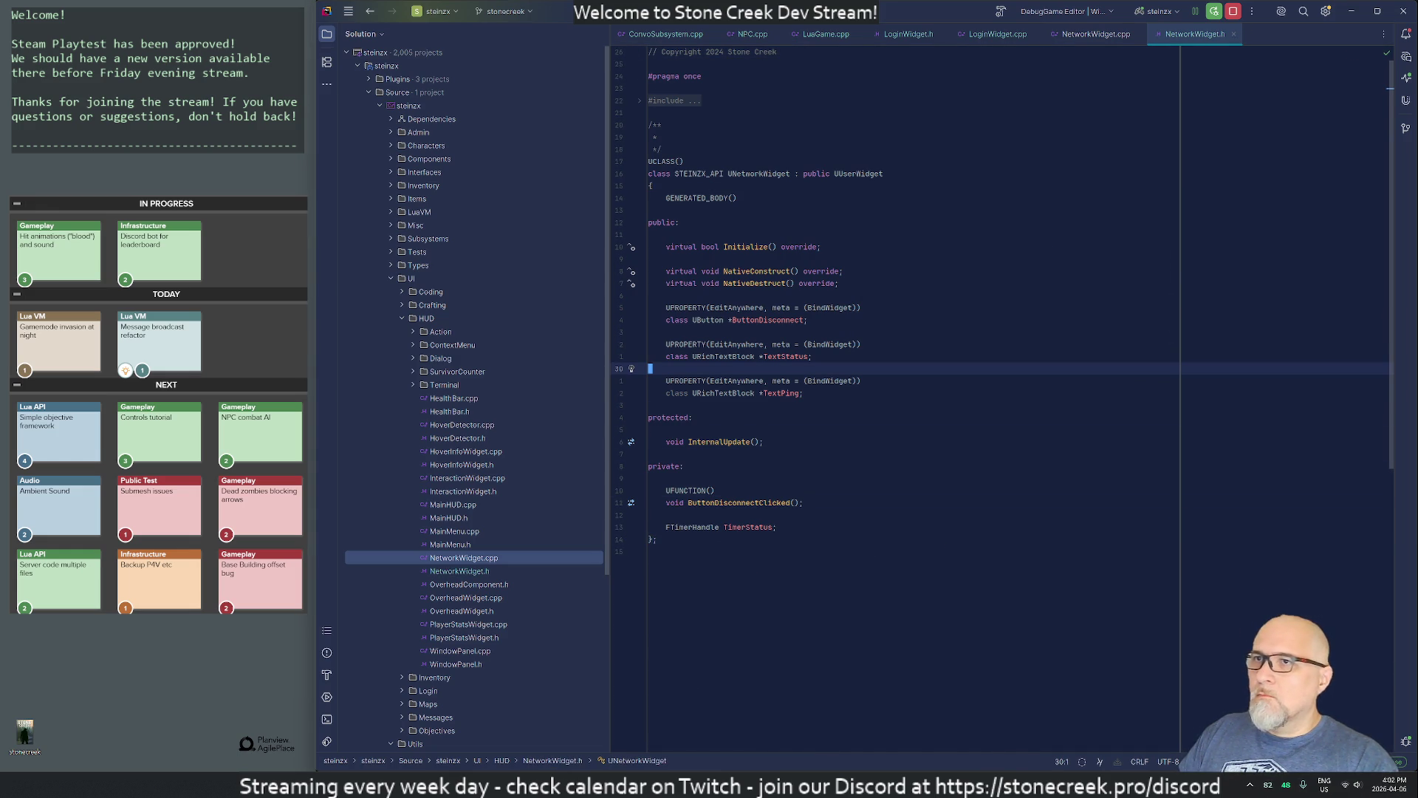
{"action": "key", "text": "ctrl+o"}
{"action": "key", "text": "ctrl+o"}
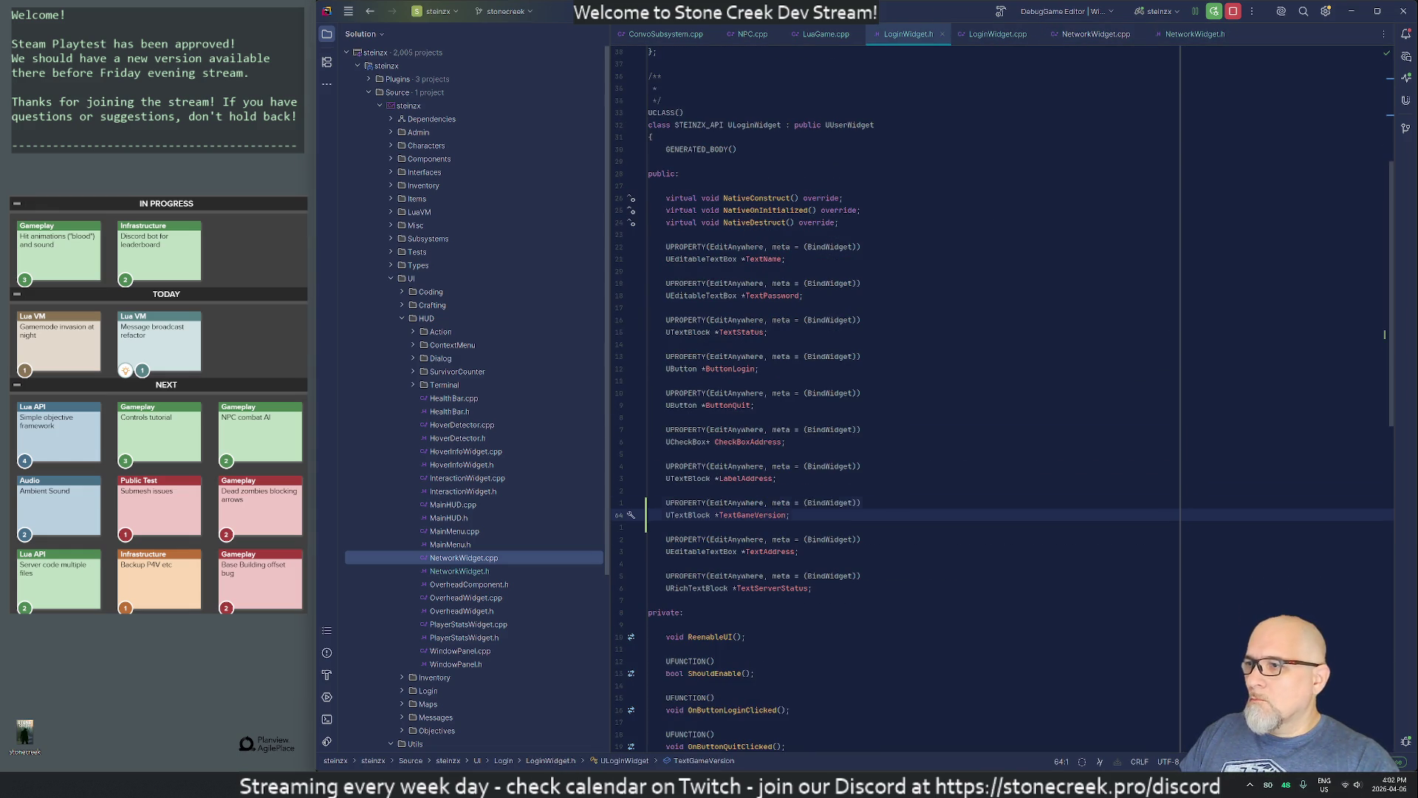
{"action": "left_click", "coordinate": [649, 502]}
{"action": "key", "text": "ctrl+i"}
{"action": "key", "text": "ctrl+i"}
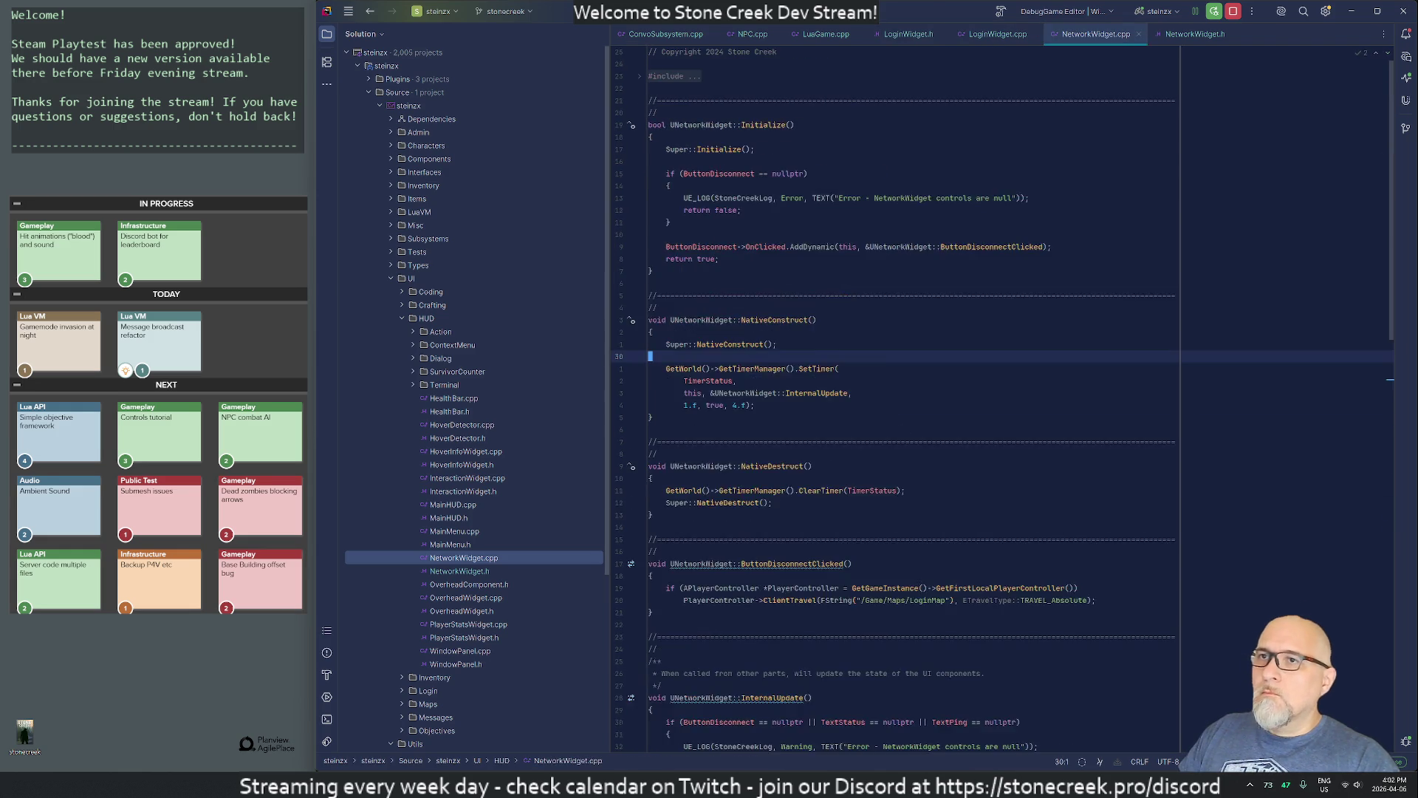
Step: Paste the UPROPERTY(meta=(BindWidget)) UTextBlock declaration below TextPing in NetworkWidget.h
{"action": "key", "text": "Down"}
{"action": "key", "text": "Down"}
{"action": "key", "text": "Down"}
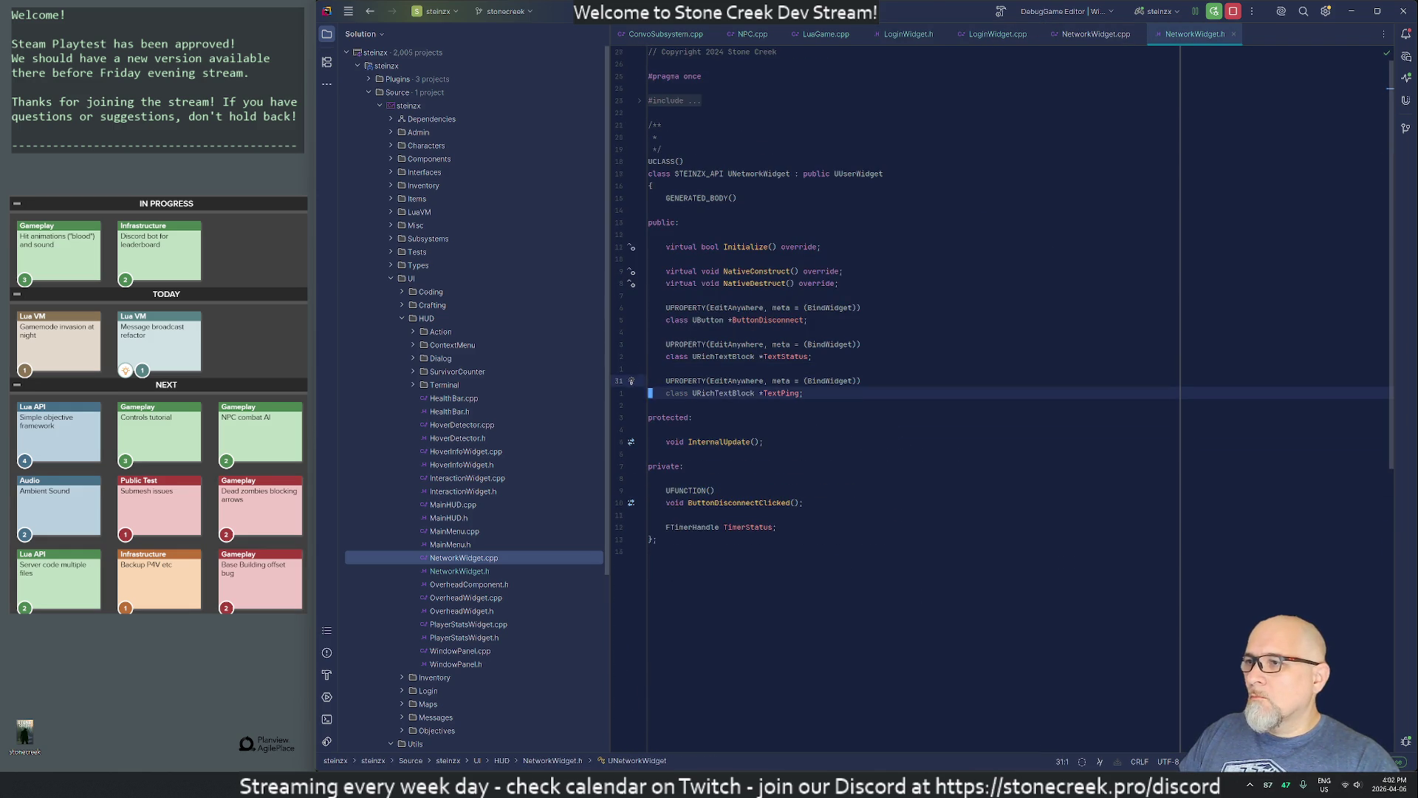
{"action": "key", "text": "Return"}
{"action": "type", "text": "UPROPERTY(EditAnywhere, meta = (BindWidget)) \tUTextBlock *TextGameVersion;"}
{"action": "key", "text": "Up"}
{"action": "key", "text": "End"}
{"action": "key", "text": "Return"}
{"action": "key", "text": "Down"}
{"action": "key", "text": "alt+shift+Up"}
{"action": "key", "text": "Up"}
{"action": "key", "text": "Home"}
{"action": "key", "text": "Down"}
{"action": "key", "text": "Home"}
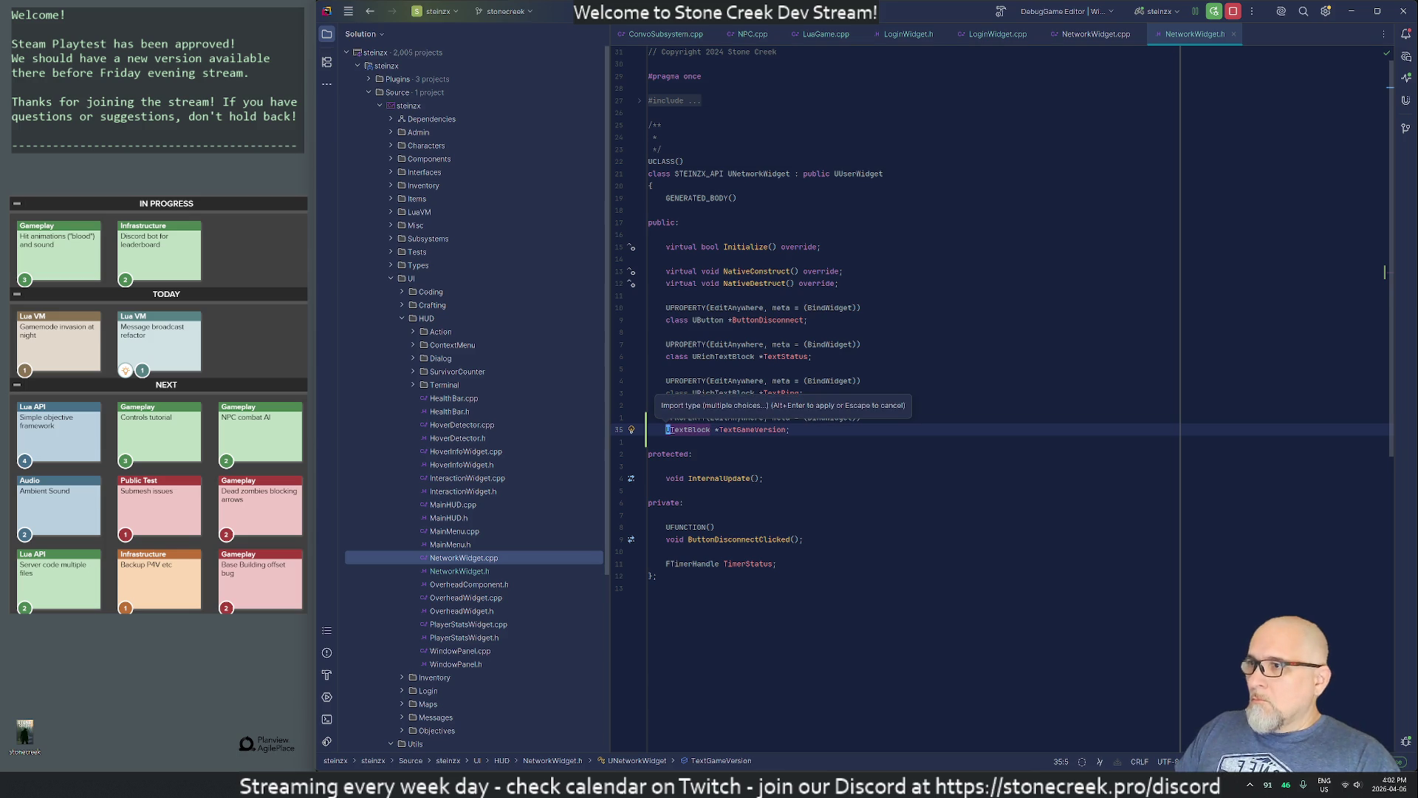
Step: Add forward declarations for UTextBlock, UButton and URichTextBlock, removing the inline class keywords
{"action": "key", "text": "alt+Return"}
{"action": "key", "text": "Return"}
{"action": "key", "text": "Up"}
{"action": "key", "text": "Up"}
{"action": "key", "text": "Up"}
{"action": "key", "text": "Delete"}
{"action": "key", "text": "Delete"}
{"action": "key", "text": "Delete"}
{"action": "key", "text": "Up"}
{"action": "key", "text": "Up"}
{"action": "key", "text": "Up"}
{"action": "key", "text": "Delete"}
{"action": "key", "text": "Delete"}
{"action": "key", "text": "Delete"}
{"action": "key", "text": "Up"}
{"action": "key", "text": "Up"}
{"action": "key", "text": "Up"}
{"action": "key", "text": "Delete"}
{"action": "key", "text": "Delete"}
{"action": "key", "text": "Delete"}
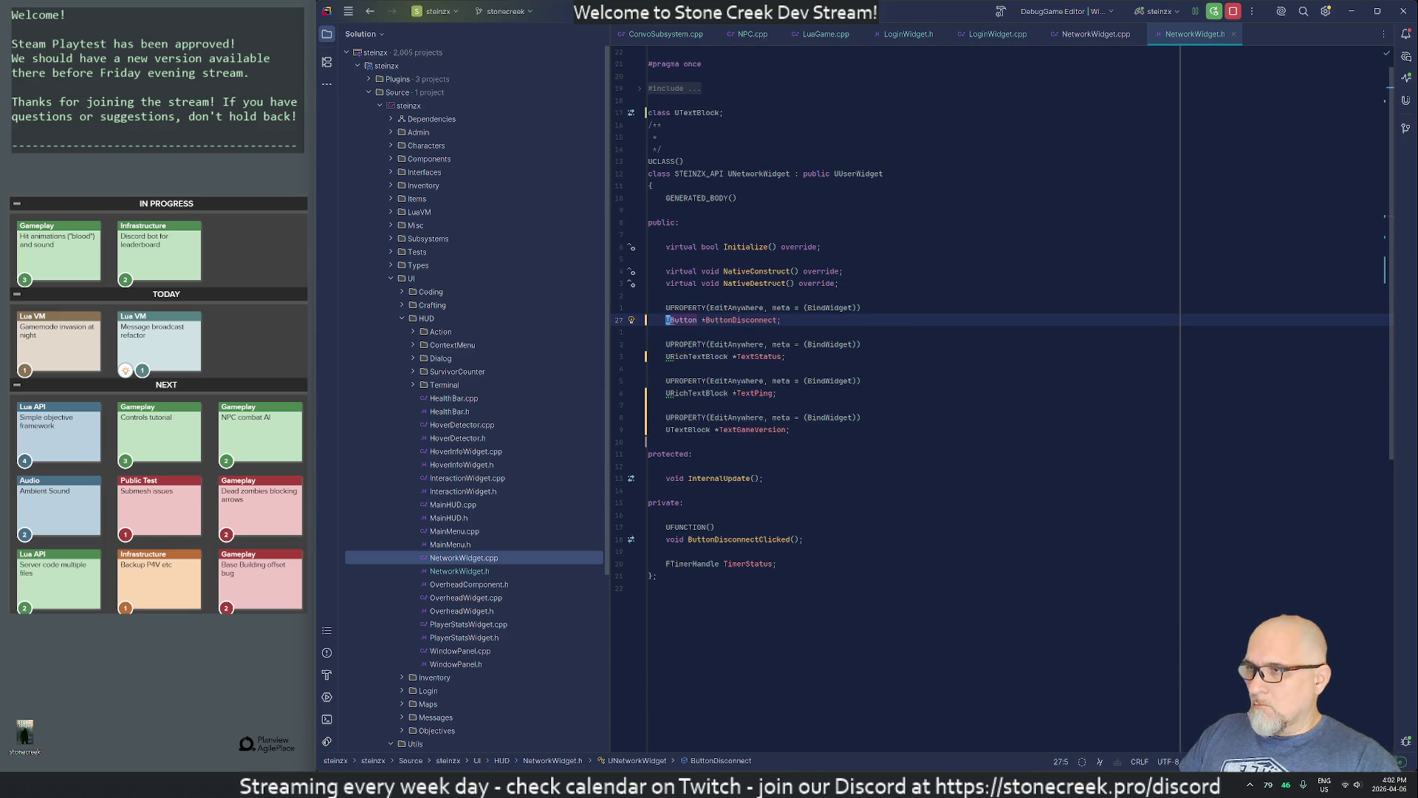
{"action": "key", "text": "alt+Return"}
{"action": "key", "text": "Return"}
{"action": "key", "text": "Down"}
{"action": "key", "text": "Down"}
{"action": "key", "text": "Down"}
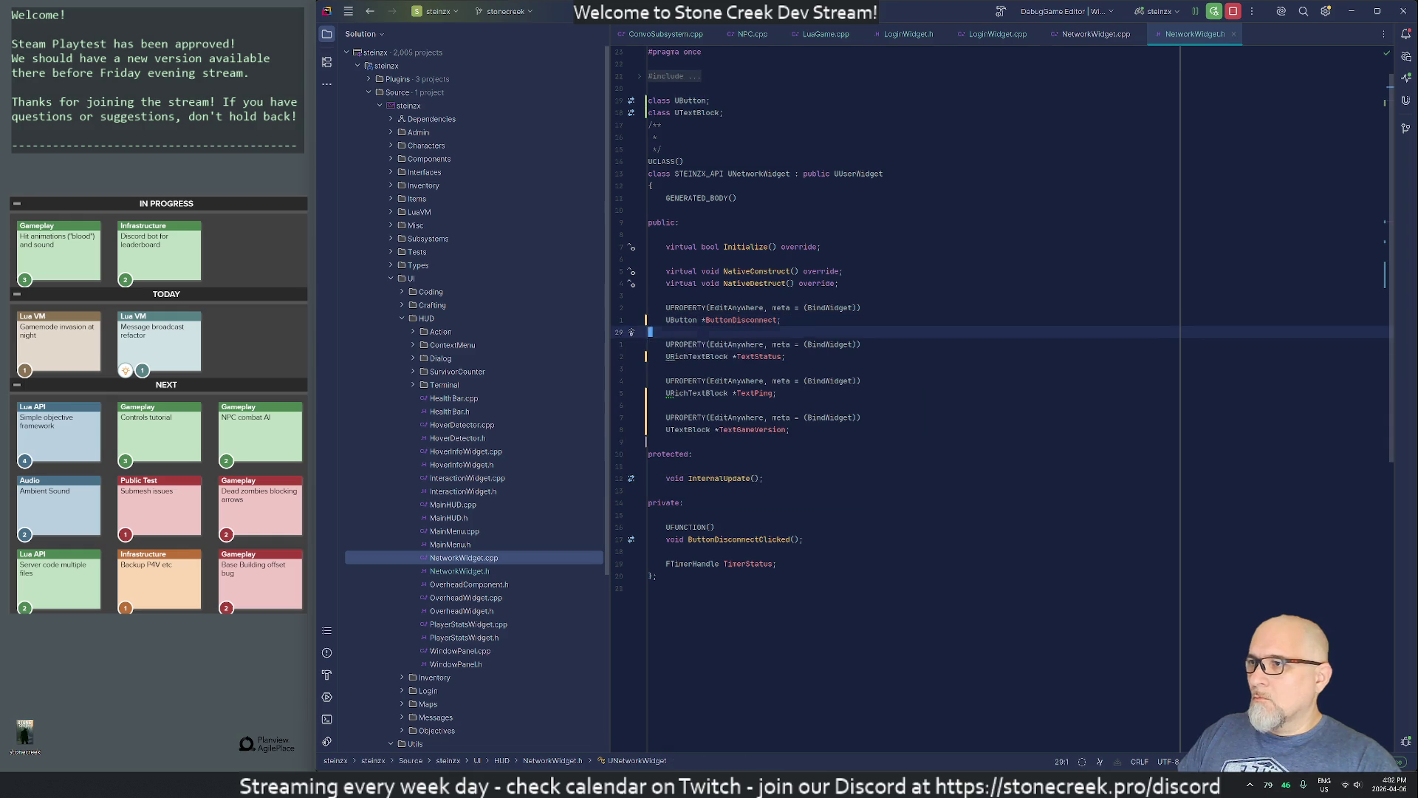
{"action": "key", "text": "alt+Return"}
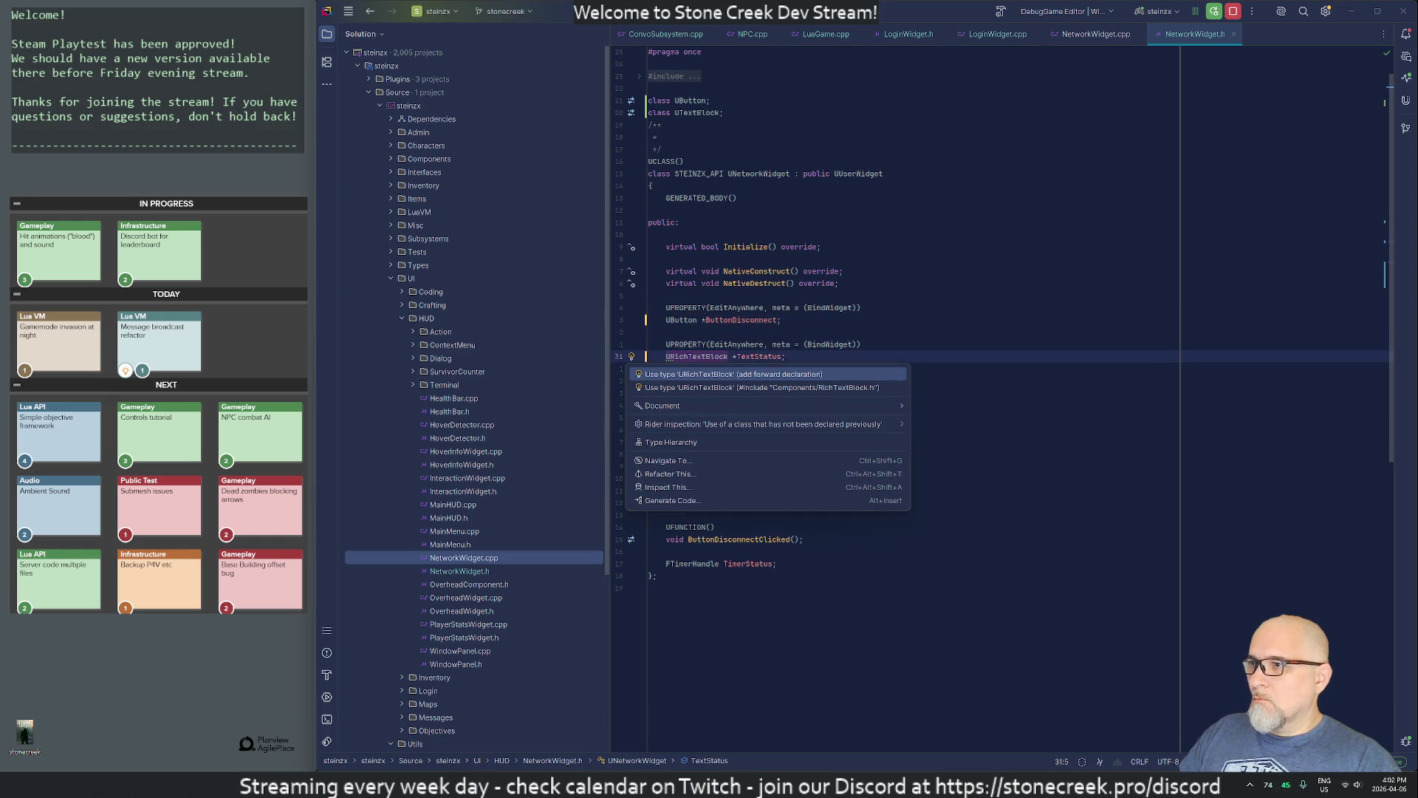
{"action": "key", "text": "Return"}
Step: Separate the forward declarations with a blank line and rename the property to TextBuildVersion
{"action": "left_click", "coordinate": [650, 368]}
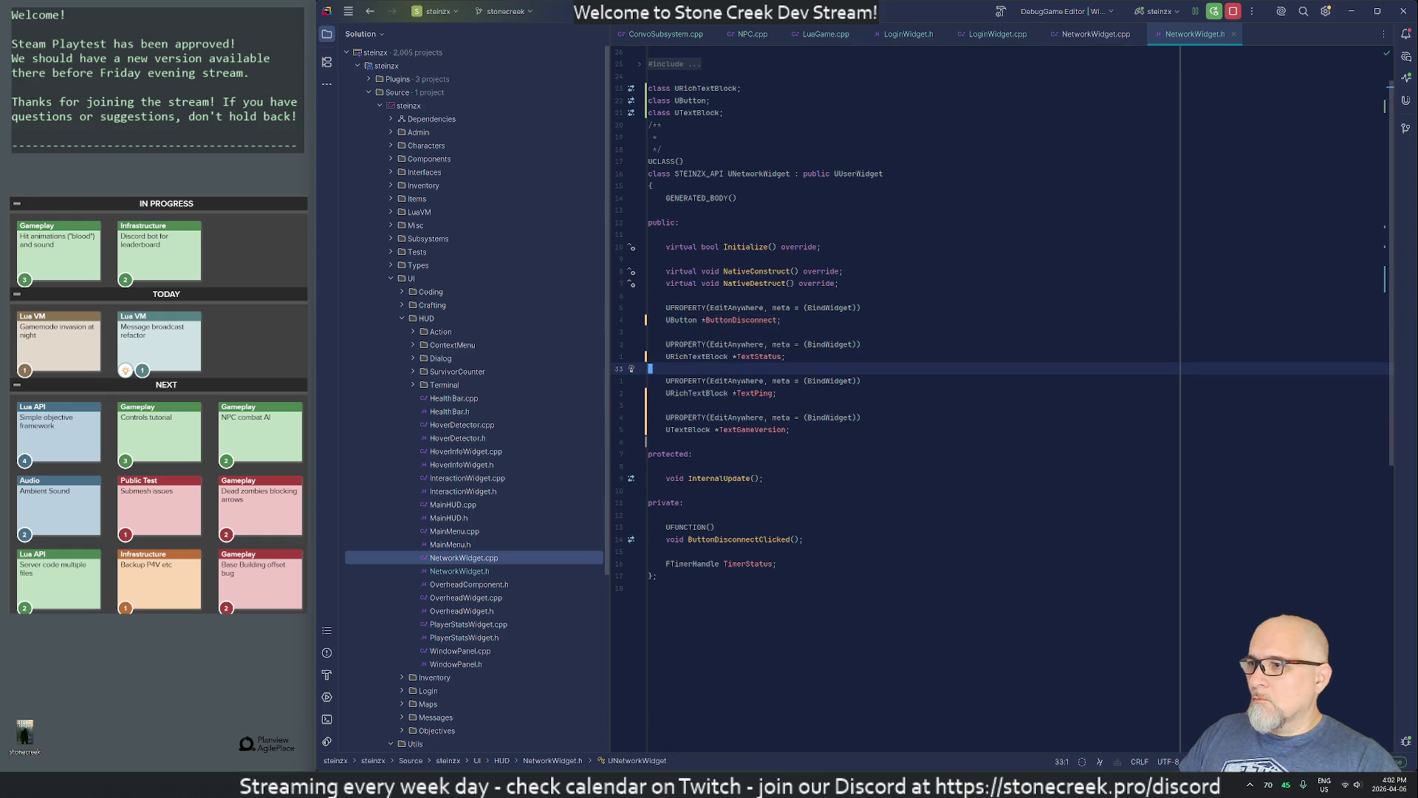
{"action": "key", "text": "Up"}
{"action": "key", "text": "Up"}
{"action": "key", "text": "Up"}
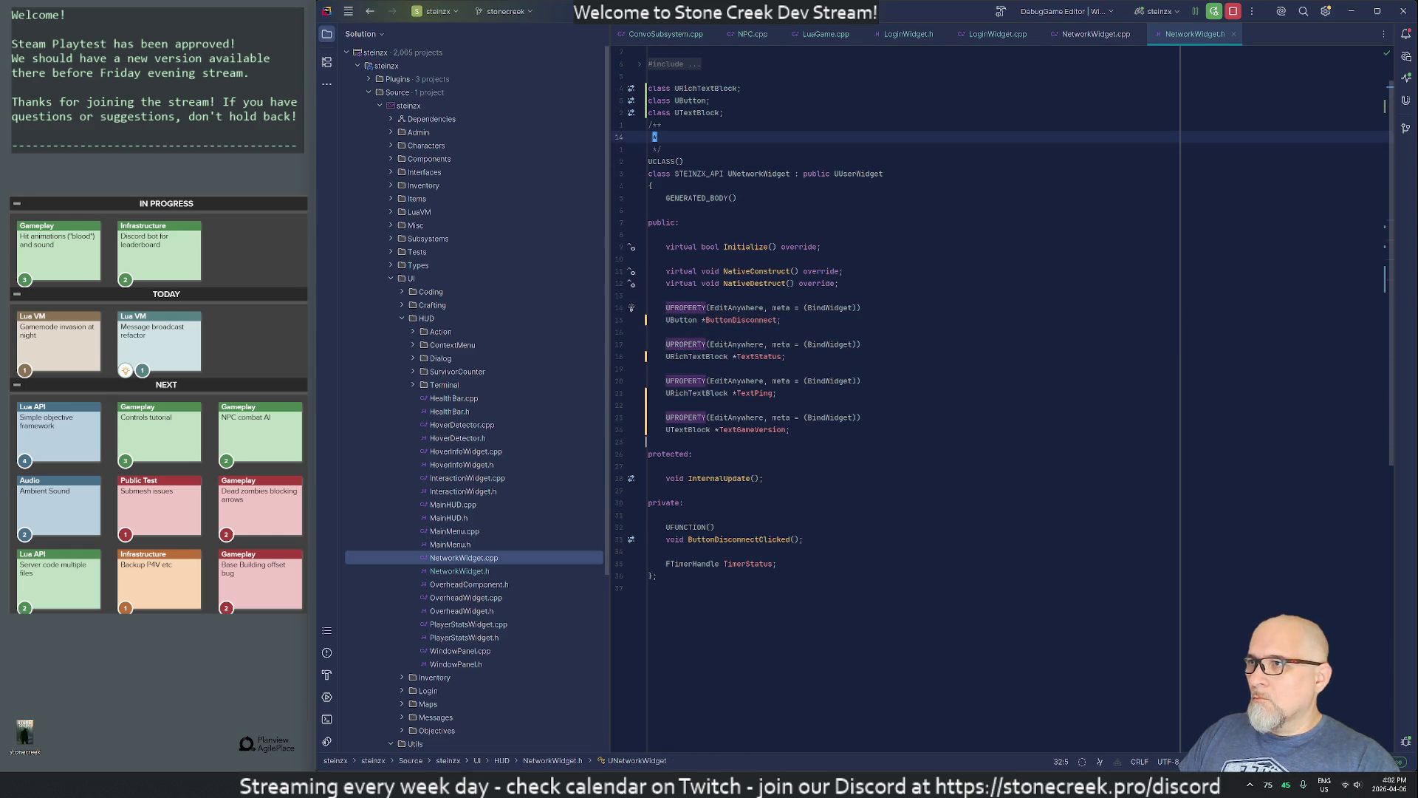
{"action": "key", "text": "shift+Return"}
{"action": "key", "text": "Down"}
{"action": "key", "text": "Down"}
{"action": "key", "text": "Down"}
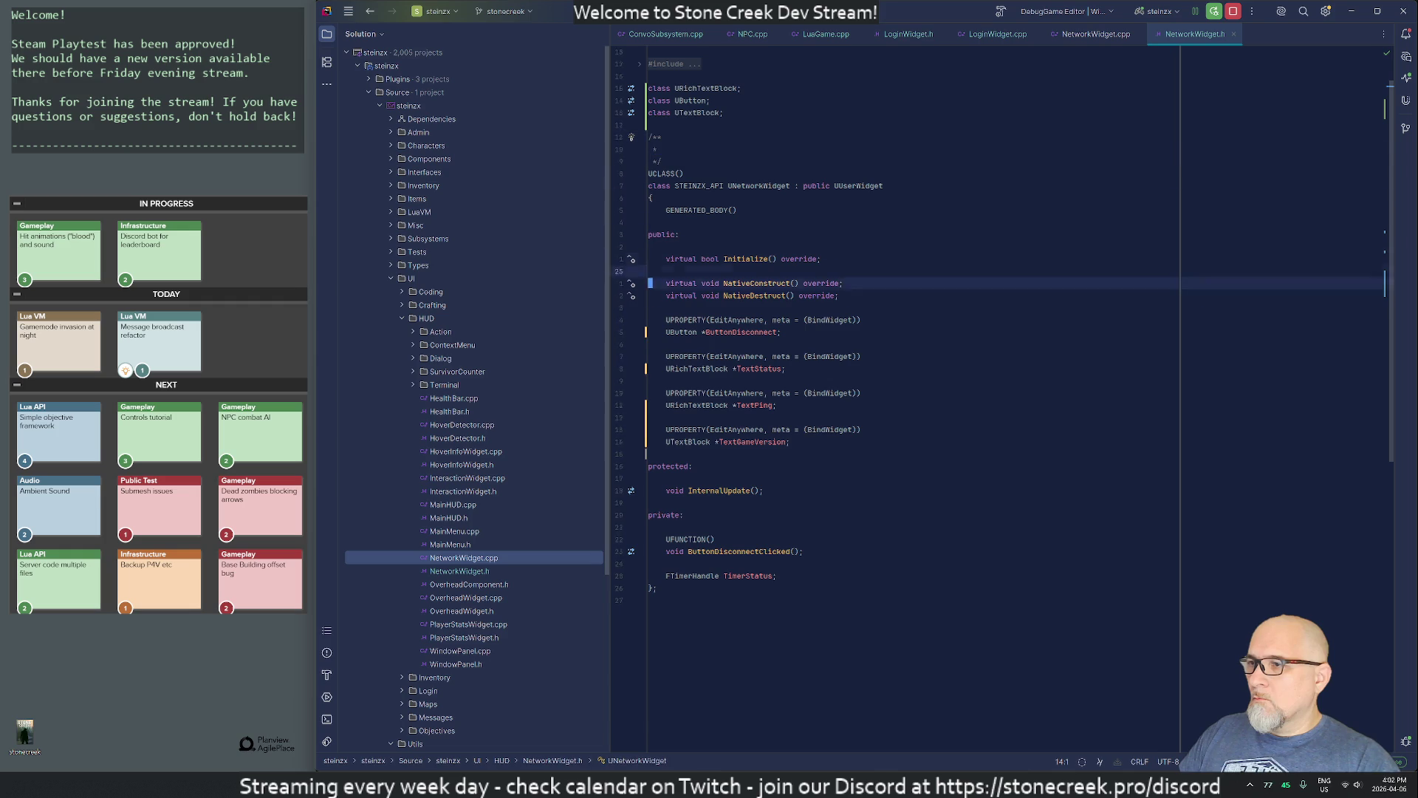
{"action": "key", "text": "ctrl+Right"}
{"action": "key", "text": "ctrl+Right"}
{"action": "key", "text": "ctrl+Right"}
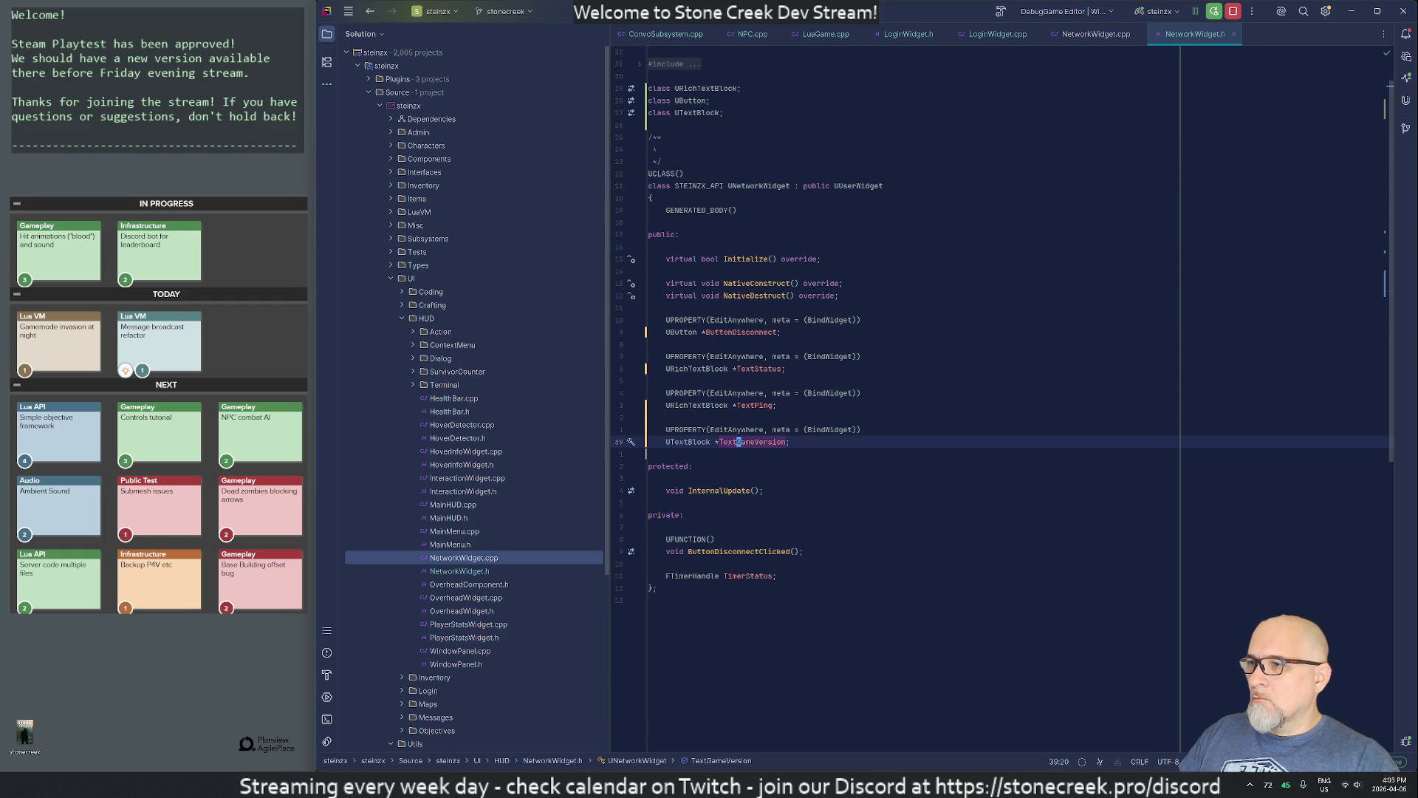
{"action": "type", "text": "Build"}
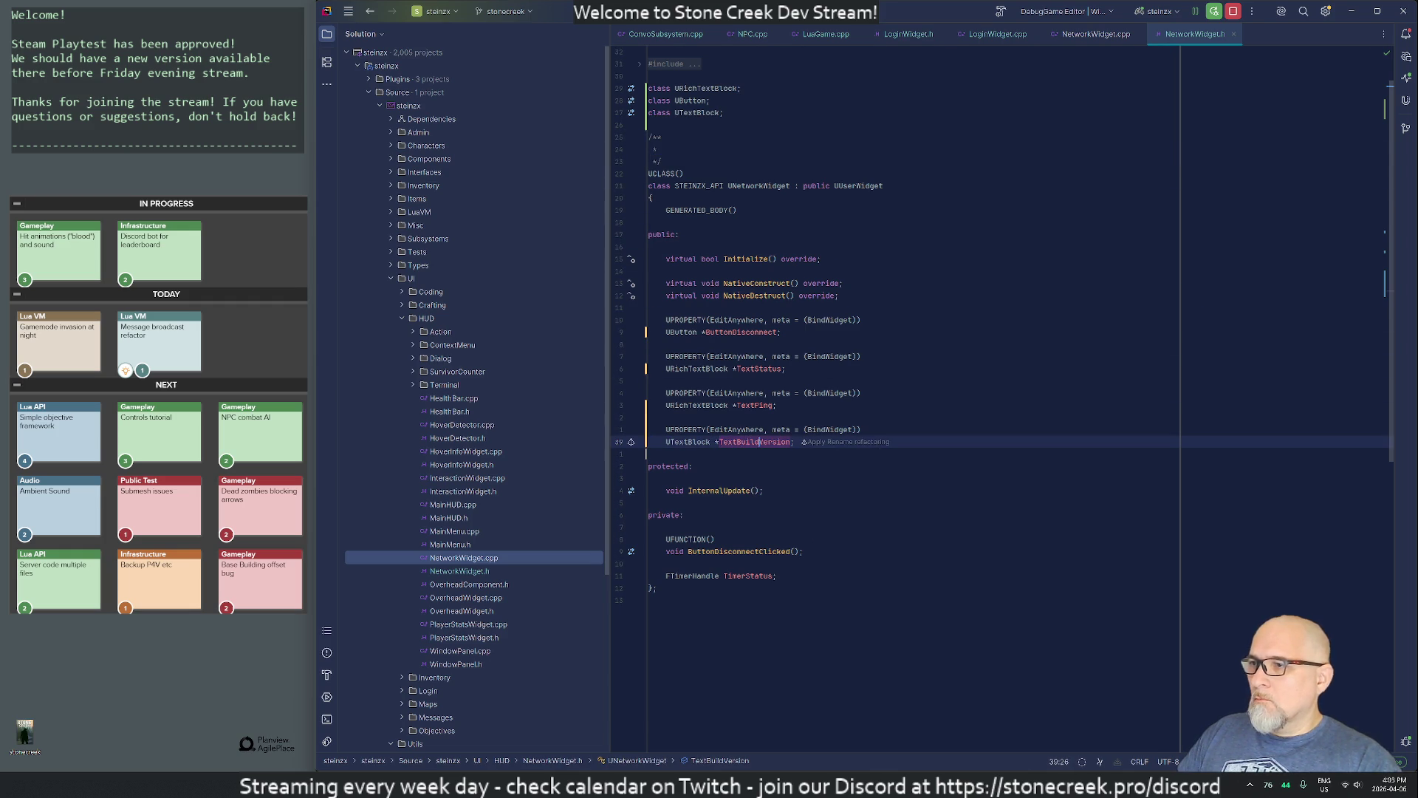
{"action": "key", "text": "ctrl+Tab"}
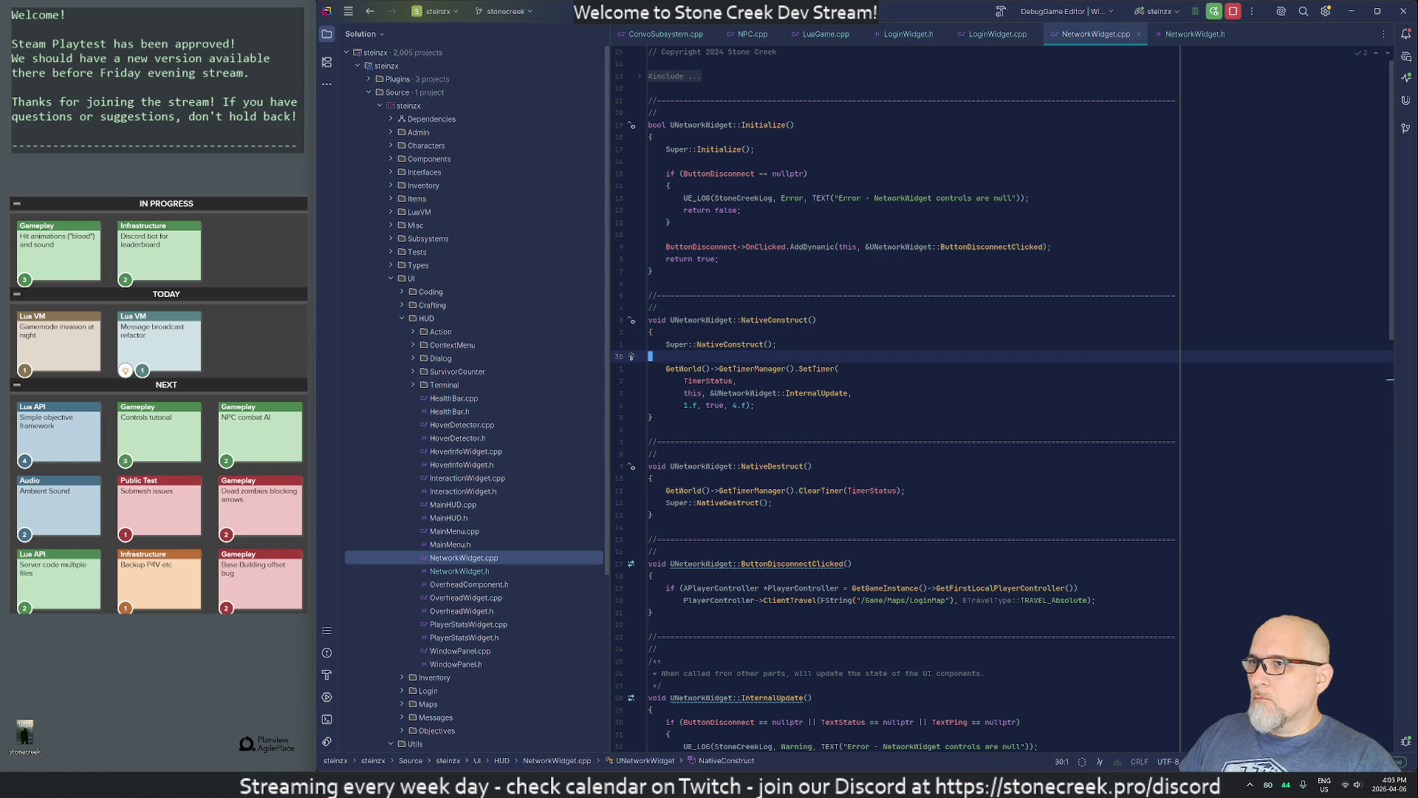
Step: Copy the version-setting lines from LoginWidget.cpp into NativeConstruct after the timer setup
{"action": "key", "text": "ctrl+Tab"}
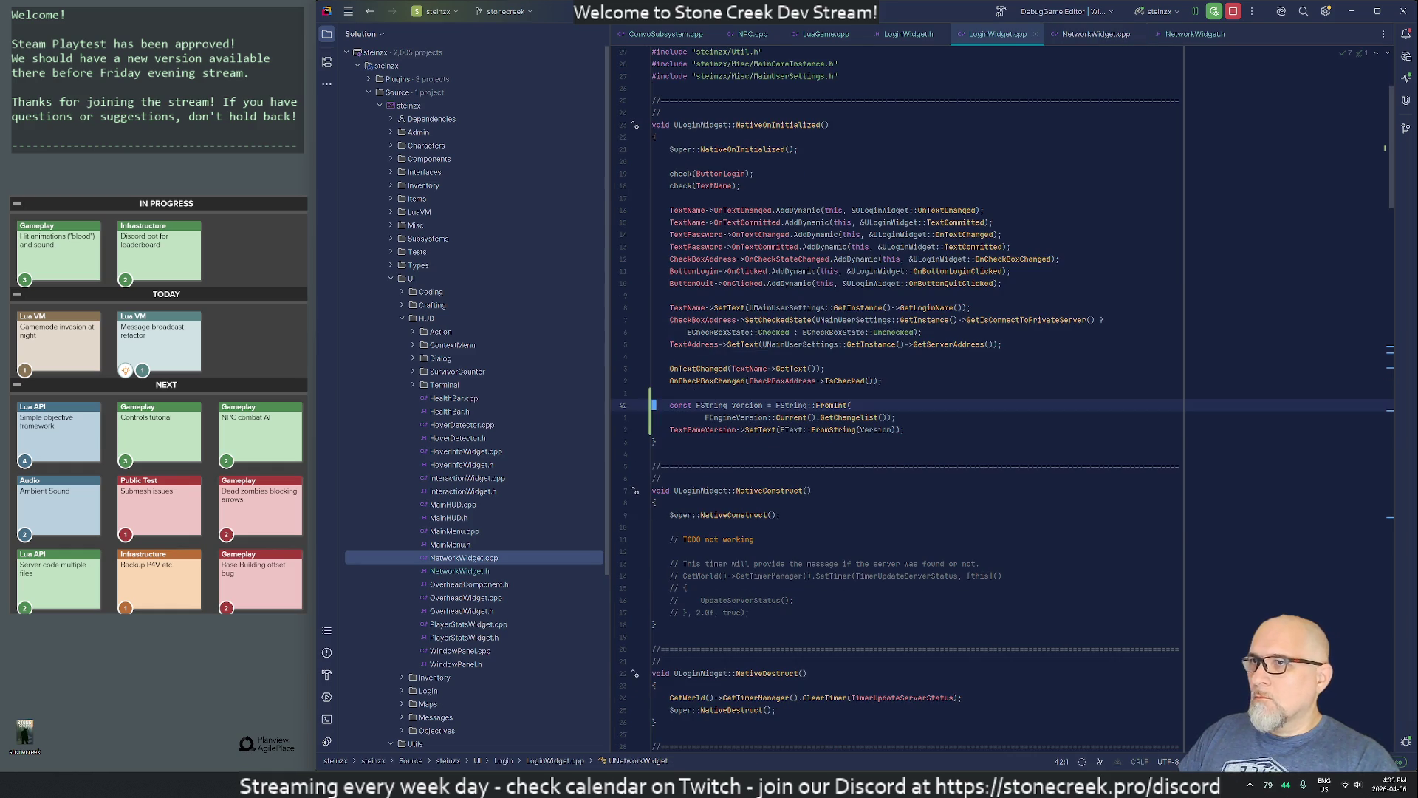
{"action": "key", "text": "shift+Down"}
{"action": "key", "text": "shift+Down"}
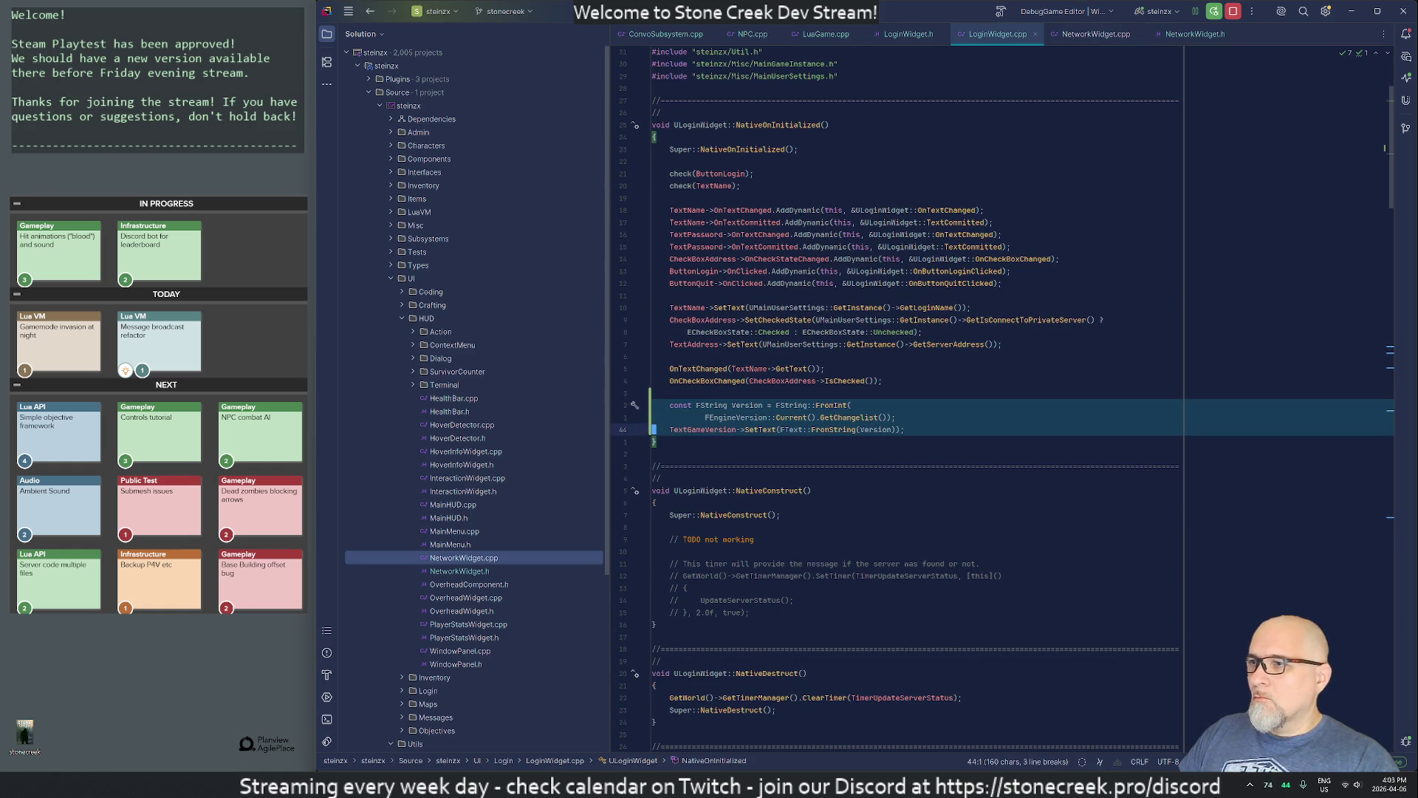
{"action": "key", "text": "ctrl+Tab"}
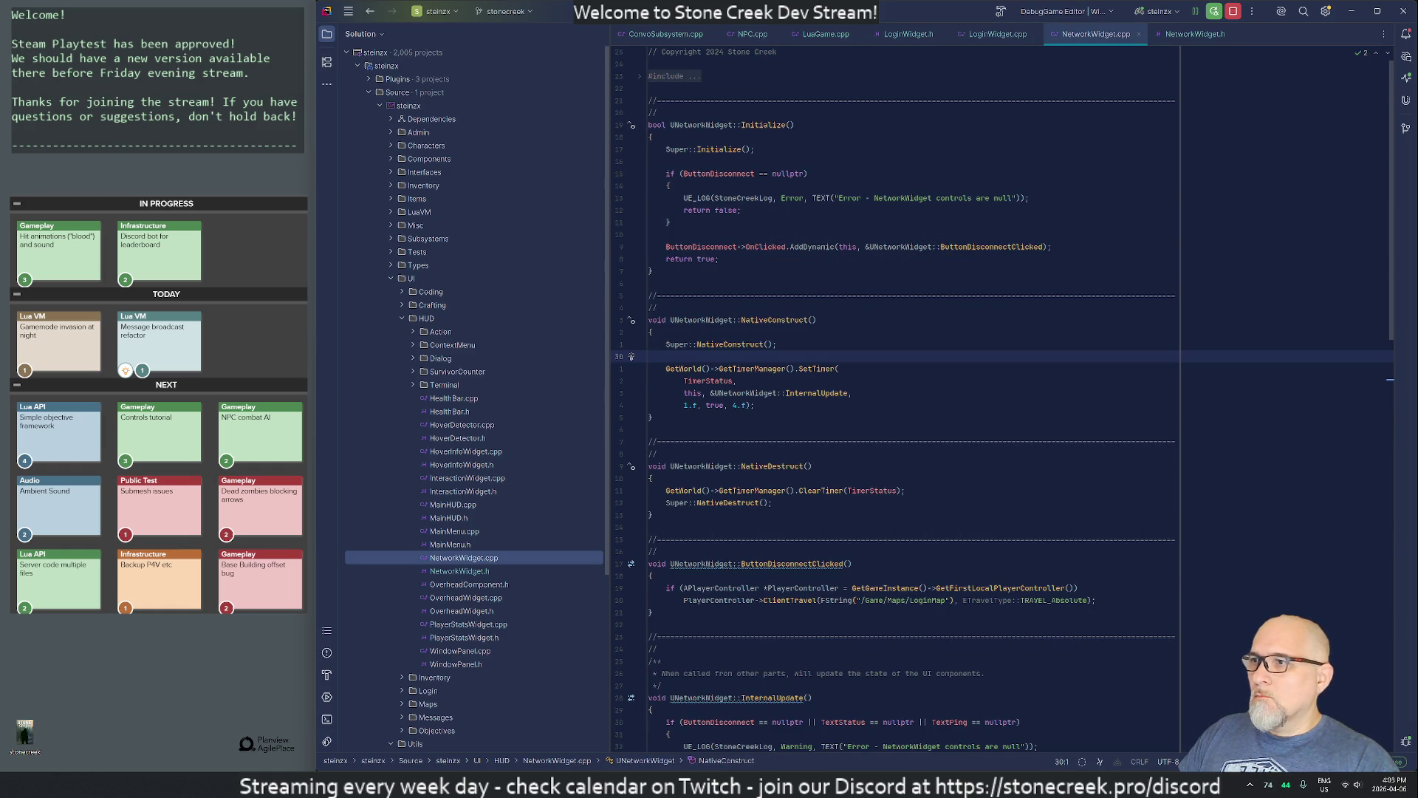
{"action": "key", "text": "Down"}
{"action": "key", "text": "Down"}
{"action": "key", "text": "Down"}
{"action": "key", "text": "Up"}
{"action": "key", "text": "Up"}
{"action": "key", "text": "Up"}
{"action": "key", "text": "Up"}
{"action": "key", "text": "Up"}
{"action": "key", "text": "Up"}
{"action": "key", "text": "Up"}
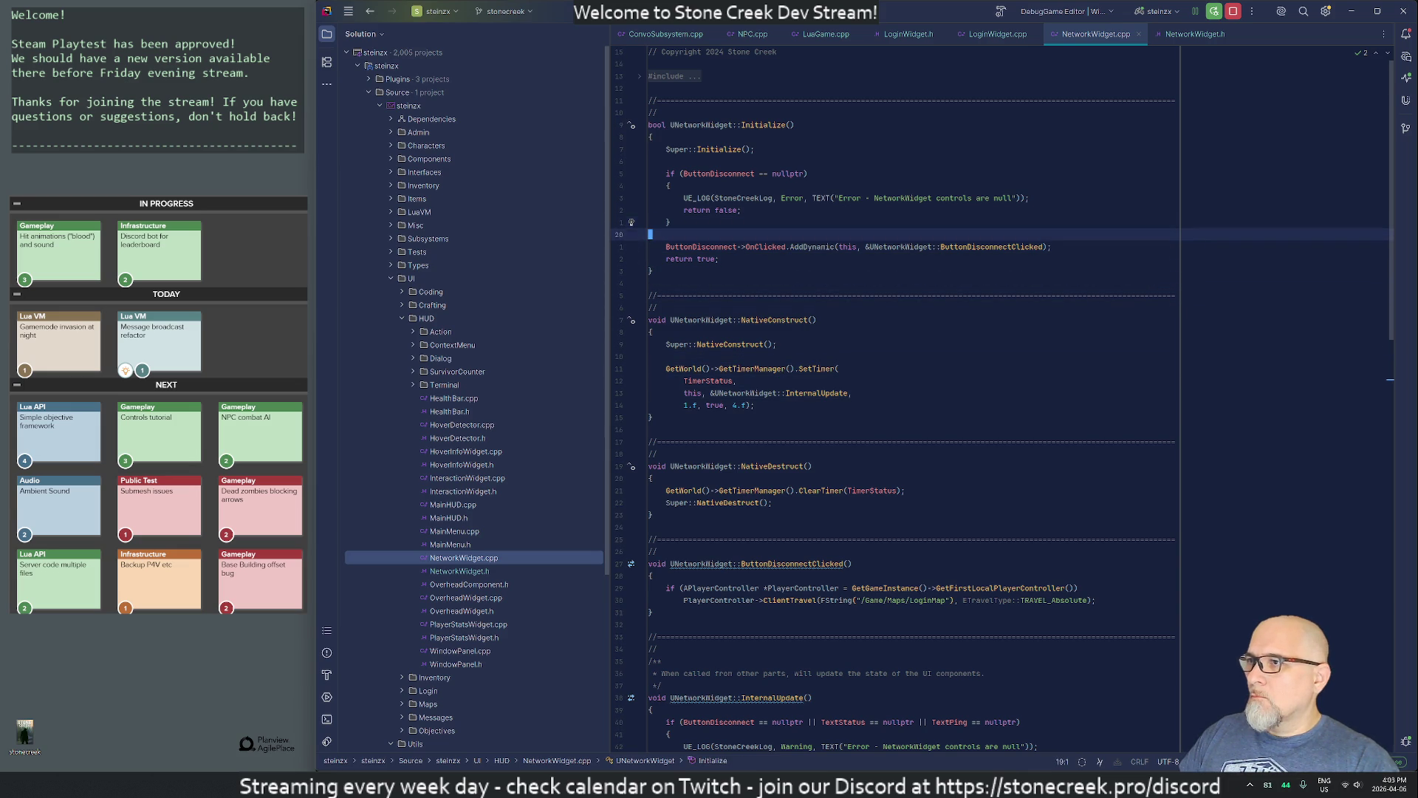
{"action": "key", "text": "Down"}
{"action": "key", "text": "Down"}
{"action": "key", "text": "Down"}
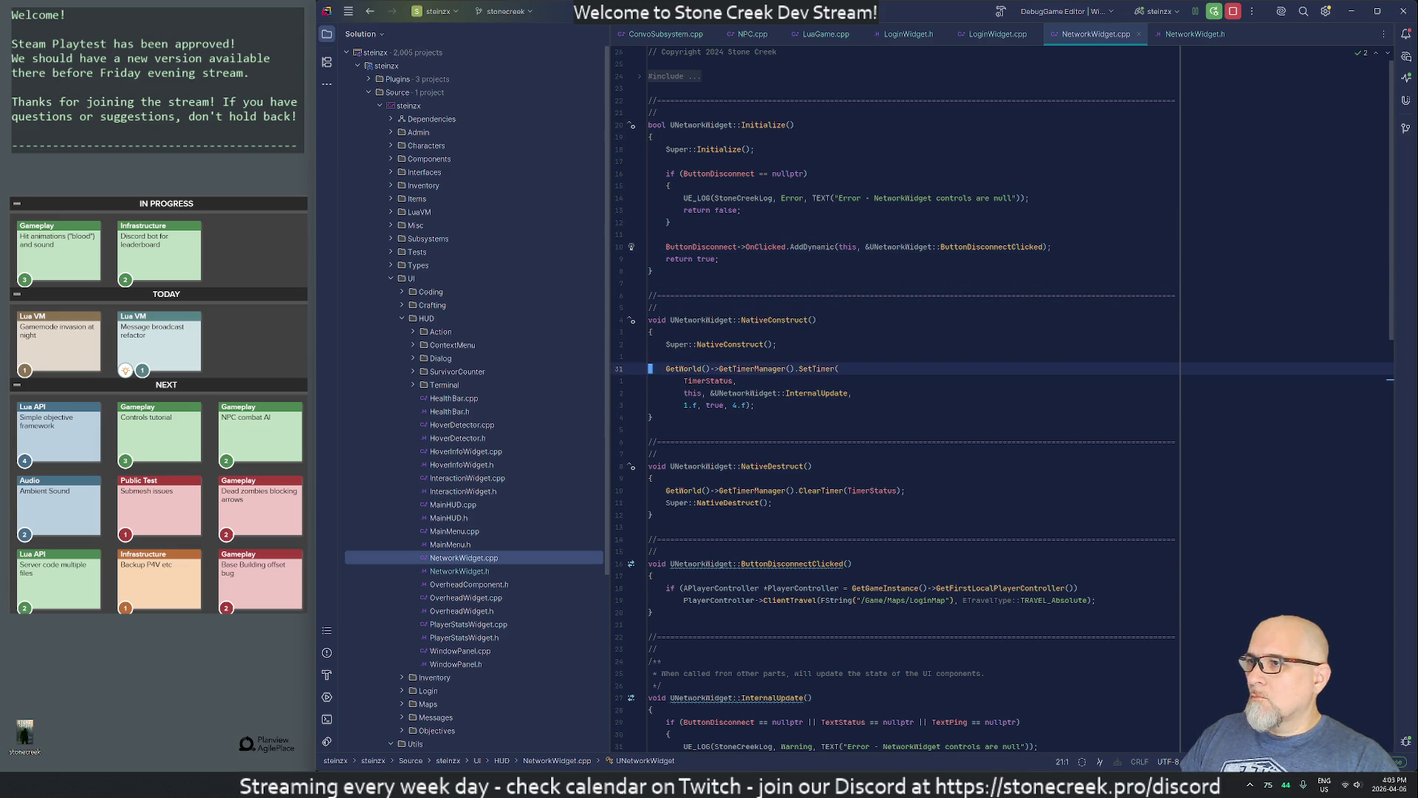
{"action": "key", "text": "ctrl+shift+v"}
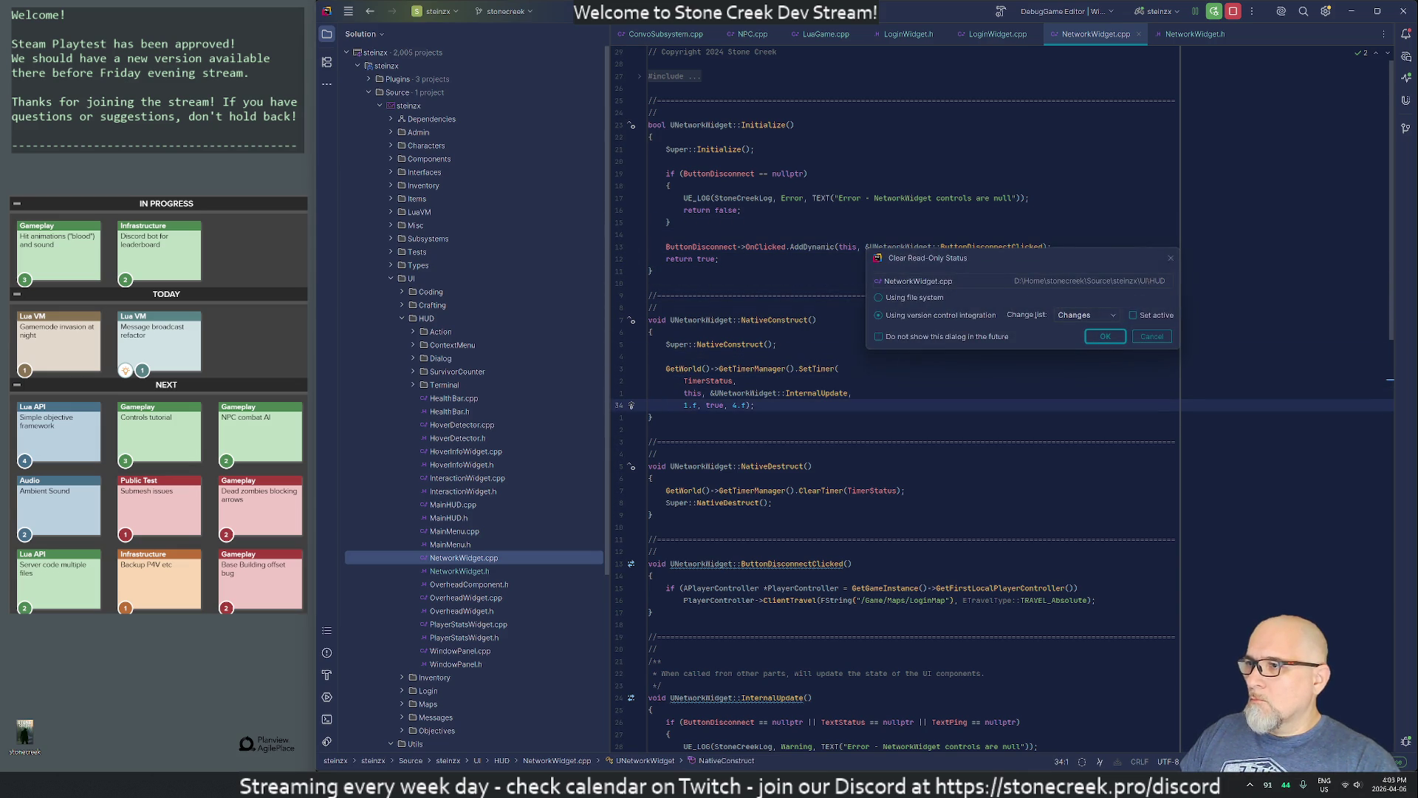
{"action": "key", "text": "Return"}
Step: Rename the pasted widget to TextBuildVersion and add the missing TextBlock include
{"action": "key", "text": "Down"}
{"action": "key", "text": "Down"}
{"action": "key", "text": "Right"}
{"action": "key", "text": "Delete"}
{"action": "key", "text": "Delete"}
{"action": "key", "text": "Delete"}
{"action": "type", "text": "Build"}
{"action": "key", "text": "Escape"}
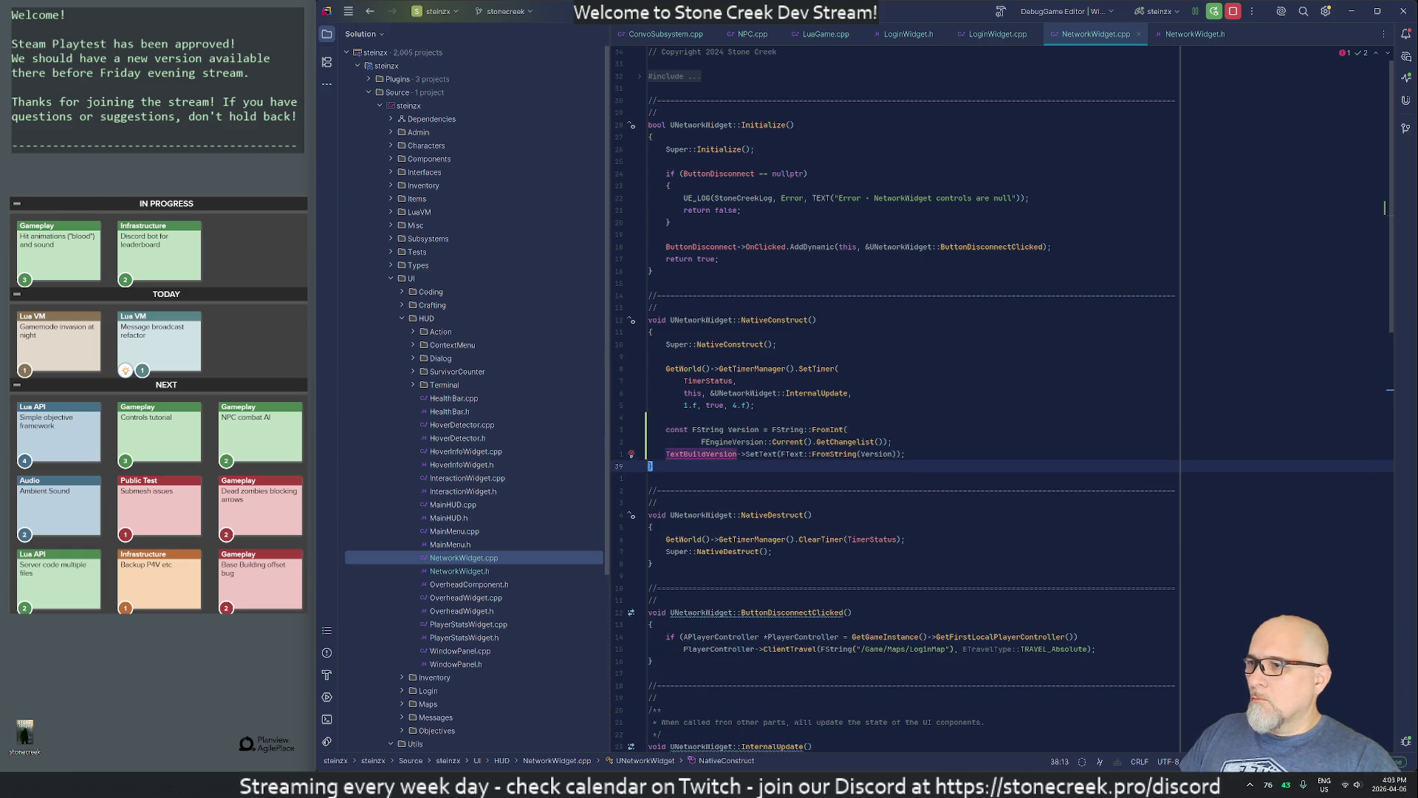
{"action": "key", "text": "alt+Return"}
{"action": "key", "text": "Return"}
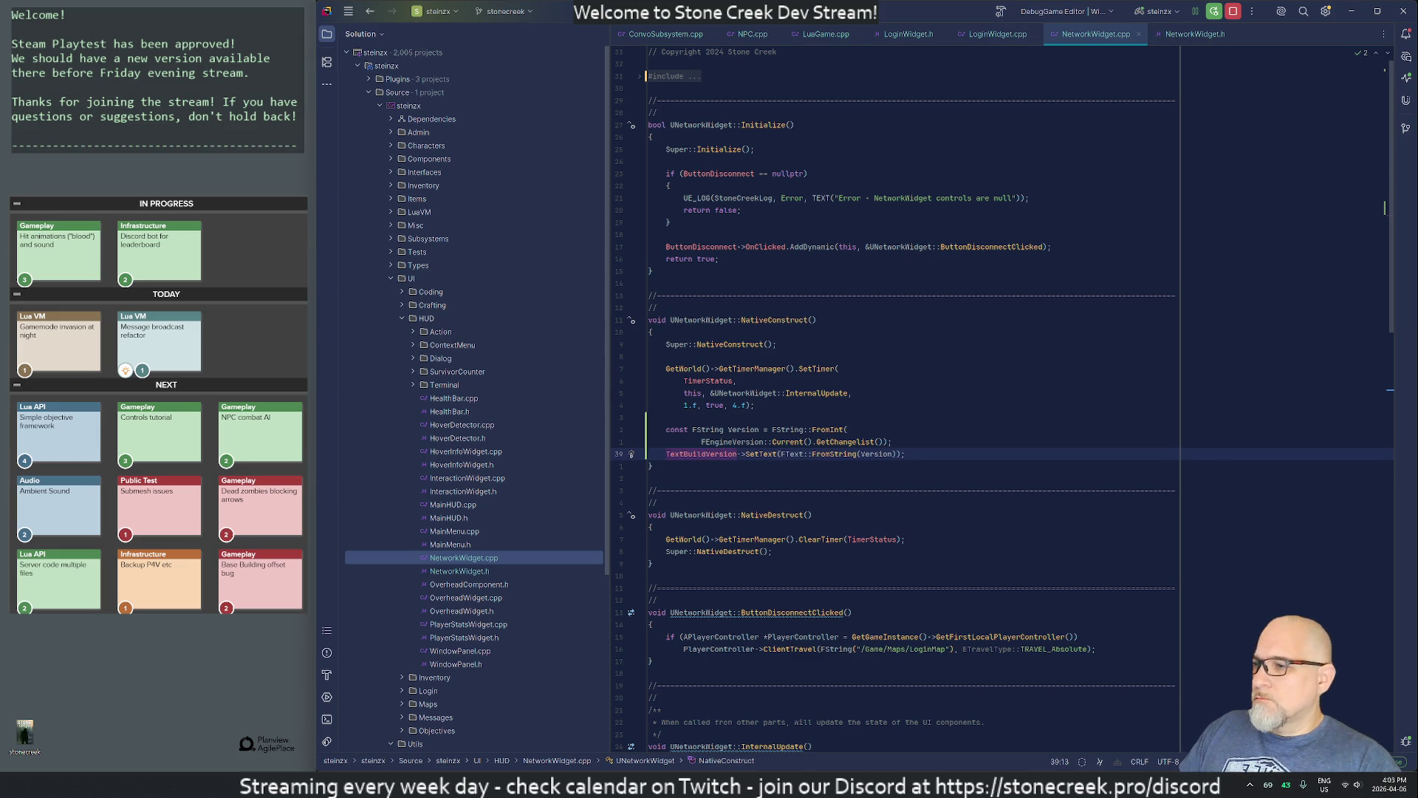
{"action": "key", "text": "alt+Tab"}
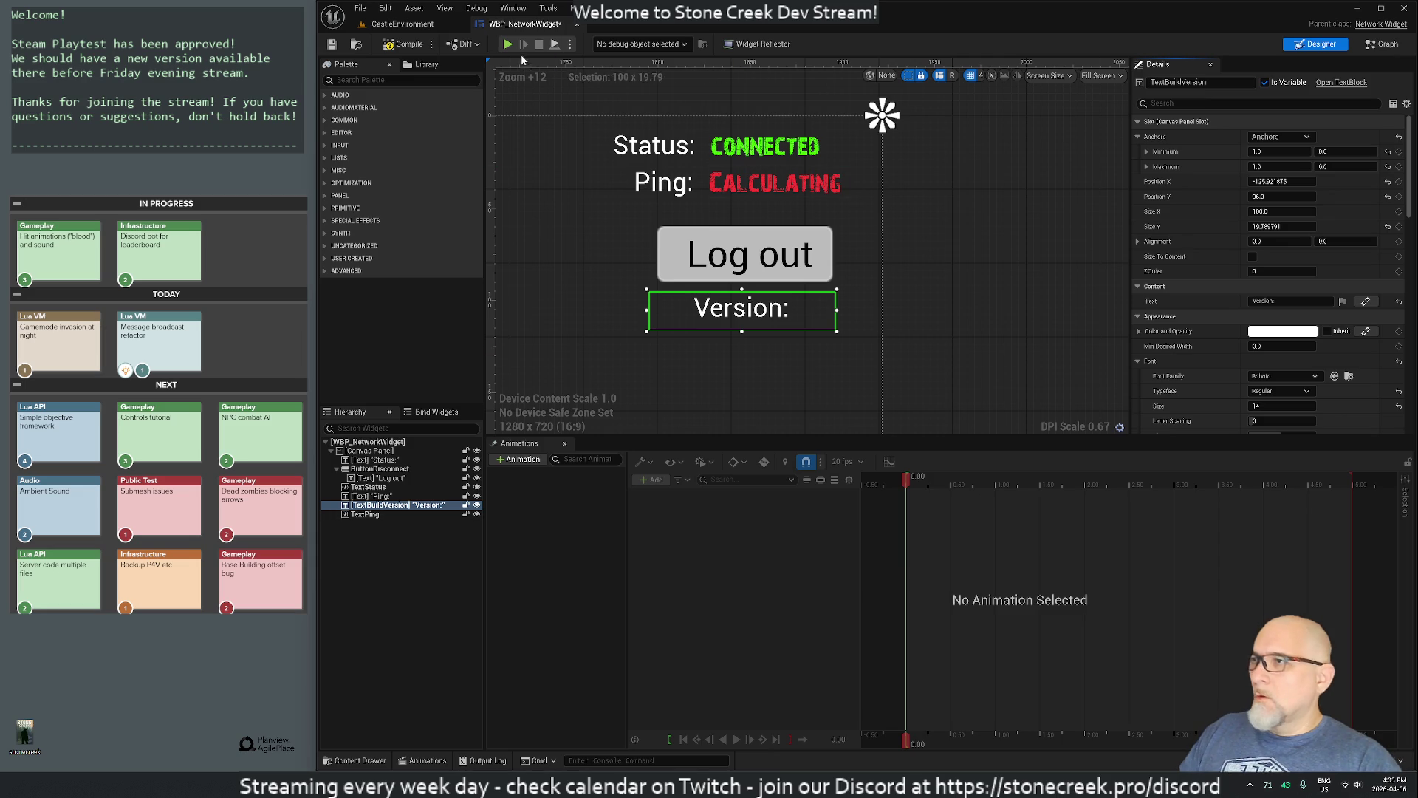
Step: Set TextBuildVersion's text to 'Version: N/A', compile and save WBP_NetworkWidget, then close its tab
{"action": "left_click", "coordinate": [1289, 301]}
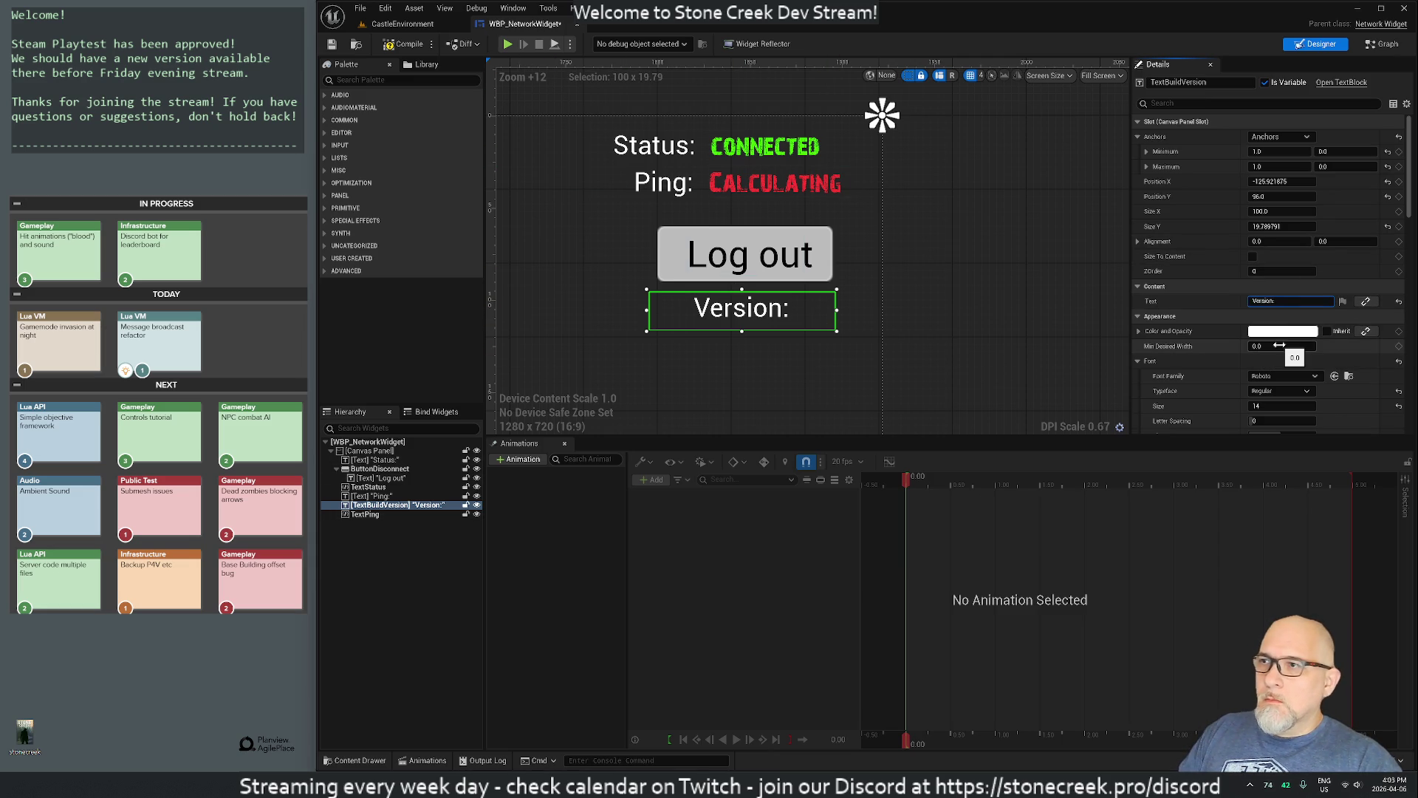
{"action": "type", "text": " N/A"}
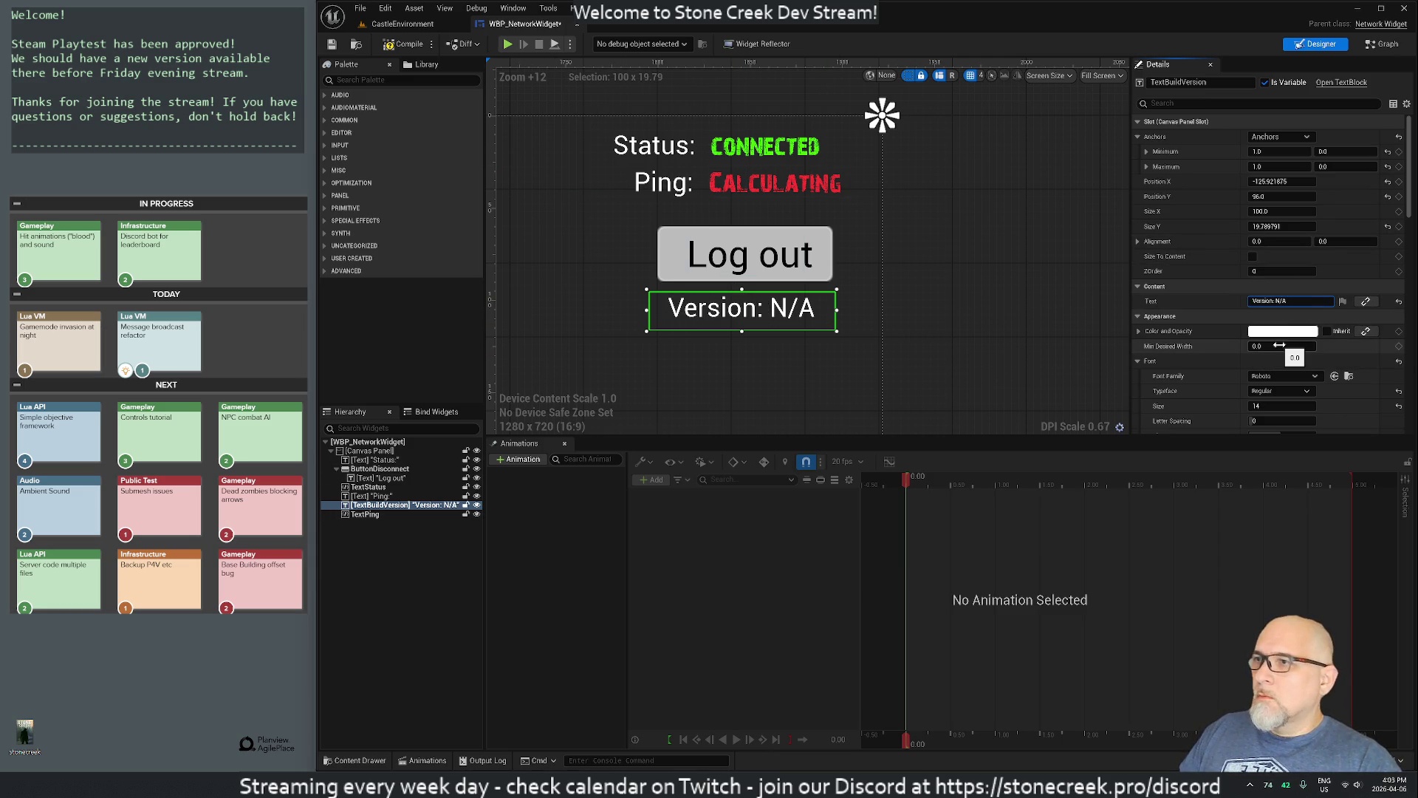
{"action": "left_click", "coordinate": [402, 43]}
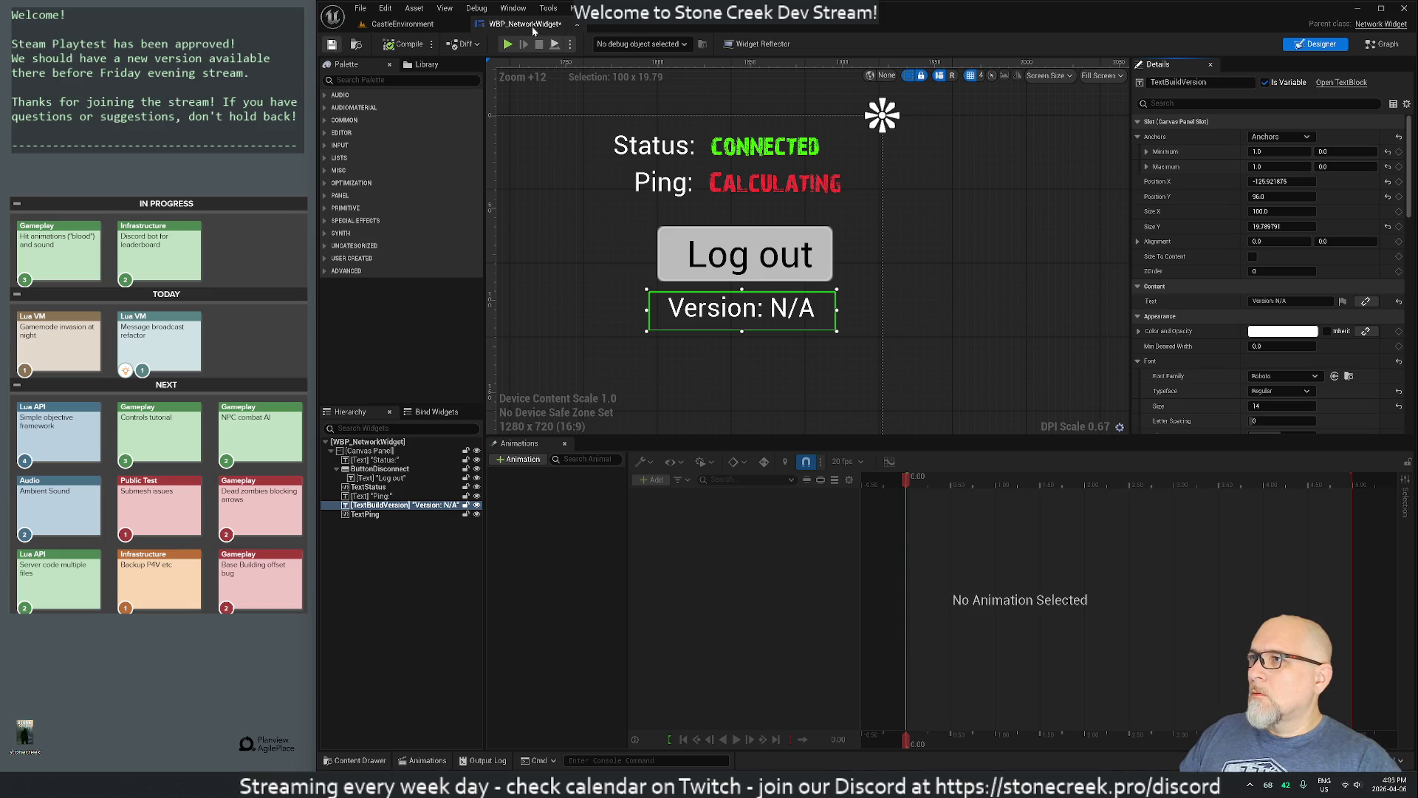
{"action": "key", "text": "ctrl+shift+s"}
{"action": "left_click", "coordinate": [724, 522]}
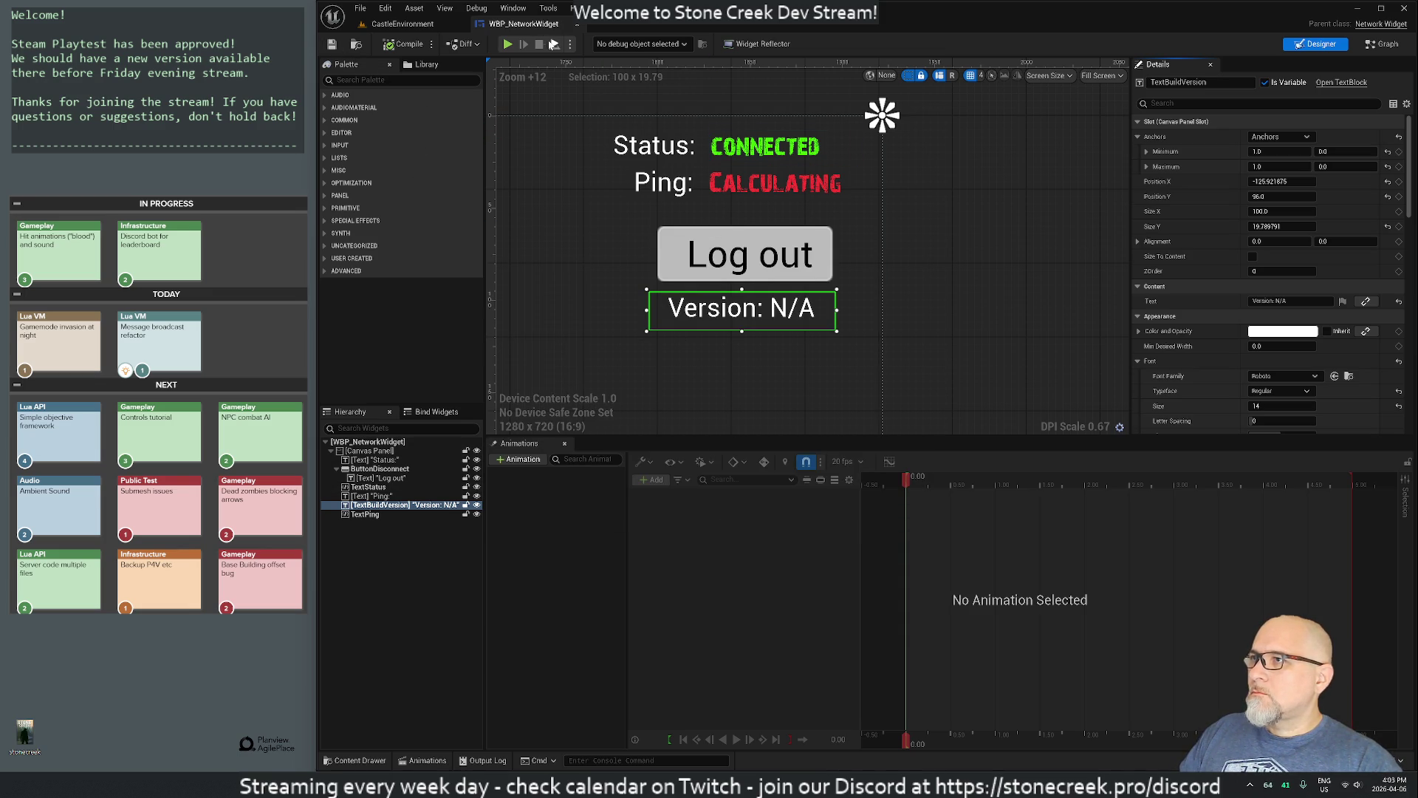
{"action": "left_click", "coordinate": [576, 24]}
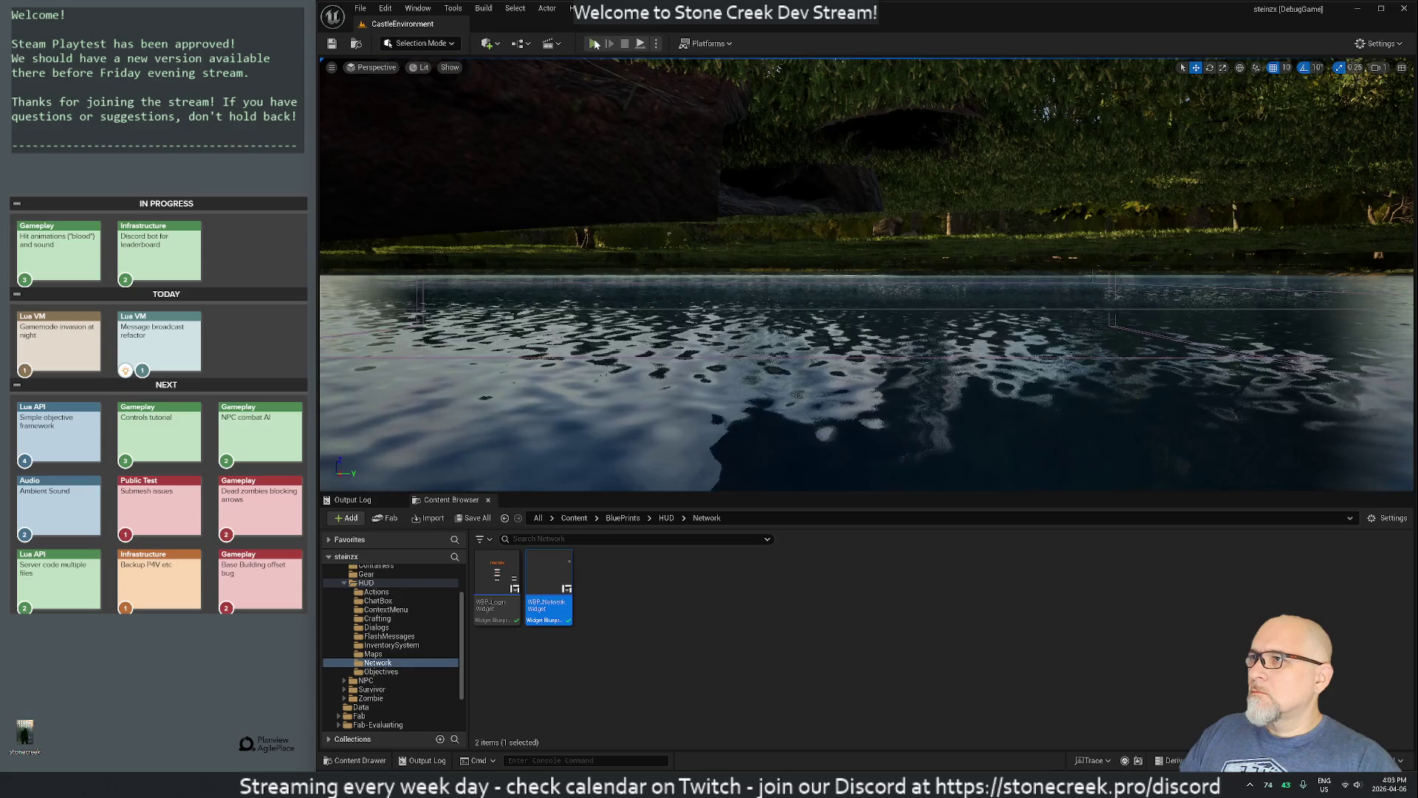
Step: Run and stop a play session, Live Coding recompile with Ctrl+Alt+F11, then play again to test the HUD
{"action": "key", "text": "alt+p"}
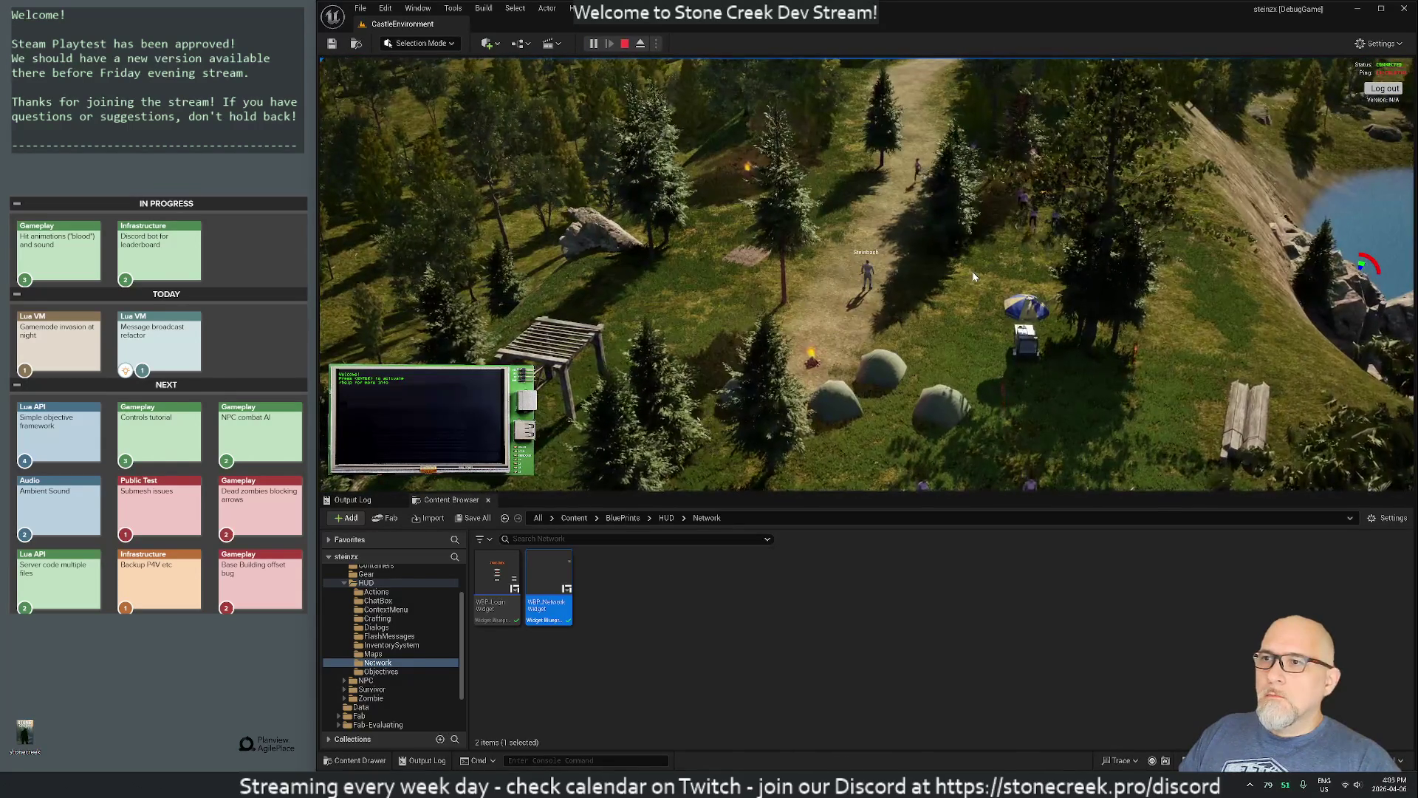
{"action": "left_click", "coordinate": [625, 43]}
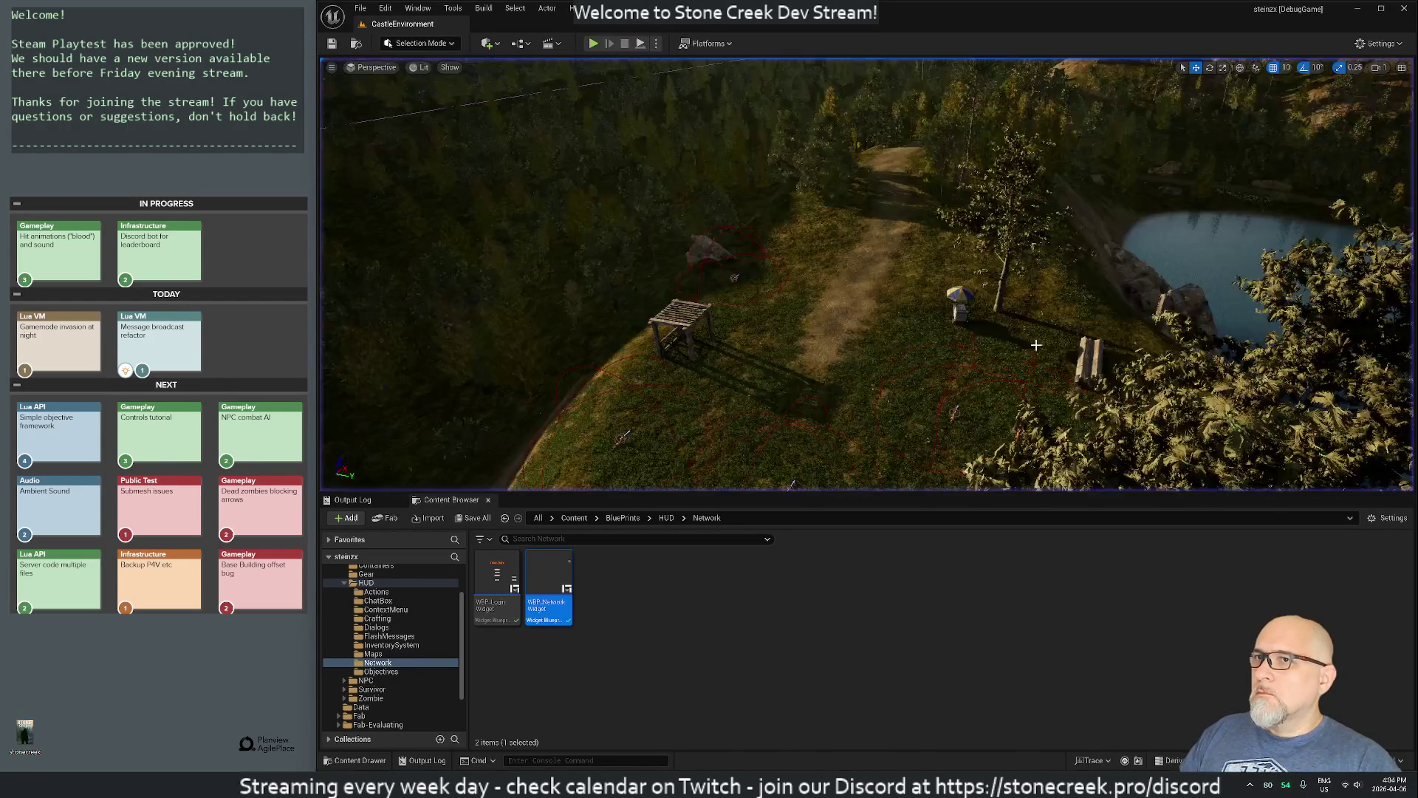
{"action": "key", "text": "ctrl+alt+F11"}
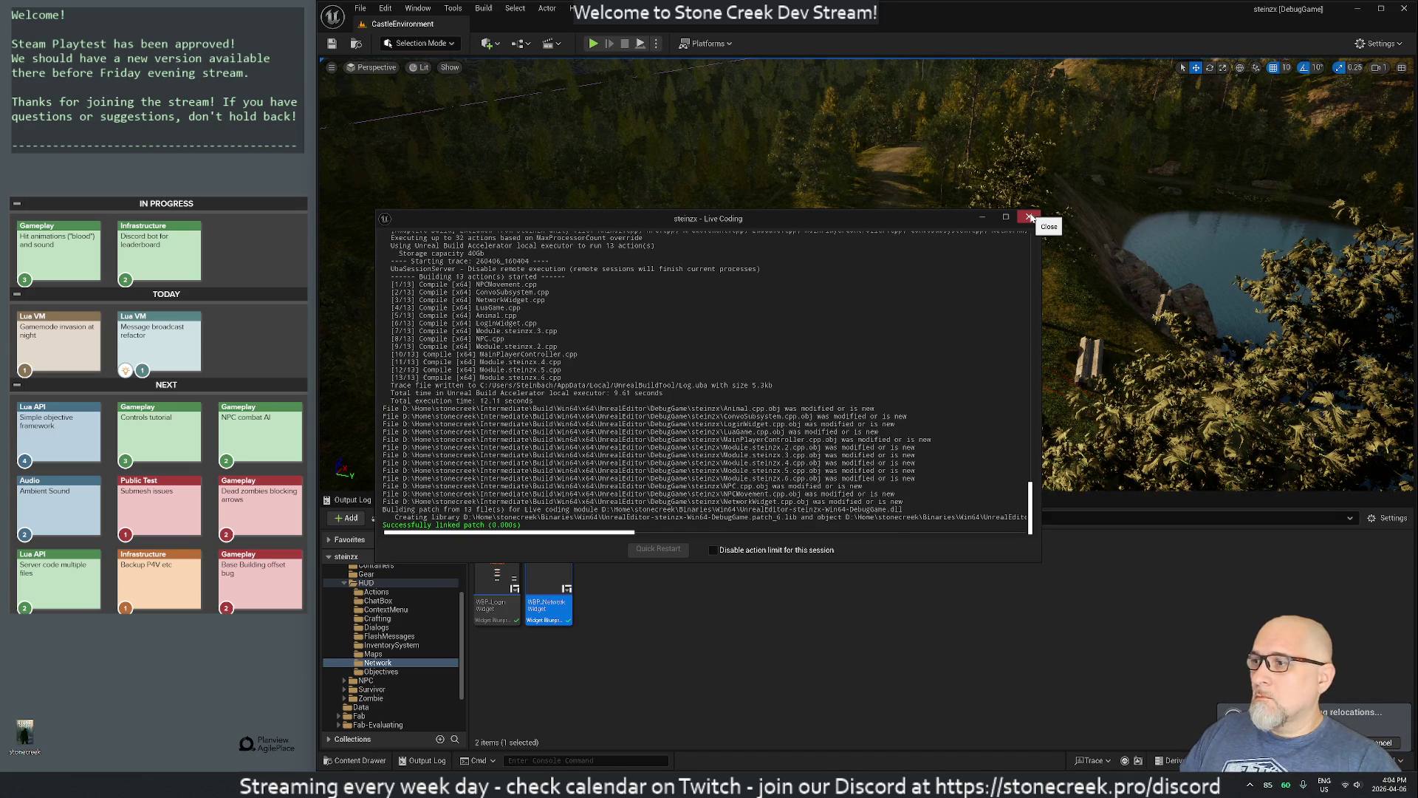
{"action": "left_click", "coordinate": [1030, 218]}
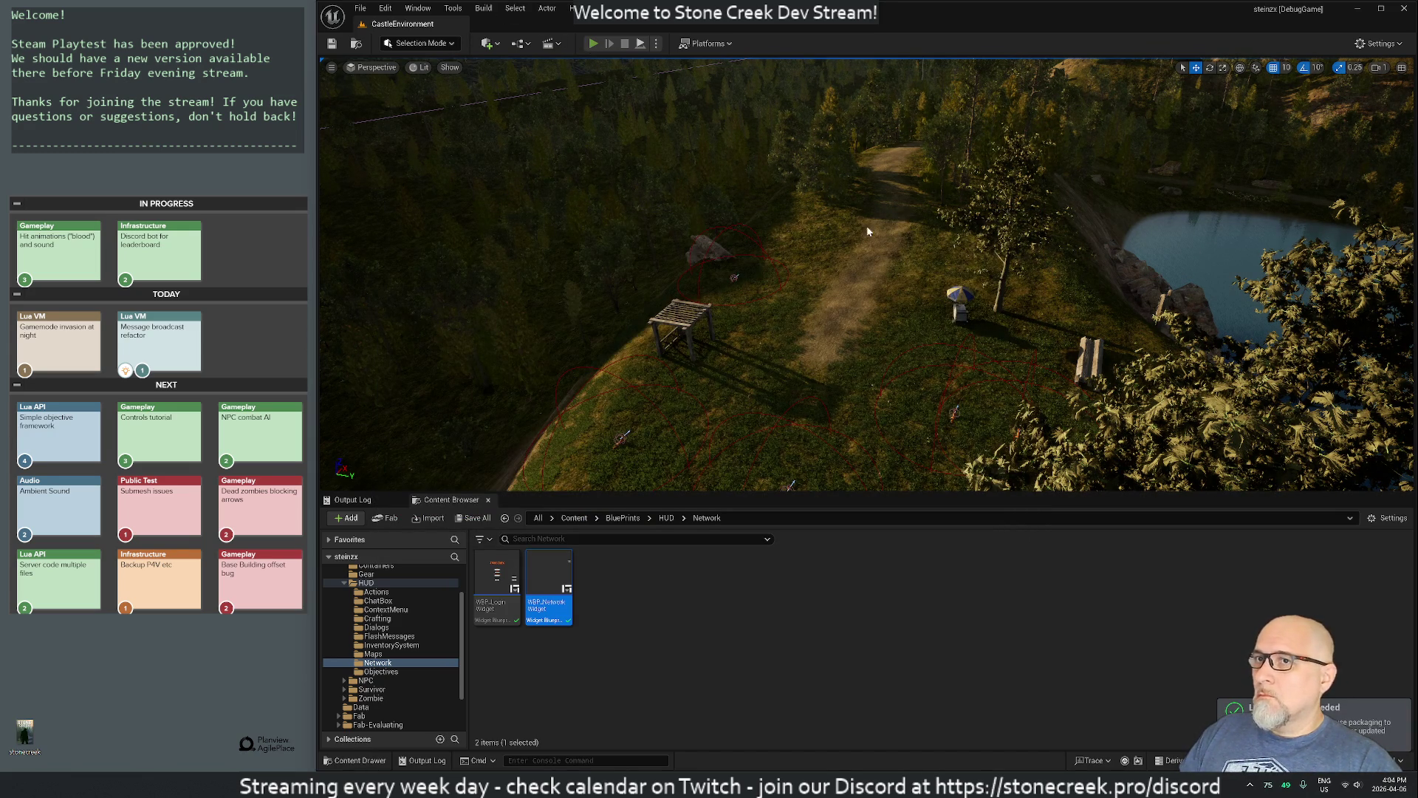
{"action": "key", "text": "alt+p"}
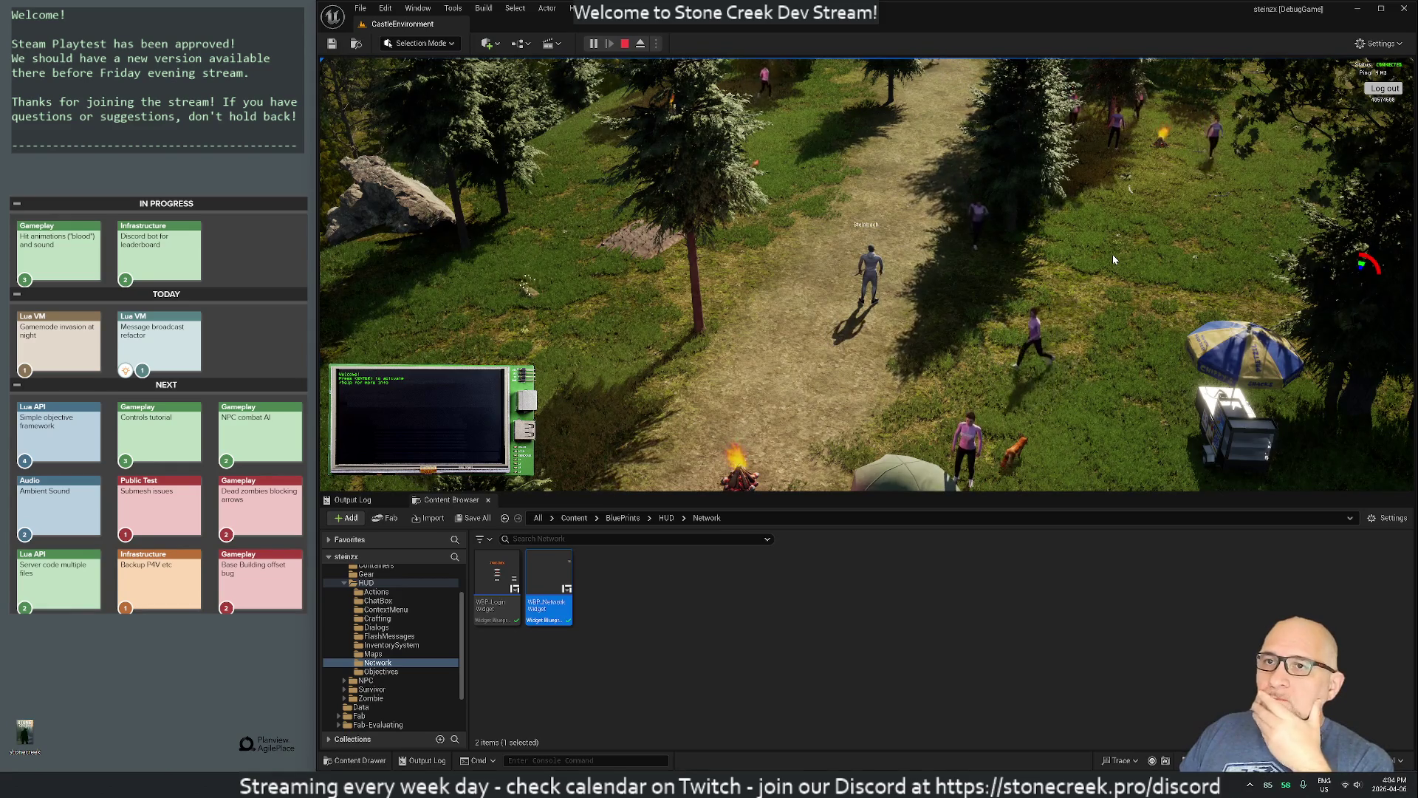
{"action": "key", "text": "alt+Tab"}
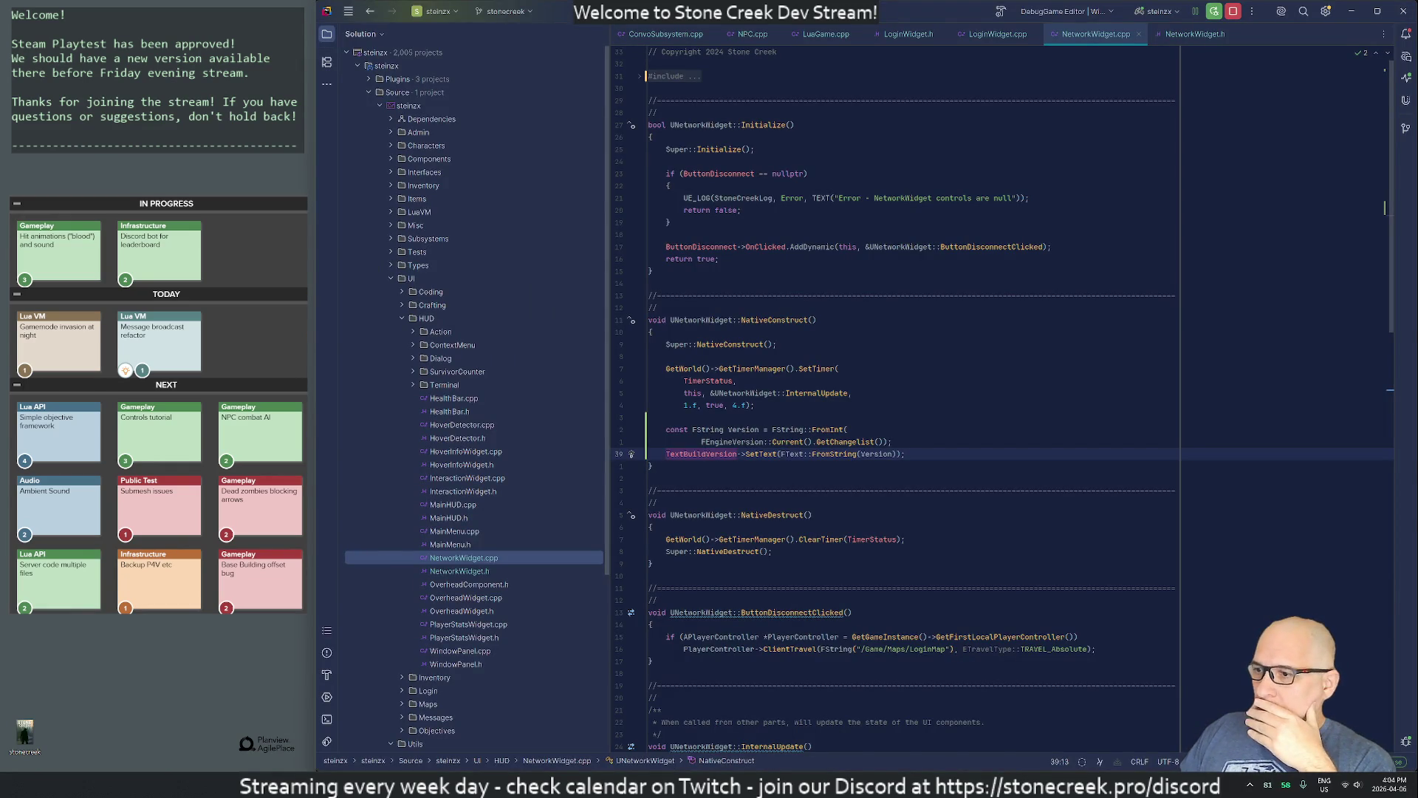
Step: Draft 'I need perforce's' in Claude without sending, then return to Rider's Perforce Local Changes
{"action": "key", "text": "alt+Tab"}
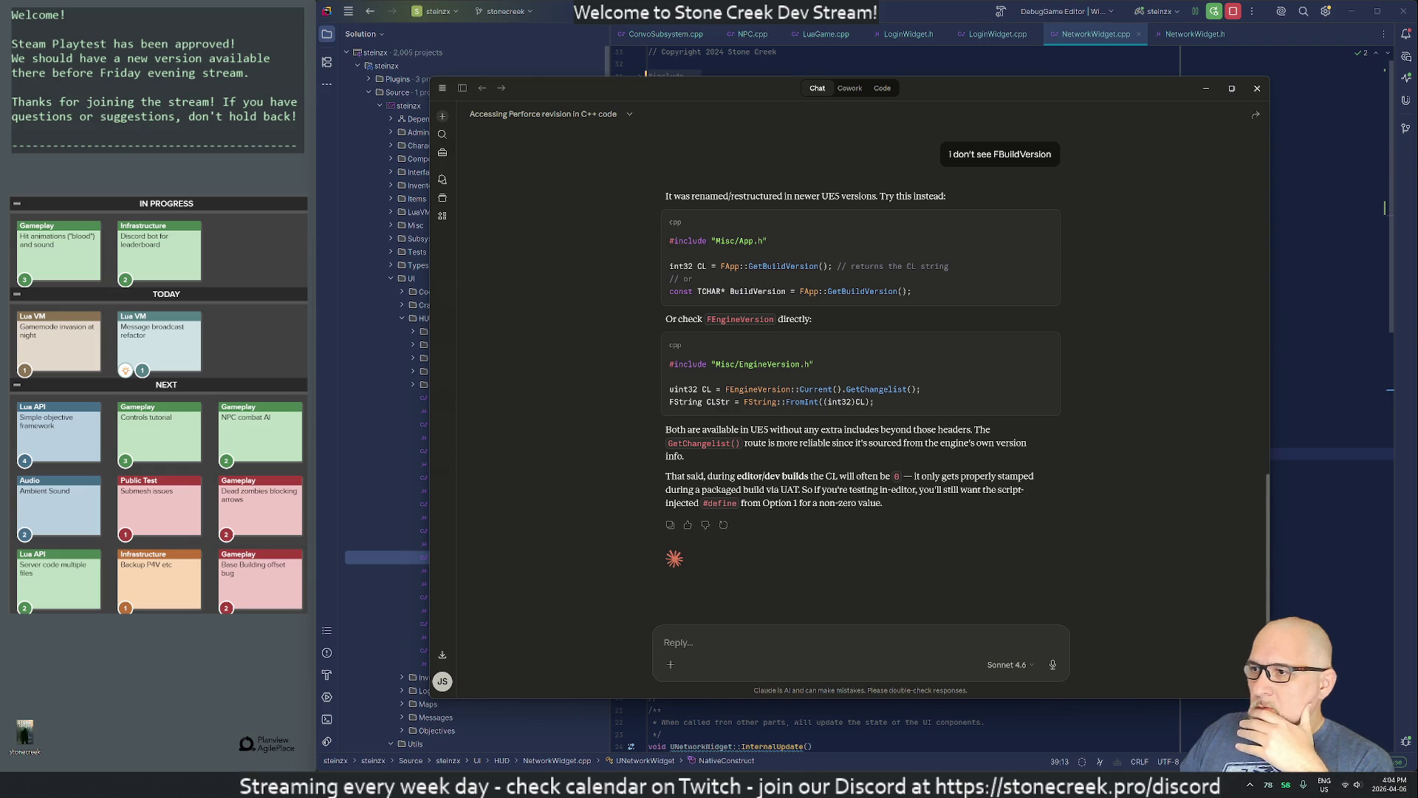
{"action": "type", "text": "I need perforce's"}
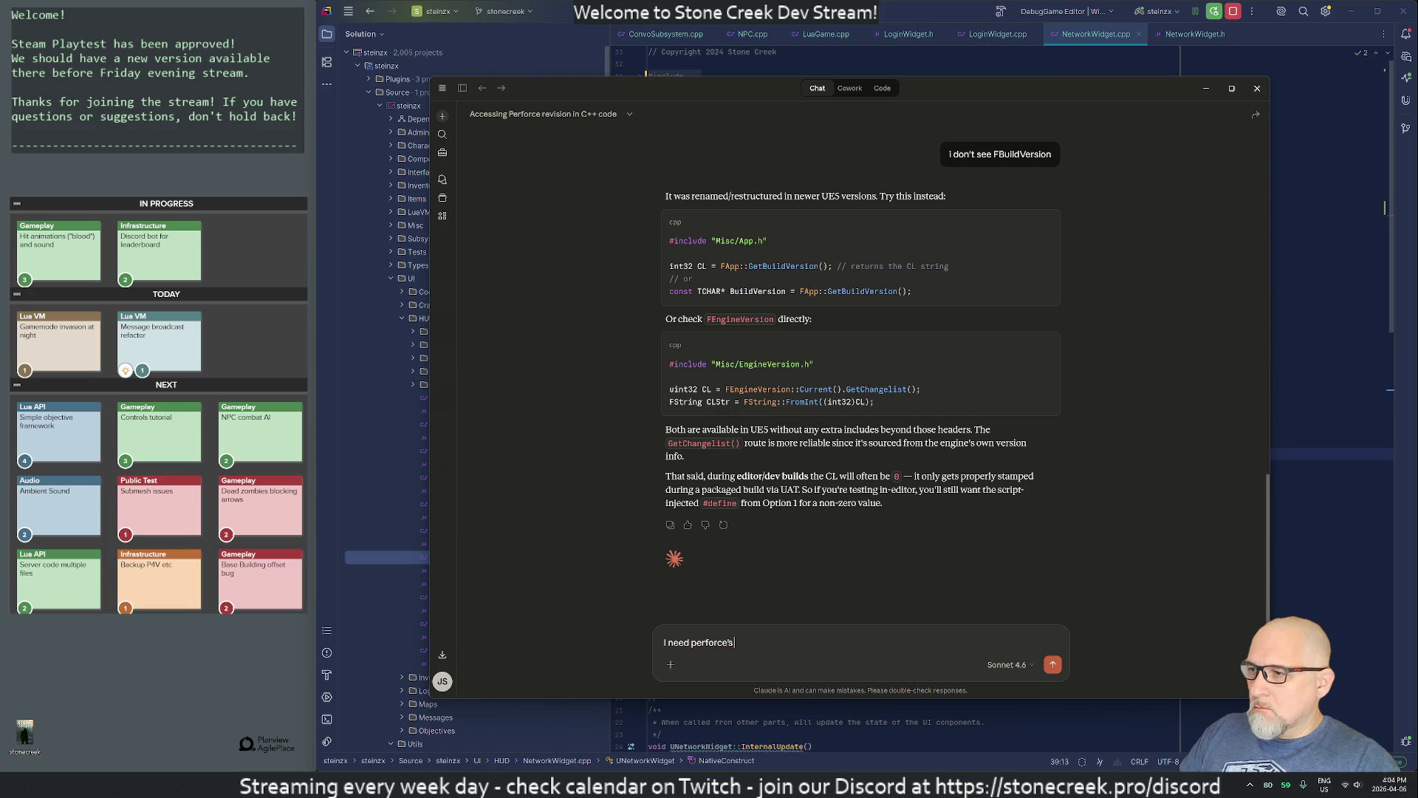
{"action": "type", "text": " version"}
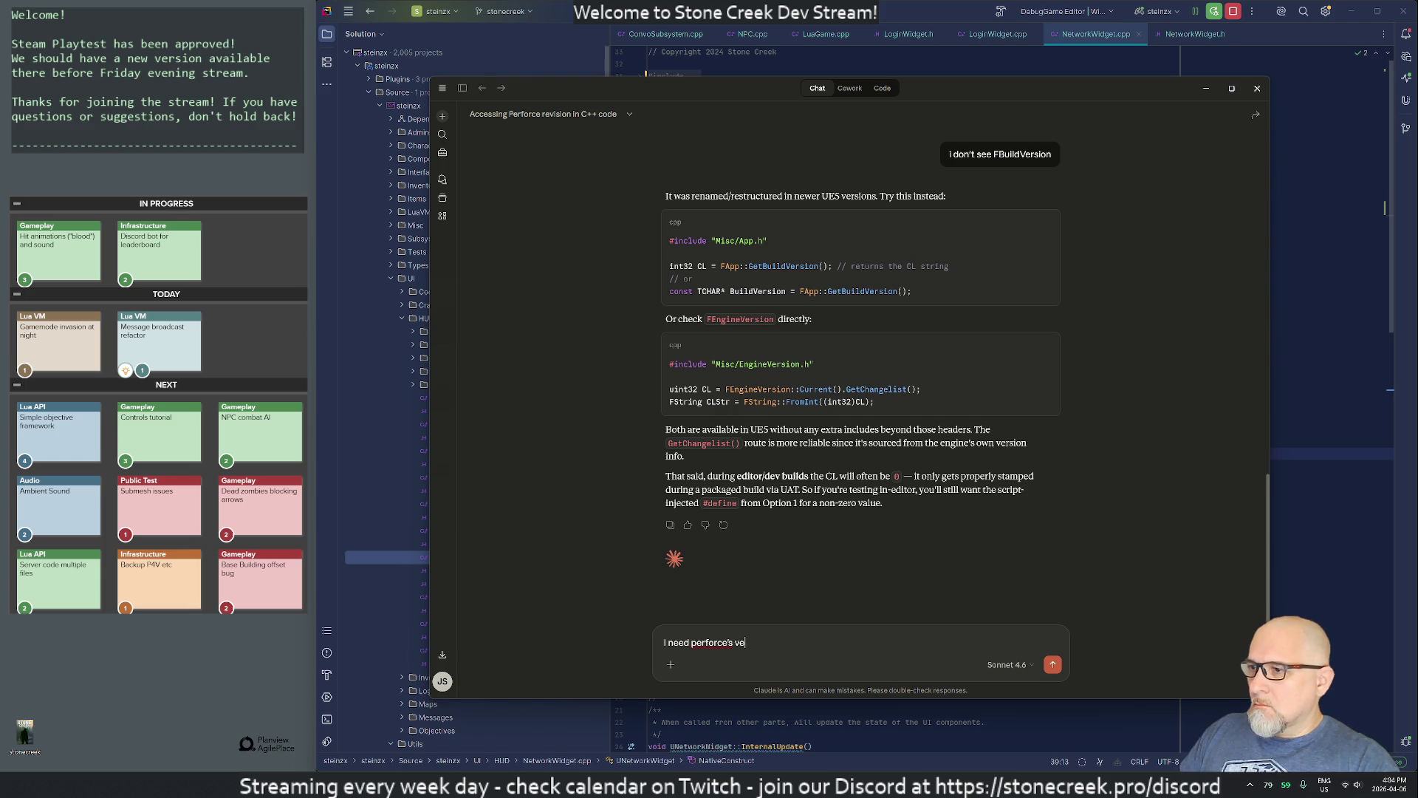
{"action": "key", "text": "BackSpace"}
{"action": "key", "text": "BackSpace"}
{"action": "key", "text": "BackSpace"}
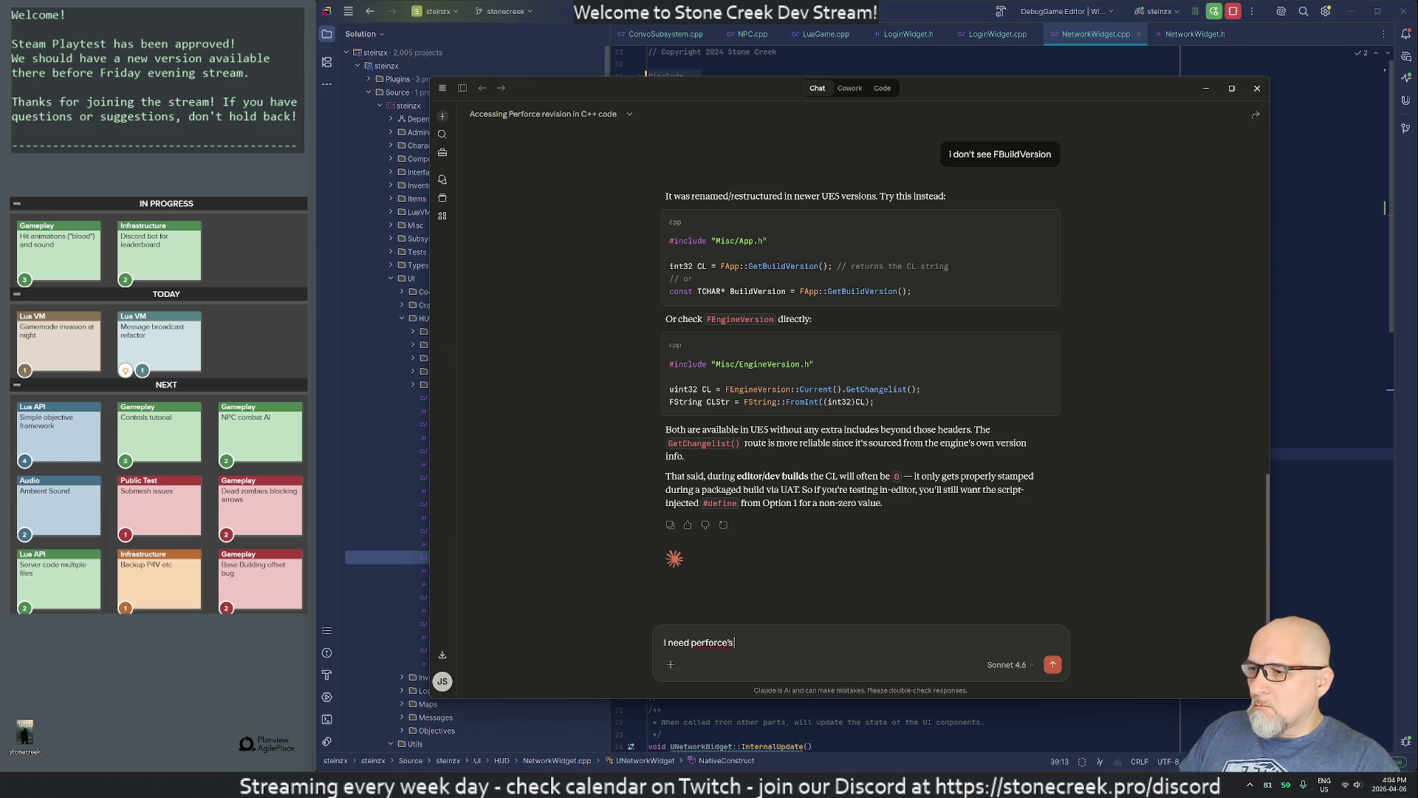
{"action": "left_click", "coordinate": [1389, 137]}
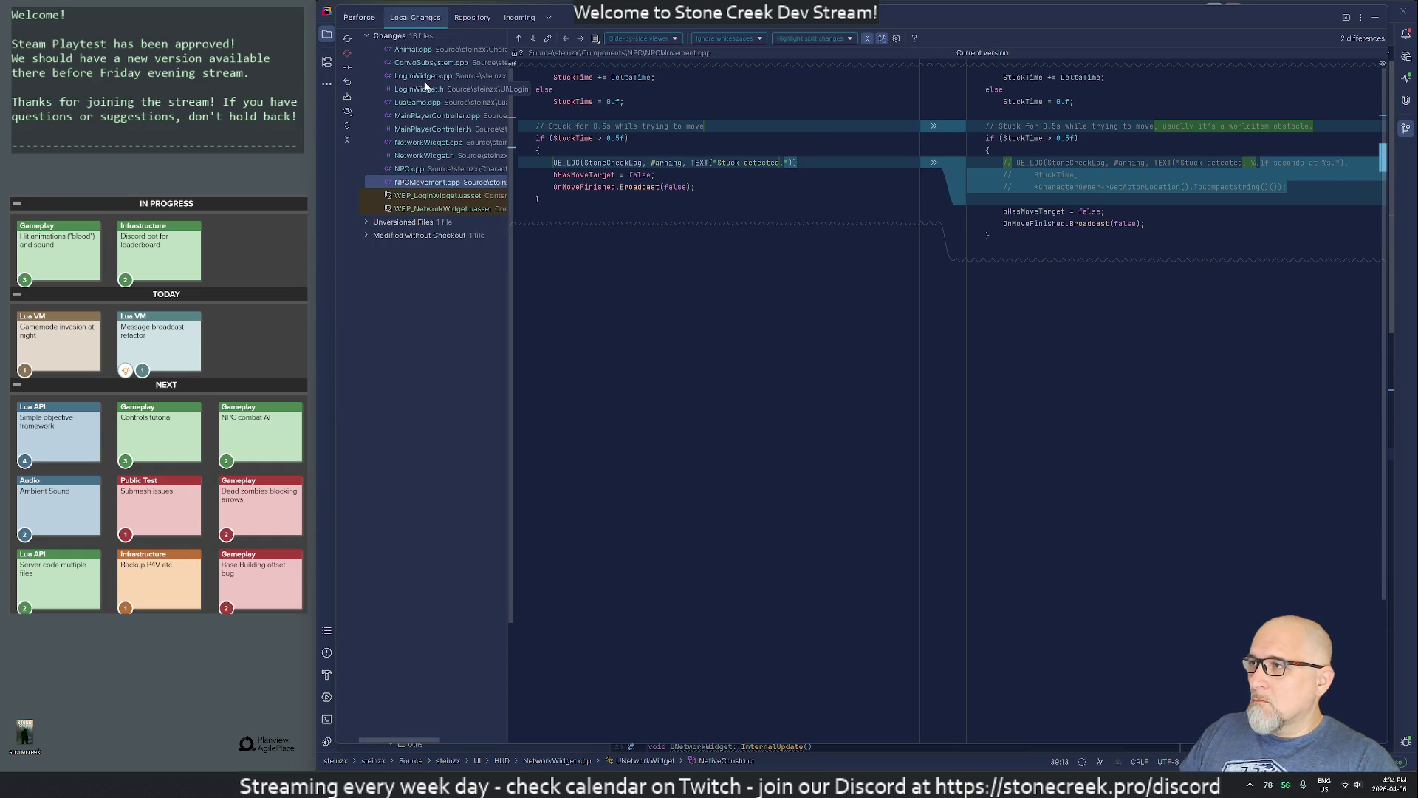
Step: Open the Perforce Submit commit window for the 13 local changes, then close it without committing
{"action": "right_click", "coordinate": [388, 37]}
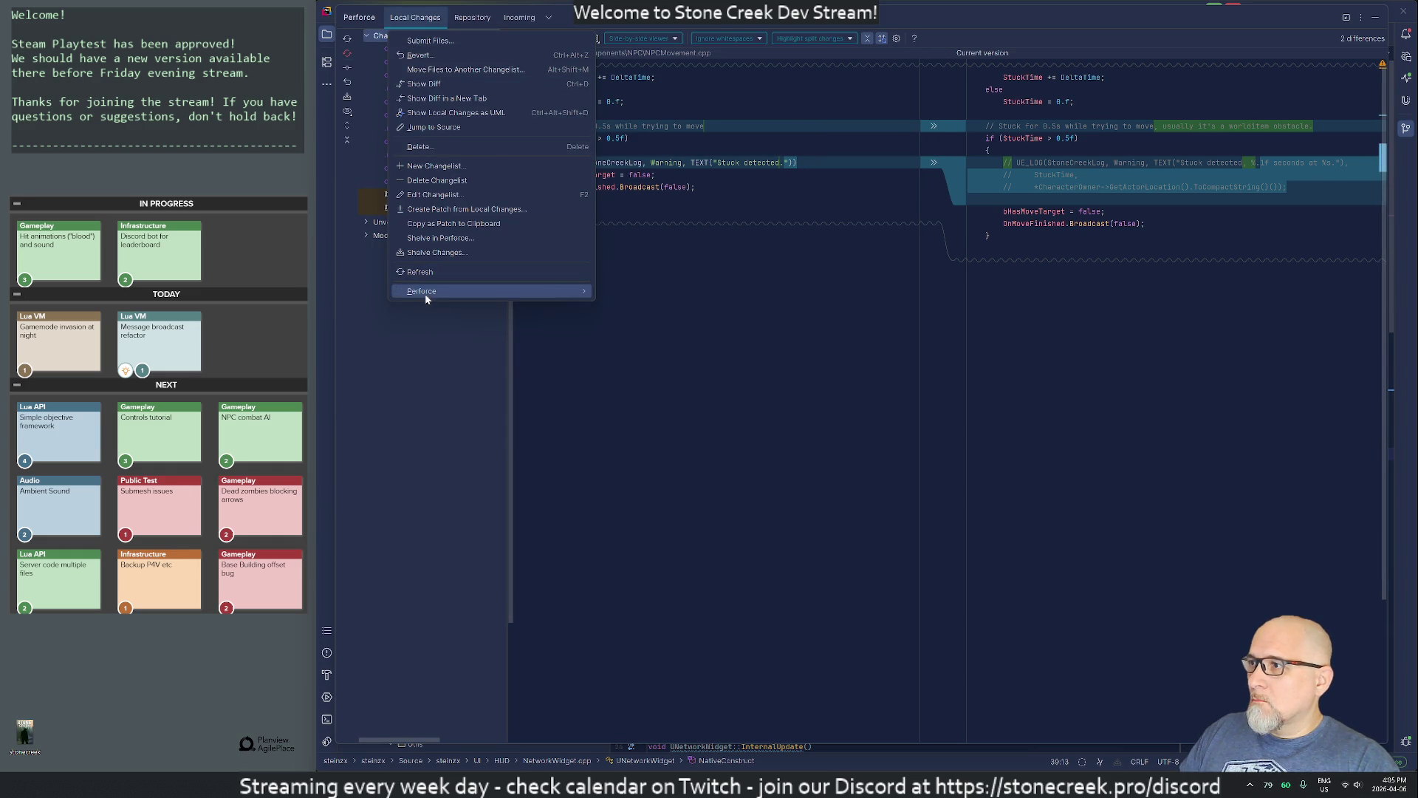
{"action": "mouse_move", "coordinate": [426, 298]}
{"action": "left_click", "coordinate": [628, 304]}
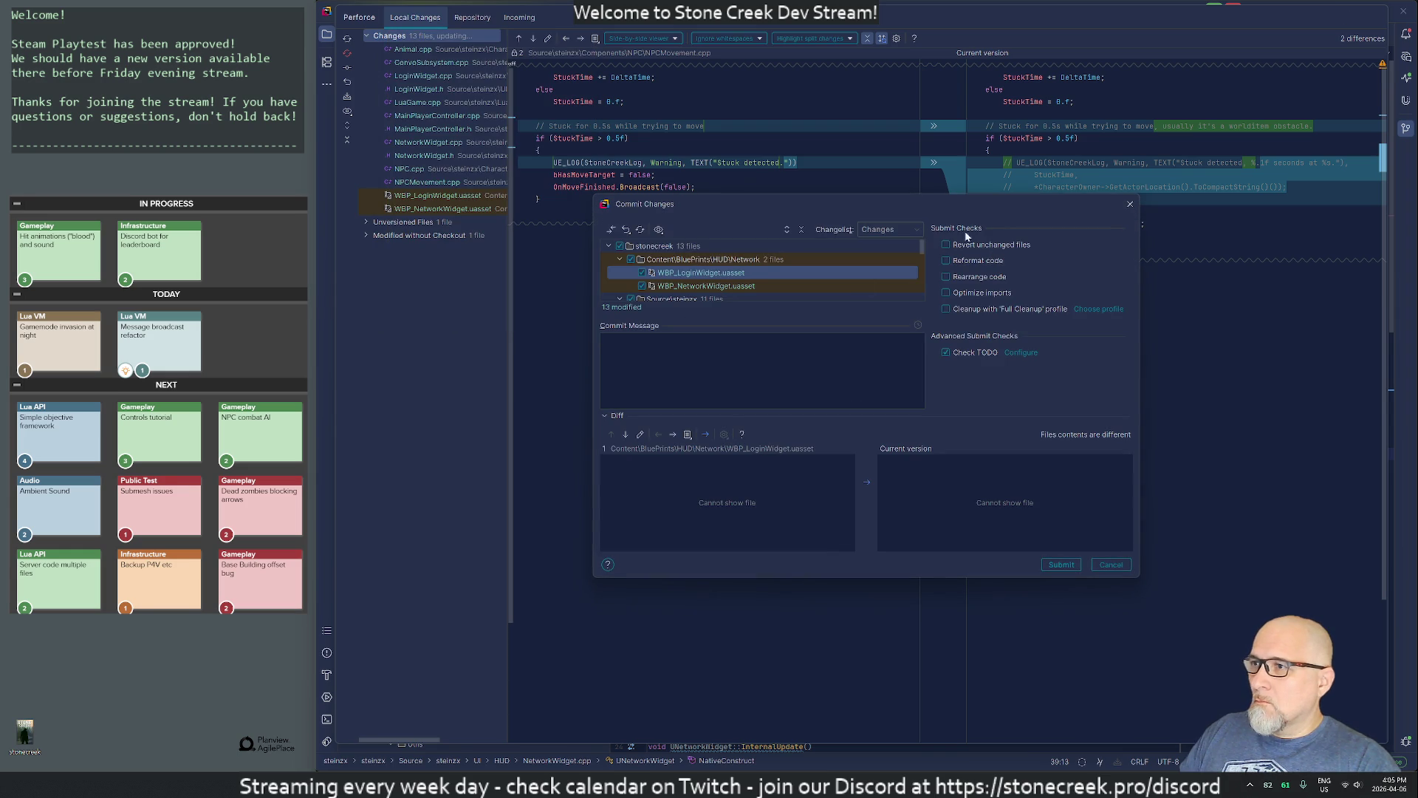
{"action": "left_click", "coordinate": [1130, 206]}
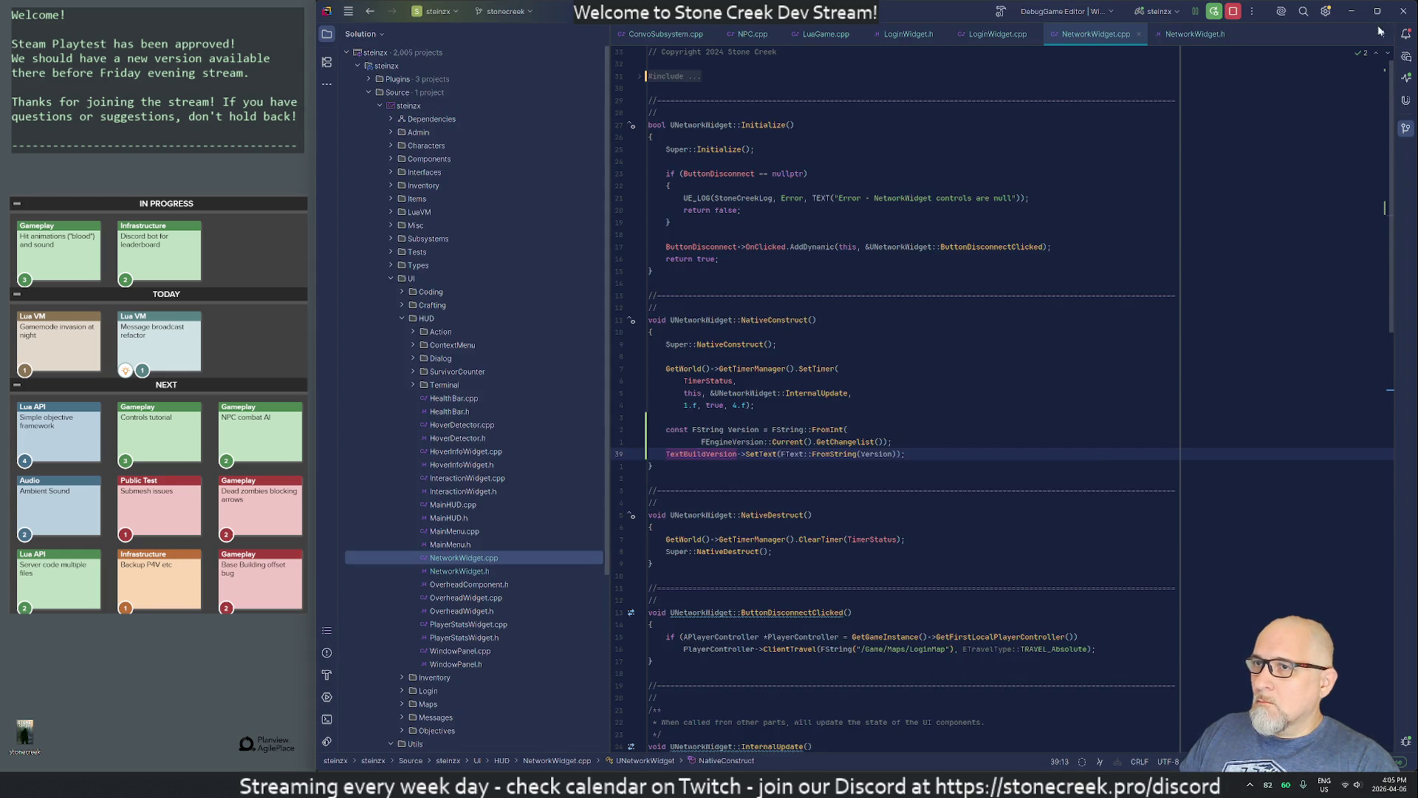
Step: Ask Claude 'I need perforce's changelist', then reply 'no I don't want that' to its generated-header answer
{"action": "key", "text": "Escape"}
{"action": "key", "text": "alt+Tab"}
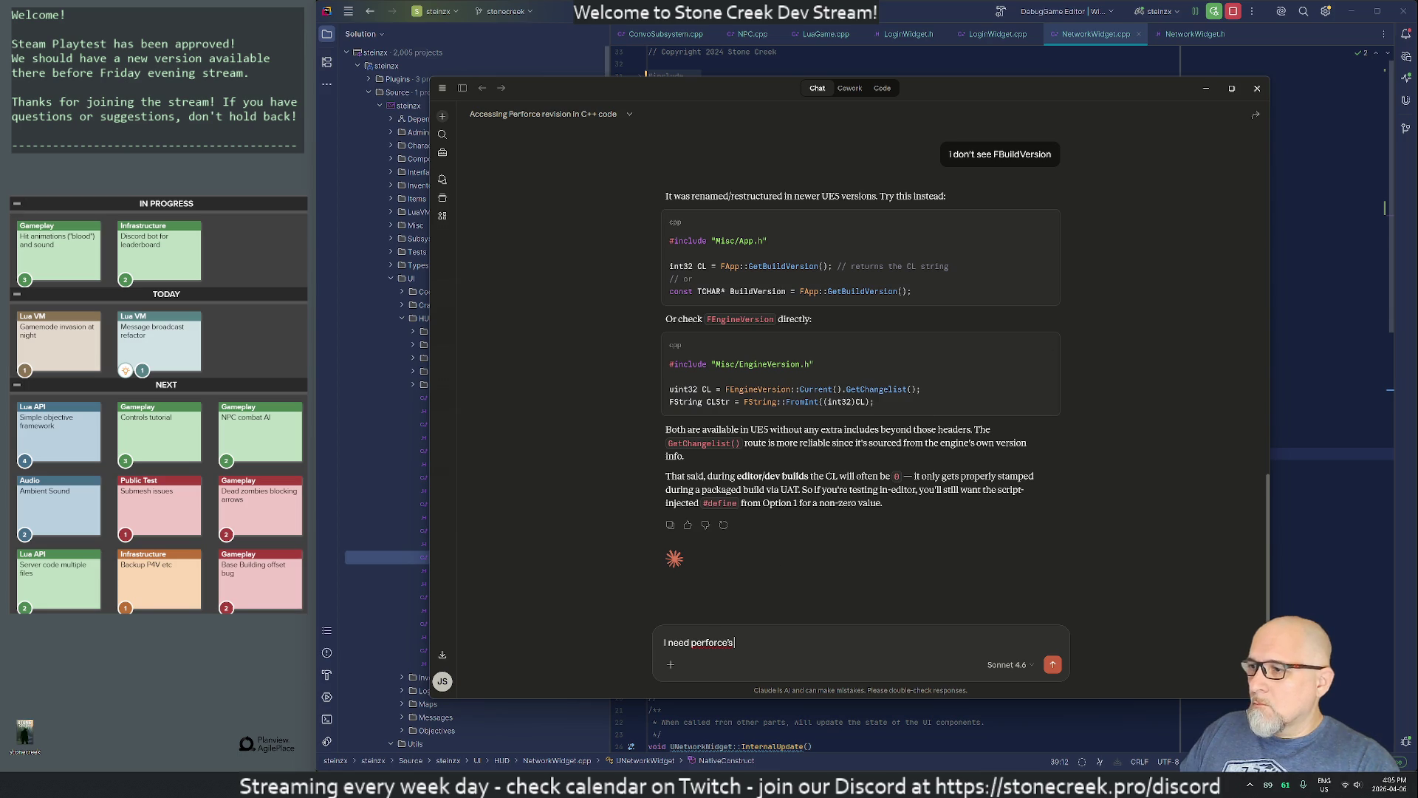
{"action": "type", "text": "changelist"}
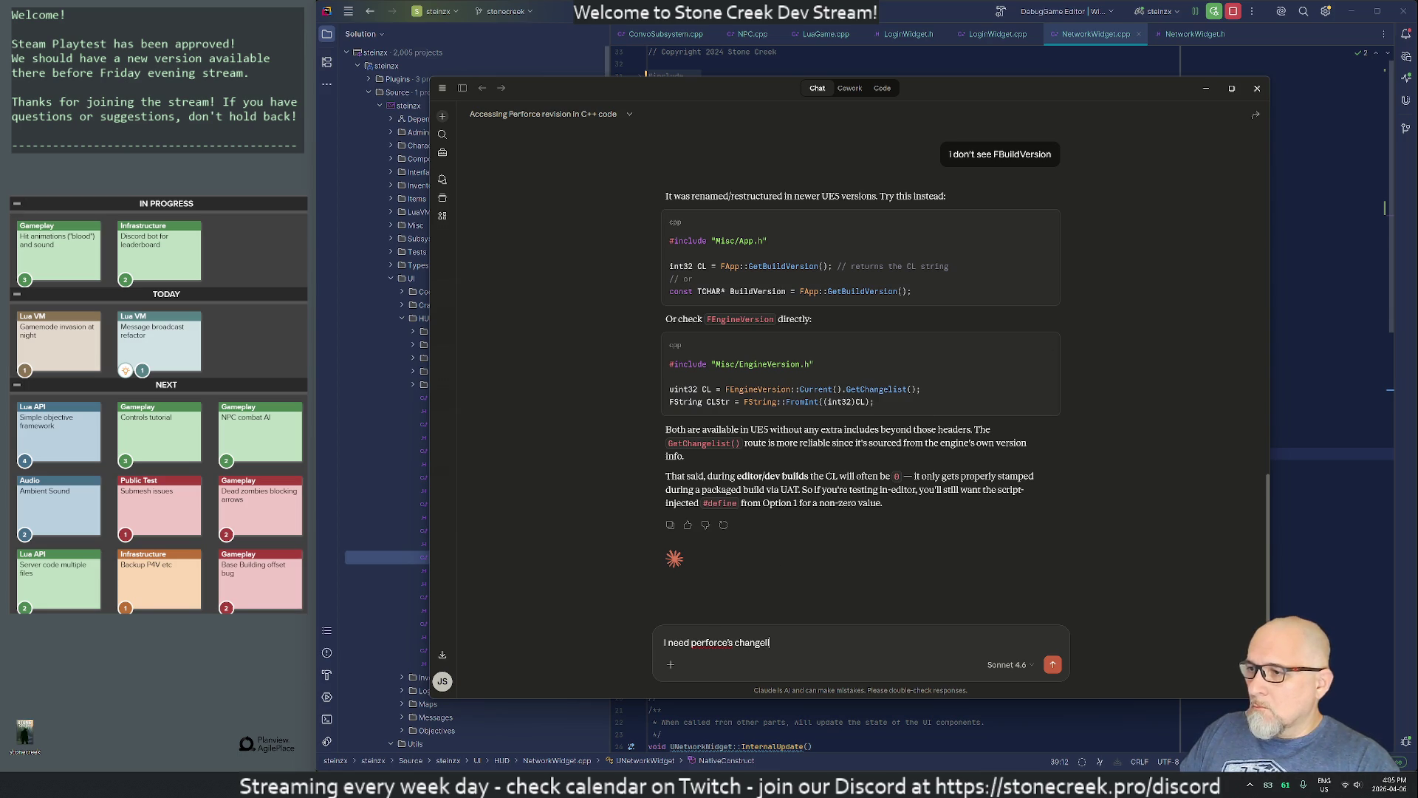
{"action": "key", "text": "Return"}
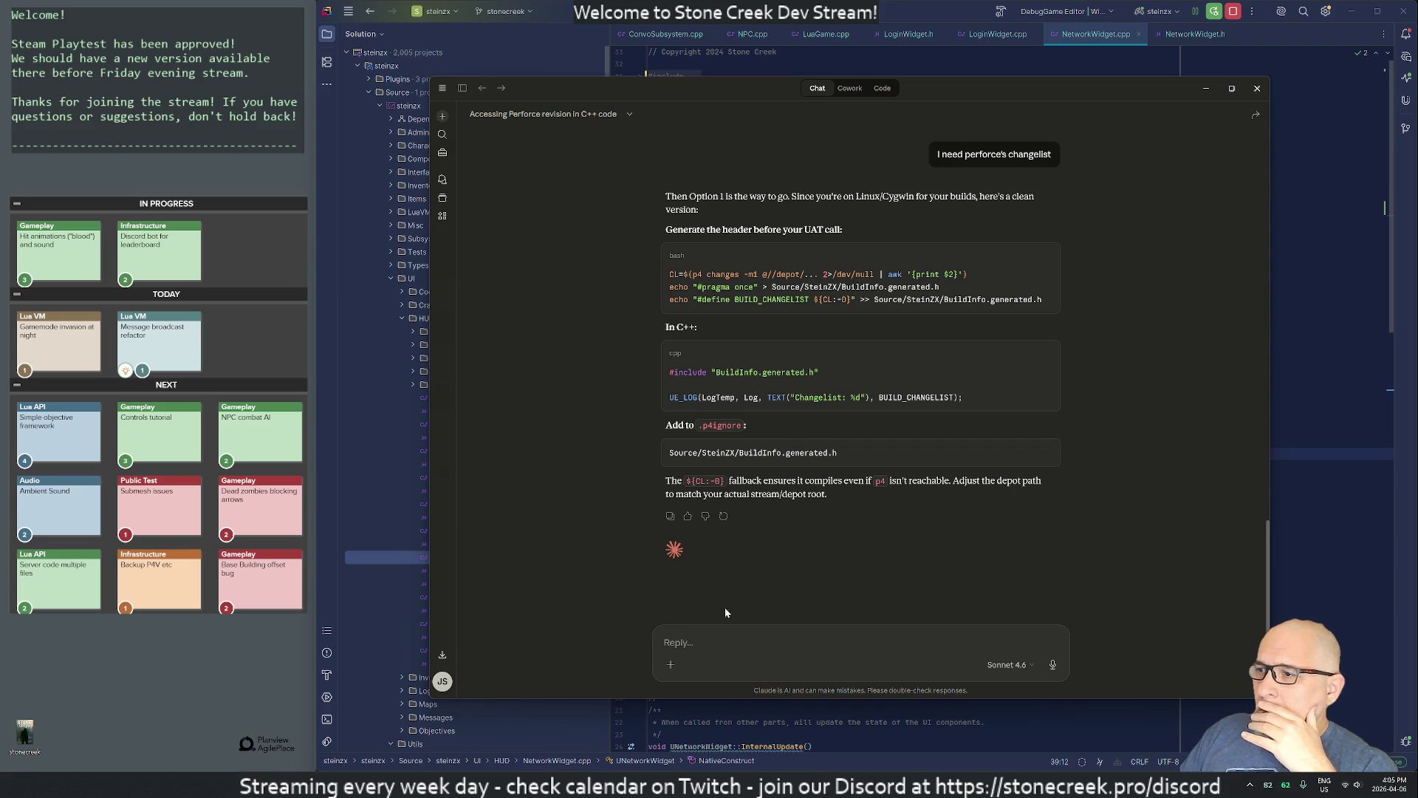
{"action": "type", "text": "no I"}
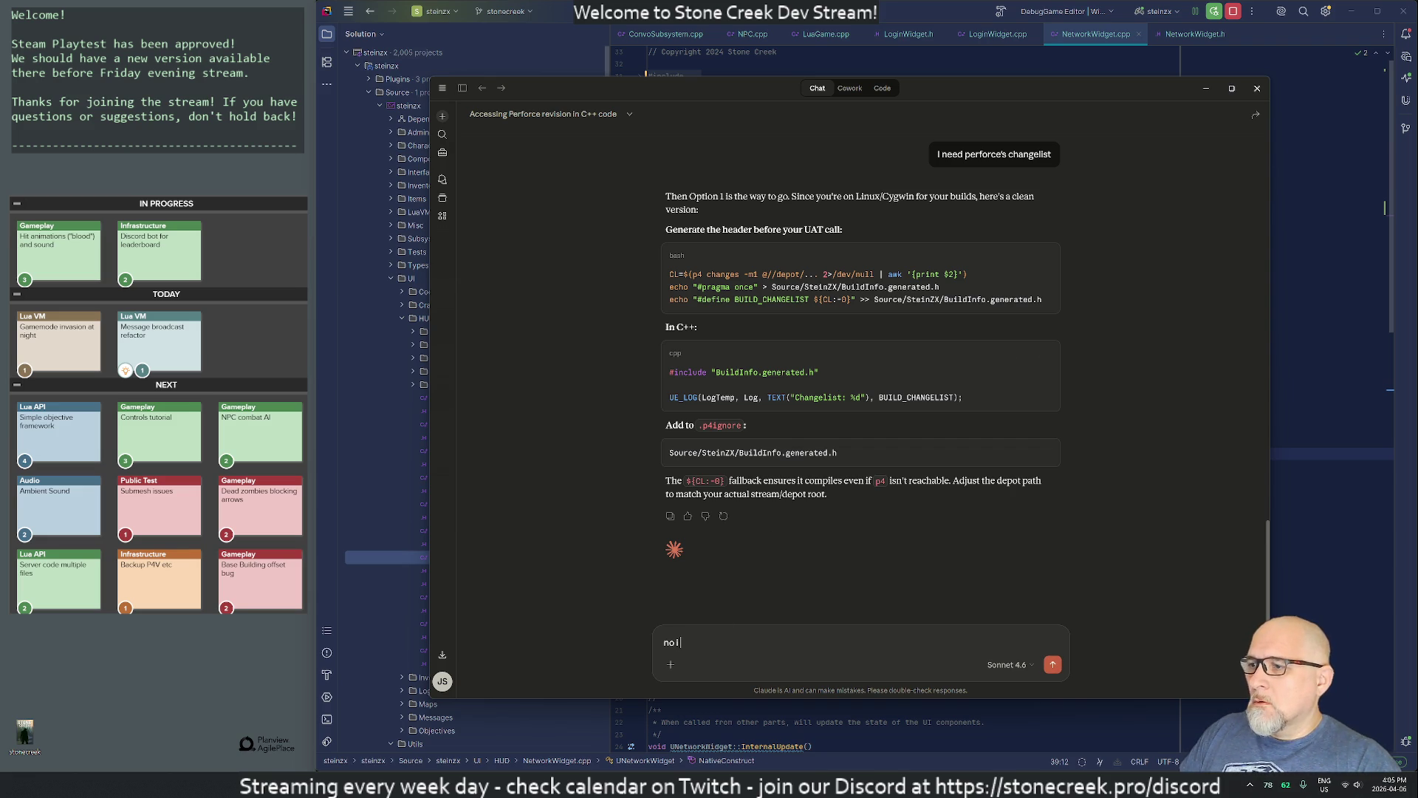
{"action": "type", "text": " don't want that"}
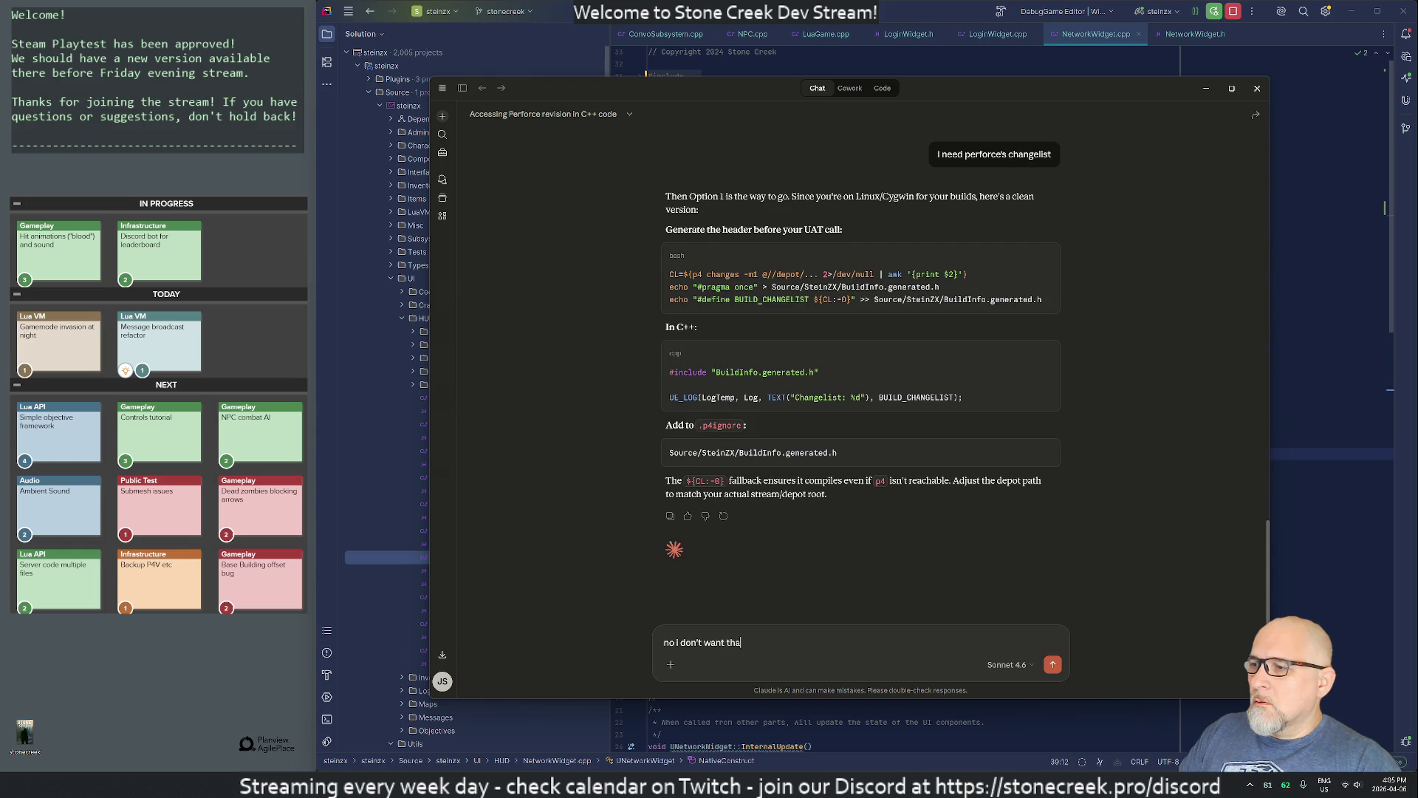
{"action": "key", "text": "Return"}
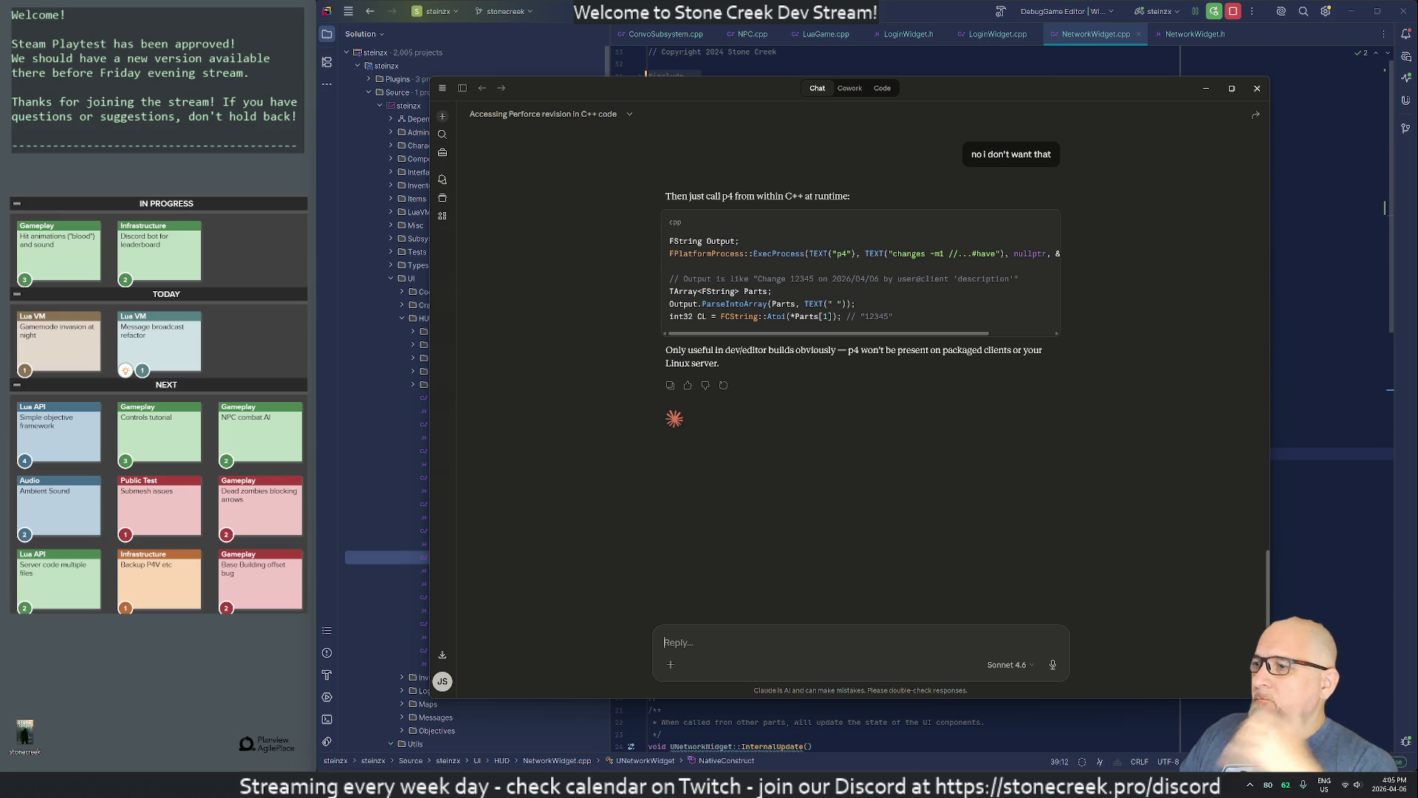
Step: Ask Claude 'Is there any class in unreal engine that handles perforce?' and close the chat after reading
{"action": "type", "text": "Is t"}
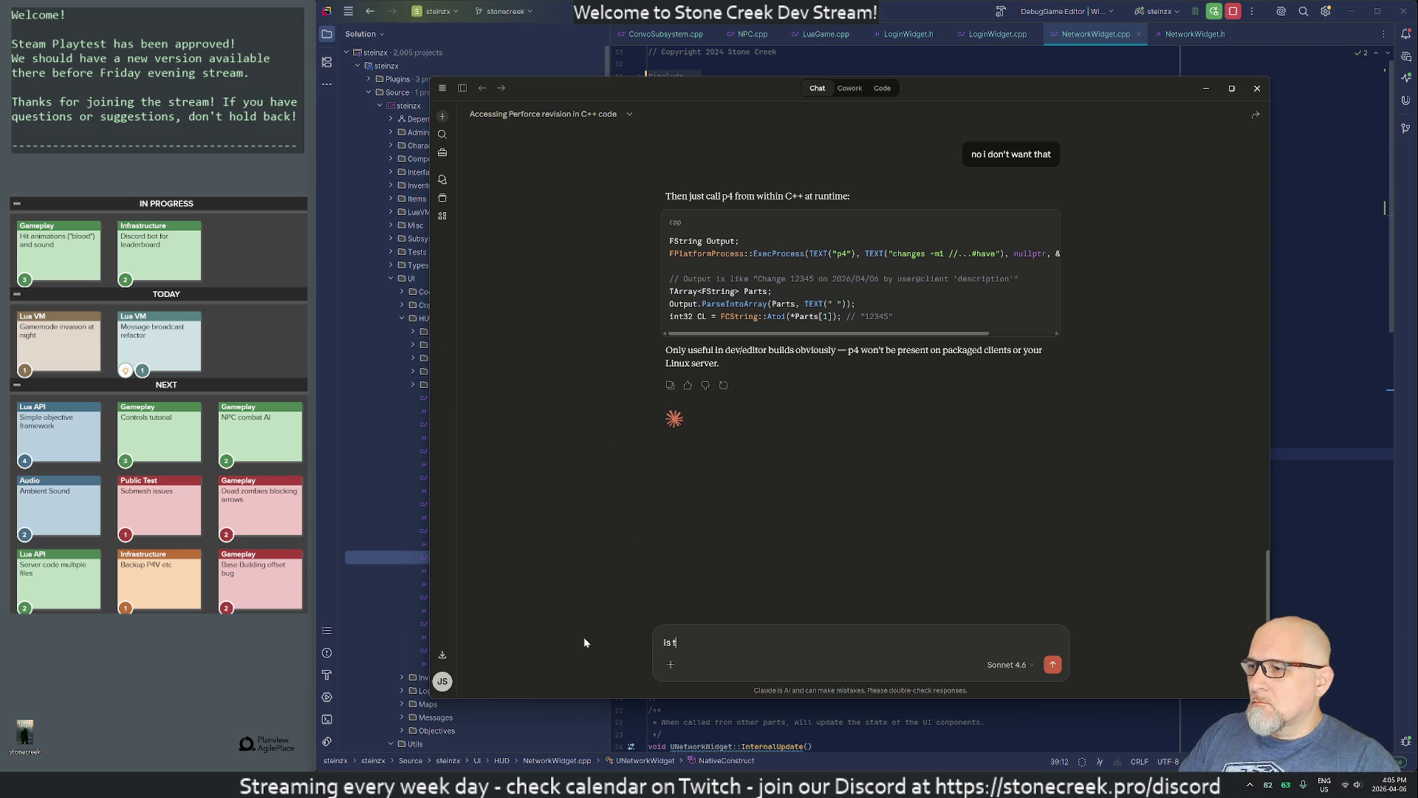
{"action": "type", "text": "here any class in unreal engine"}
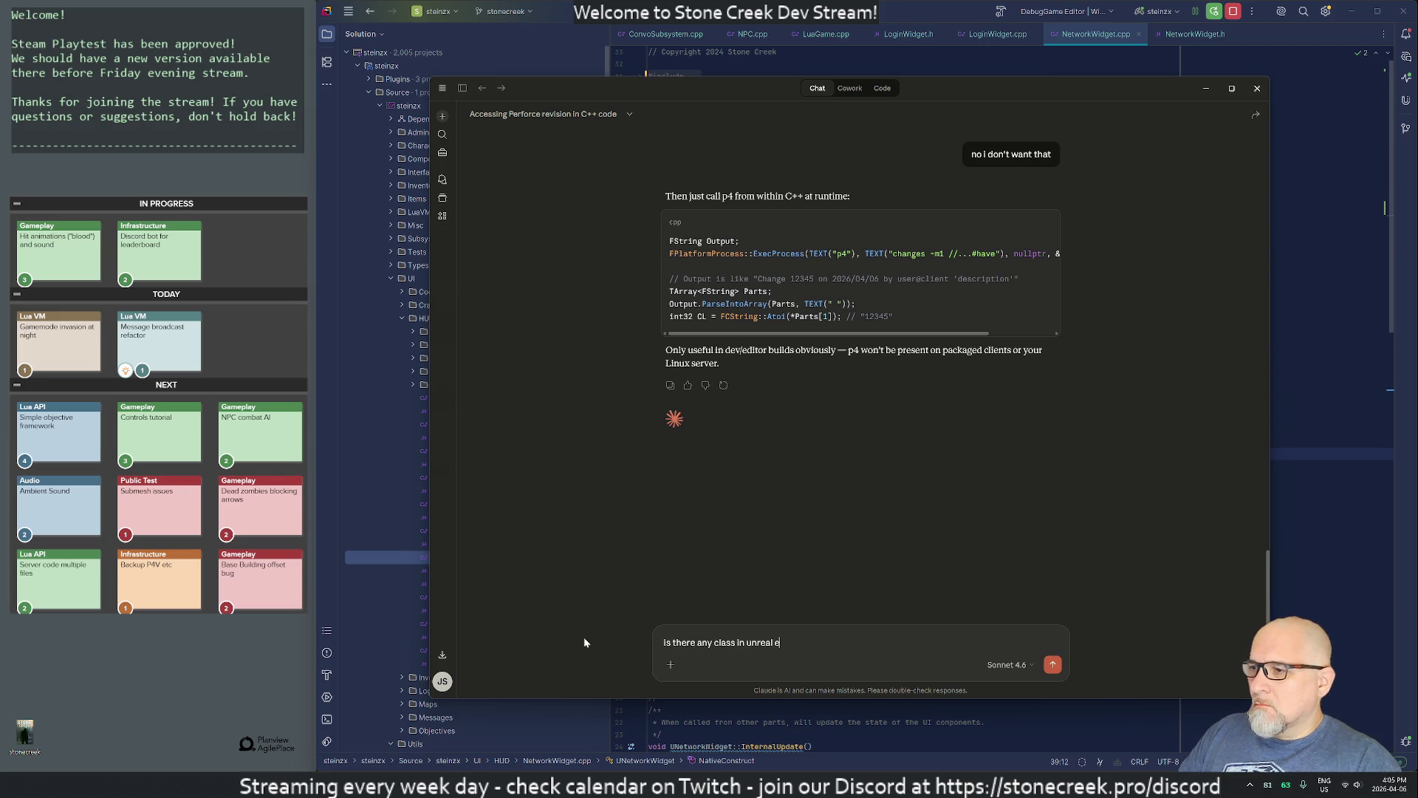
{"action": "type", "text": " that "}
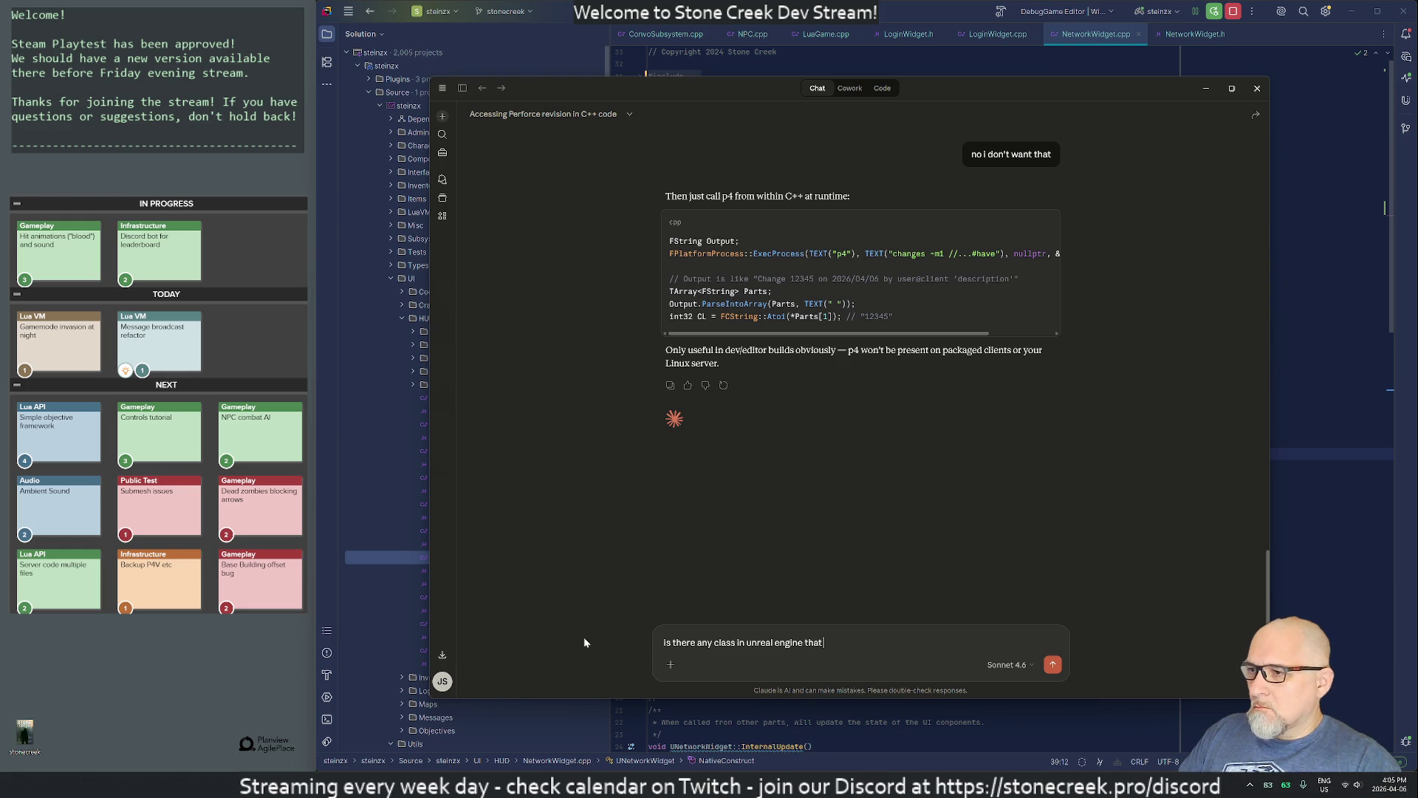
{"action": "type", "text": "handles perforce?"}
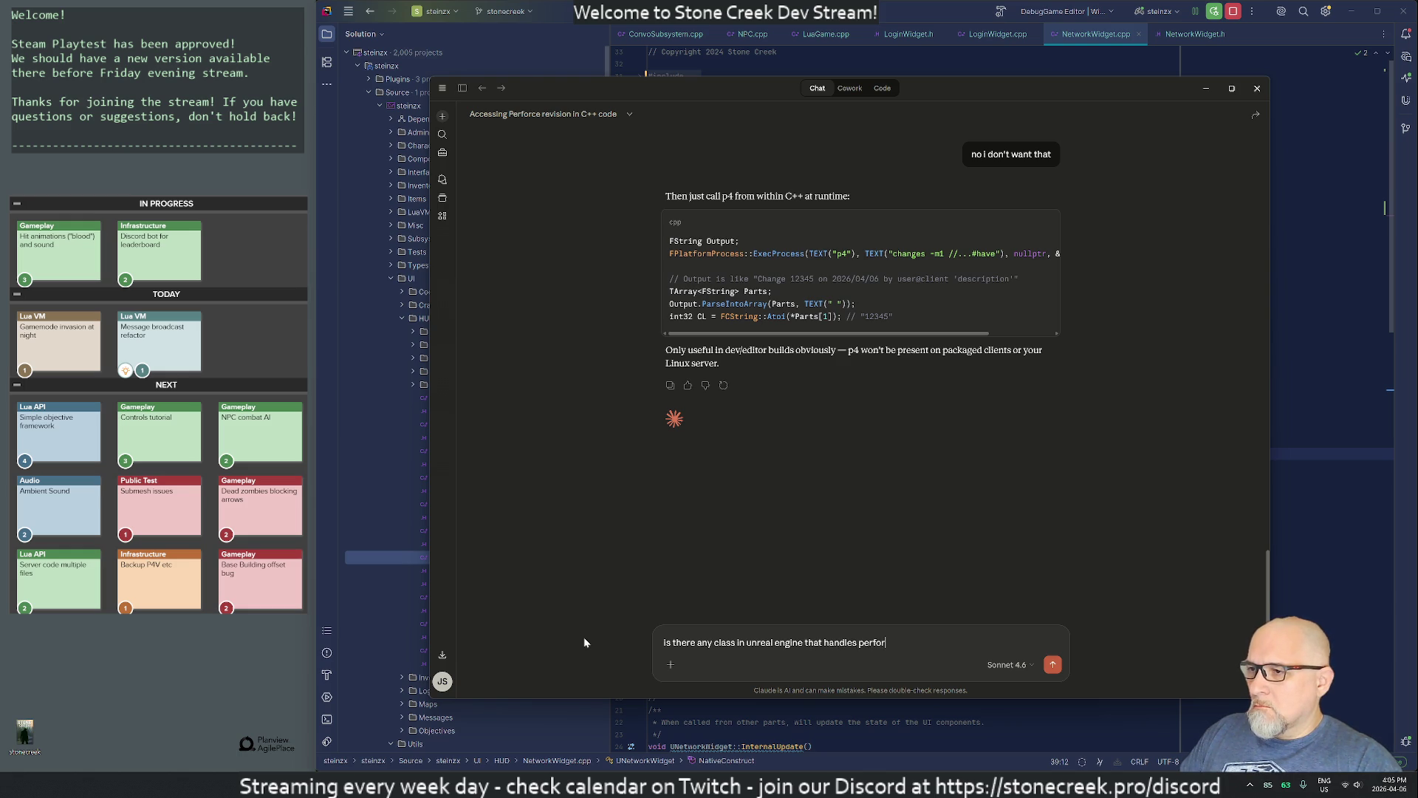
{"action": "key", "text": "Return"}
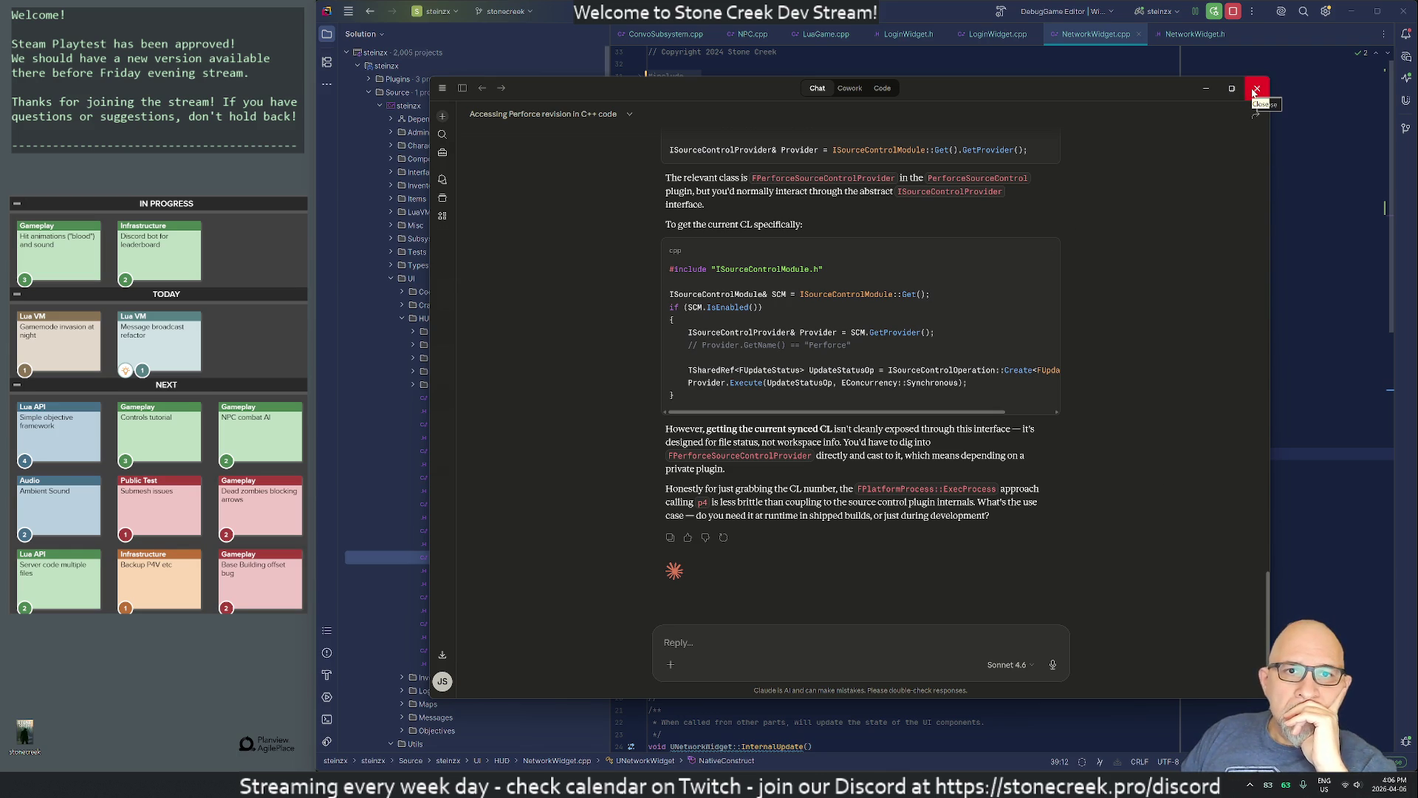
{"action": "left_click", "coordinate": [1255, 91]}
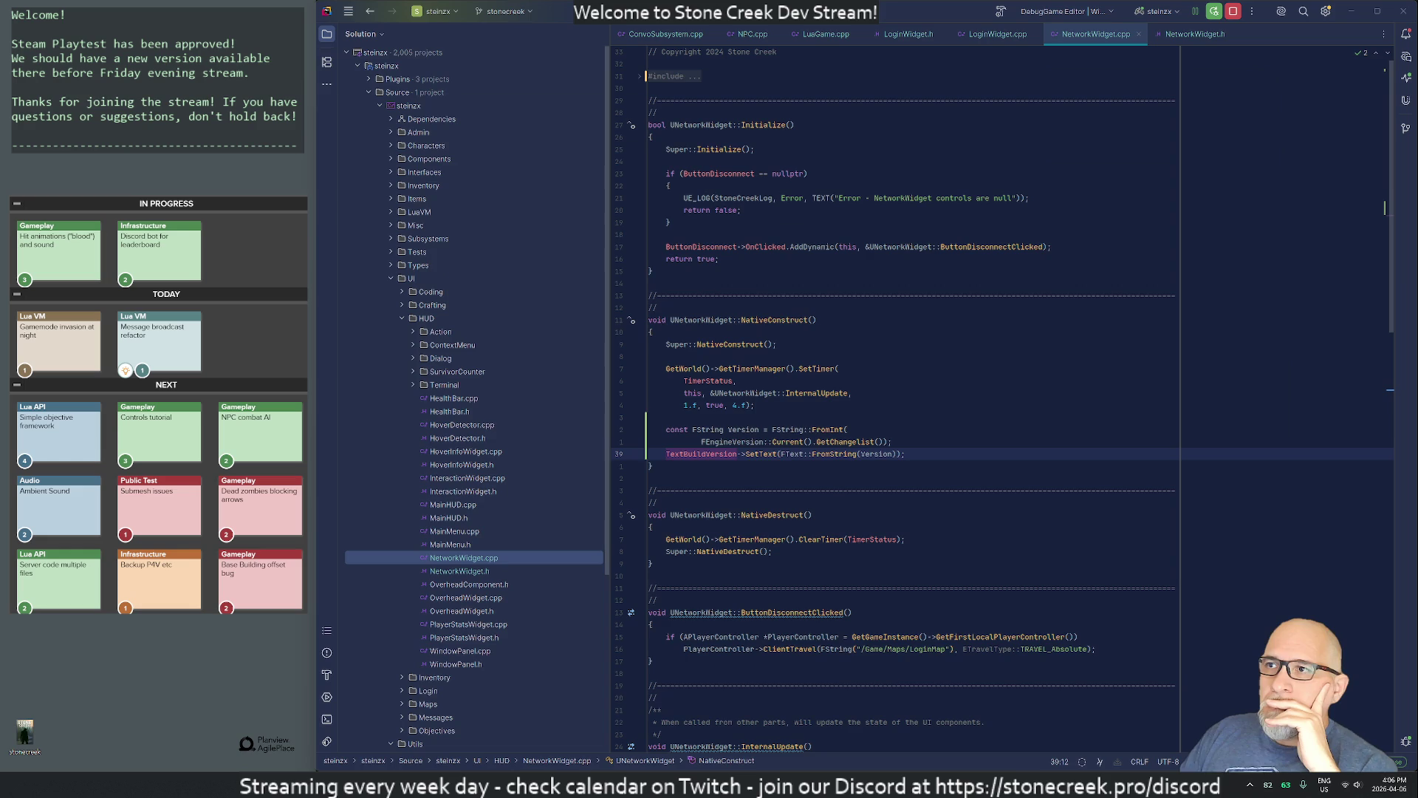
Step: Place the cursor on empty line 36 of NetworkWidget.cpp and search Windows for p4
{"action": "left_click", "coordinate": [650, 417]}
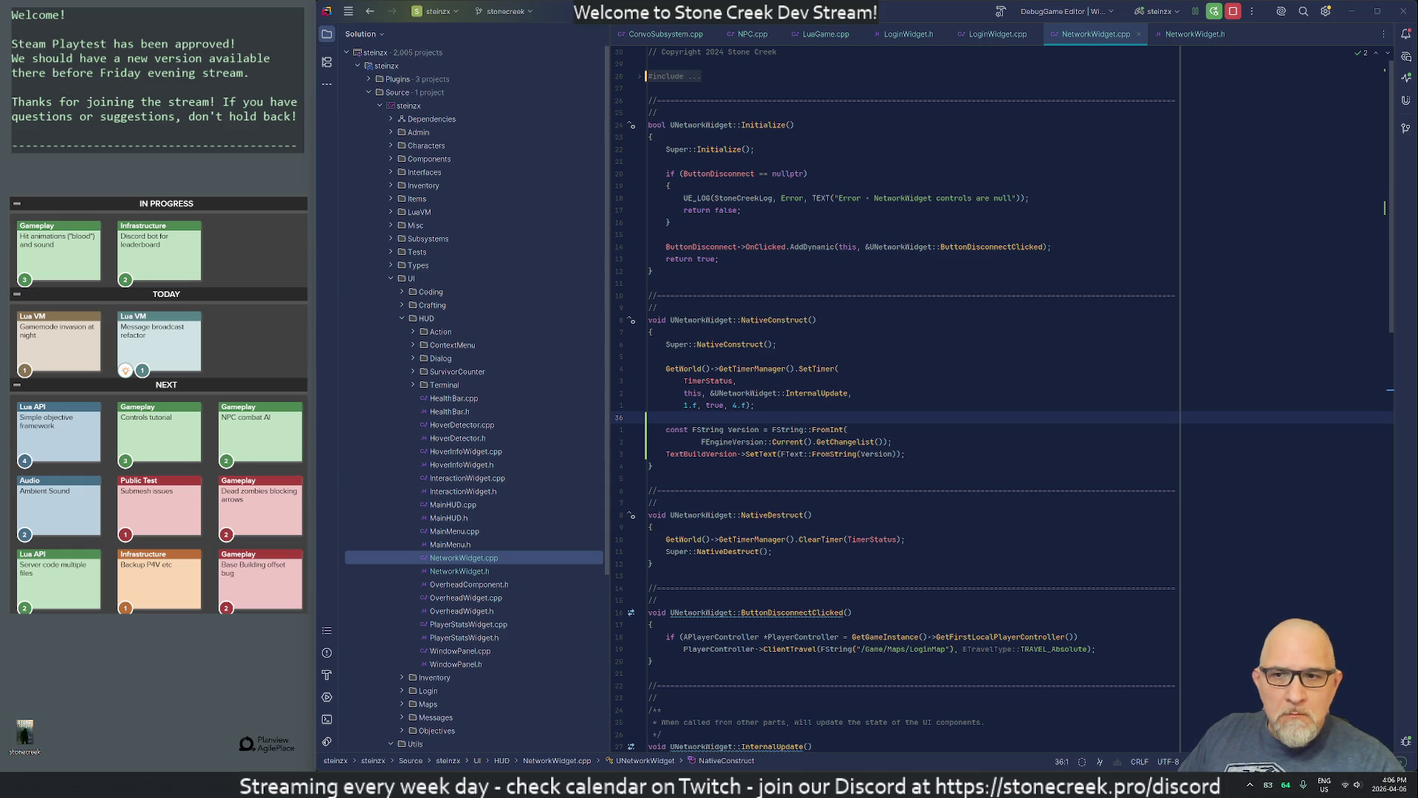
{"action": "key", "text": "super"}
Step: In P4V, open Submit for the default pending changelist, cancel without submitting, and close P4V
{"action": "type", "text": "snip"}
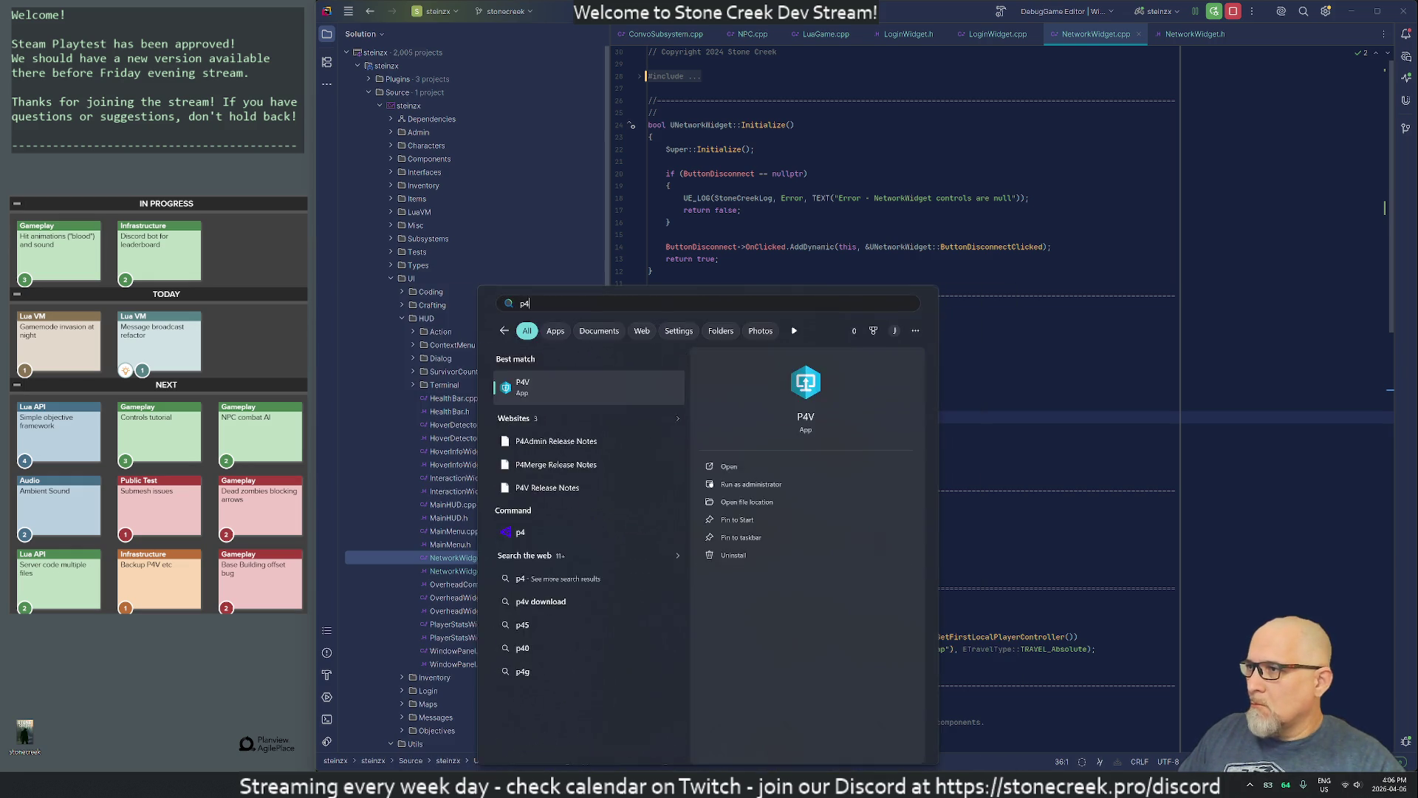
{"action": "key", "text": "Return"}
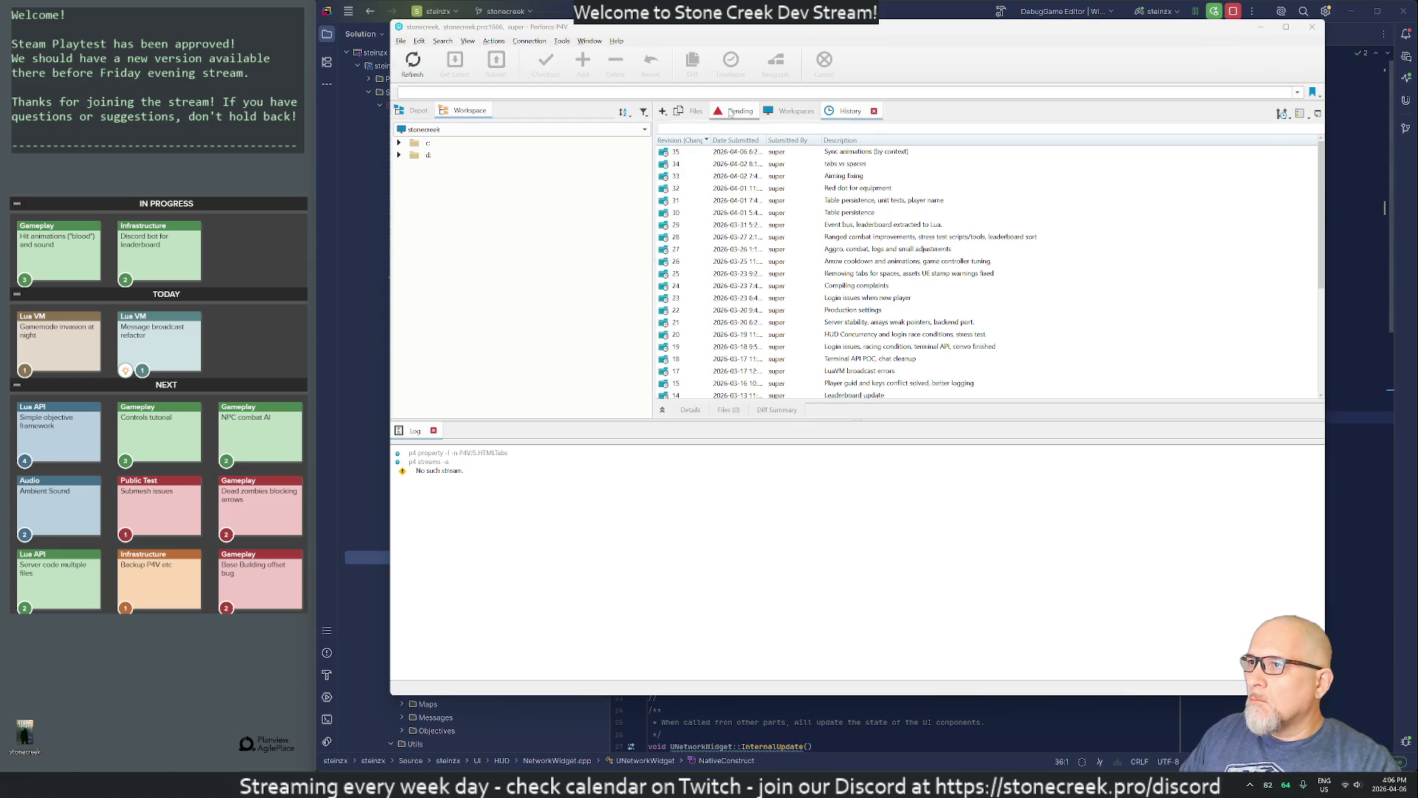
{"action": "left_click", "coordinate": [739, 111]}
{"action": "right_click", "coordinate": [687, 226]}
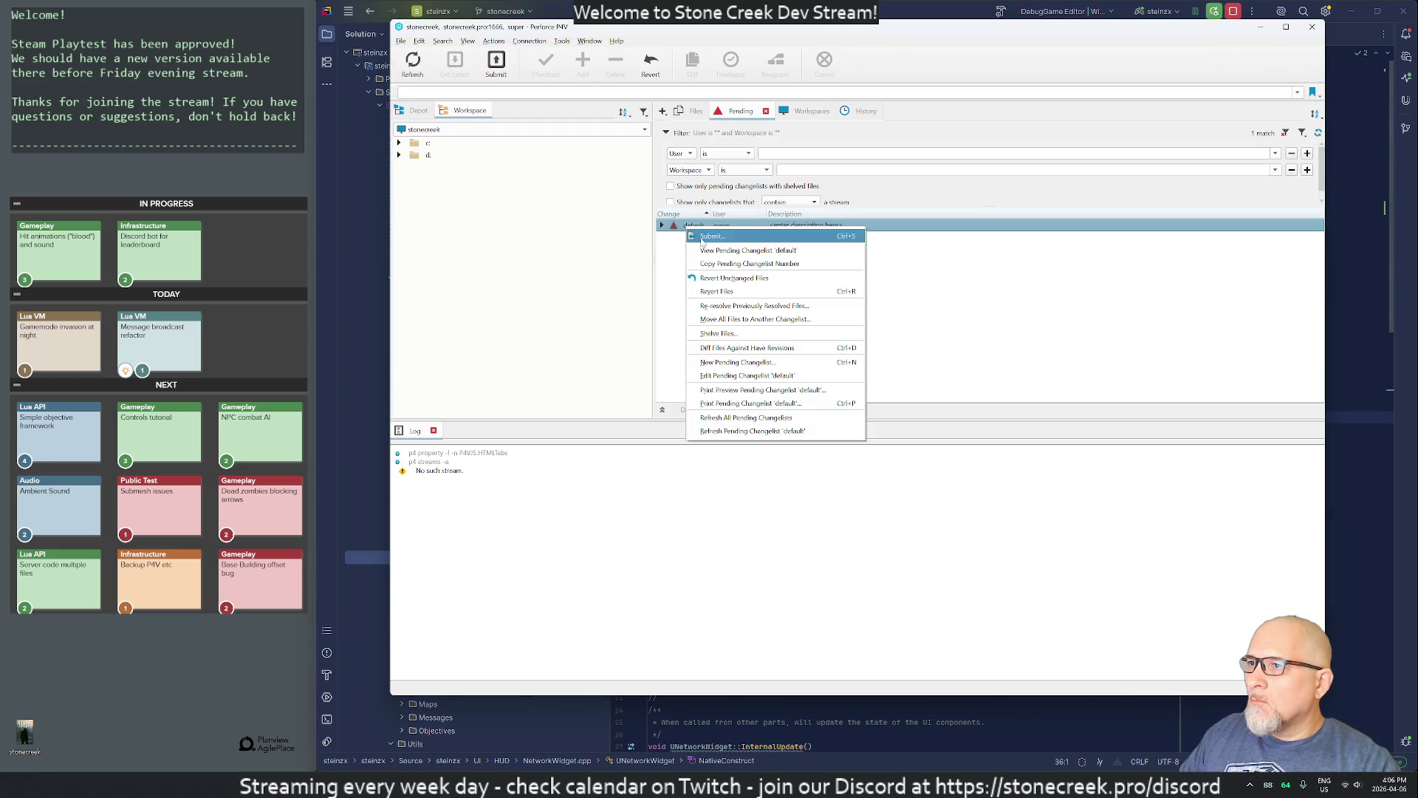
{"action": "left_click", "coordinate": [710, 236]}
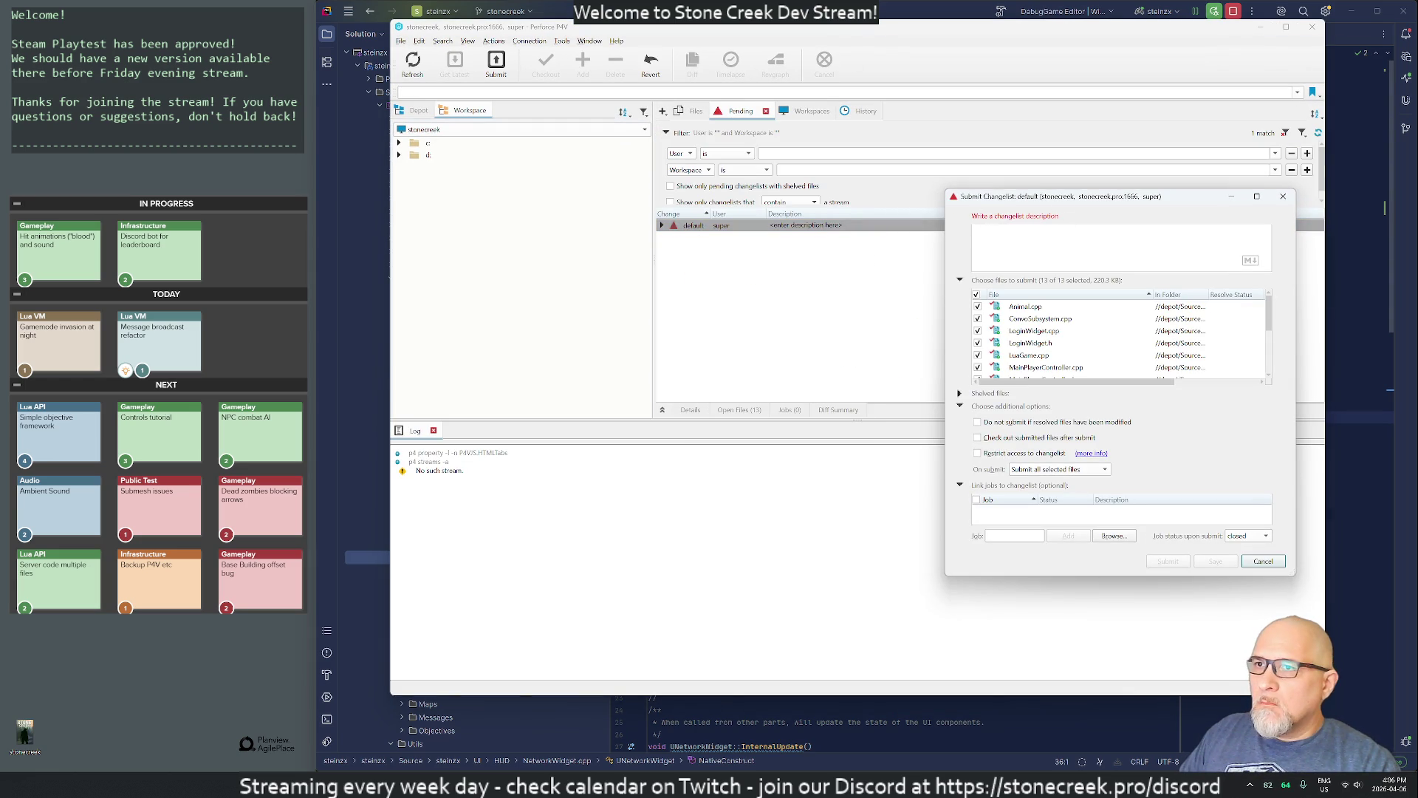
{"action": "left_click", "coordinate": [1283, 196]}
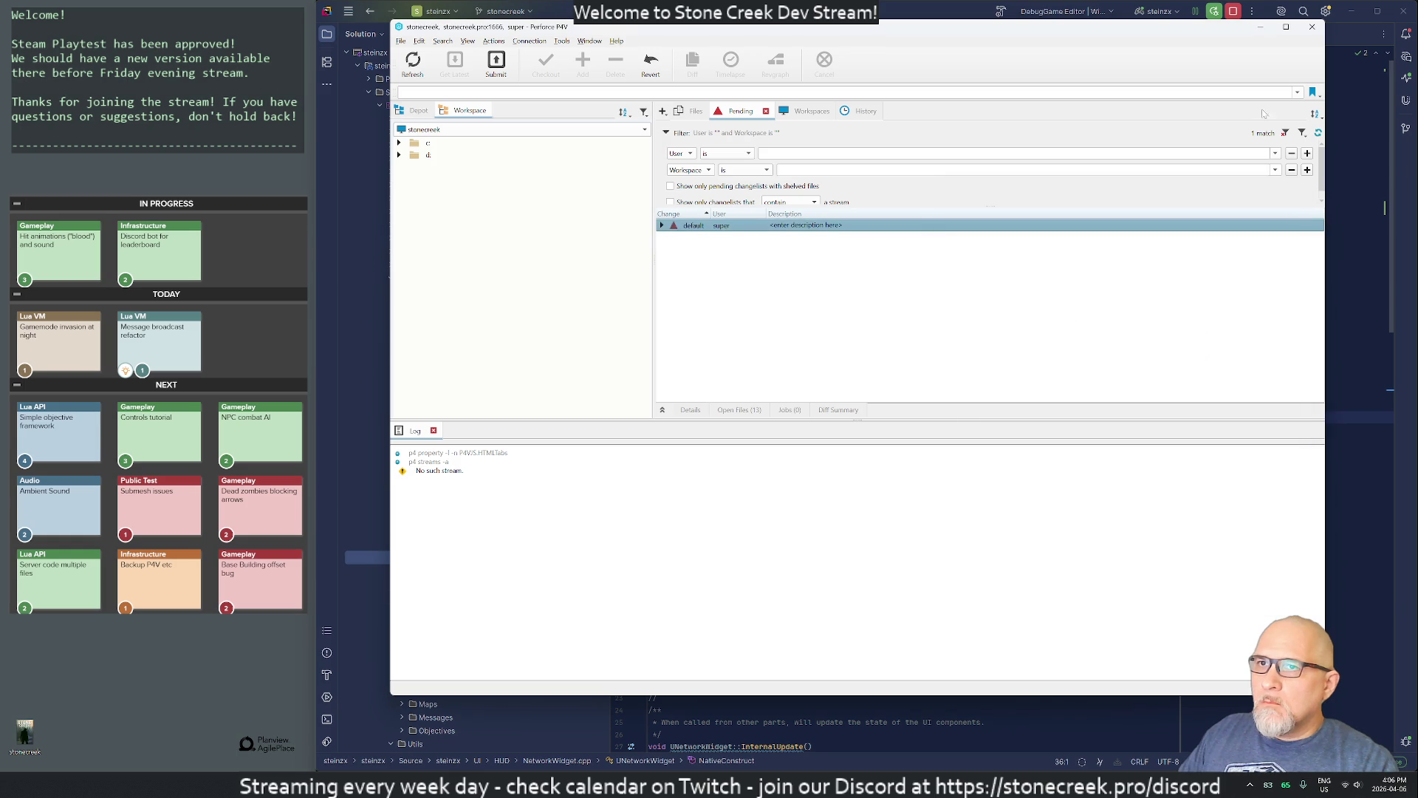
{"action": "left_click", "coordinate": [1313, 27]}
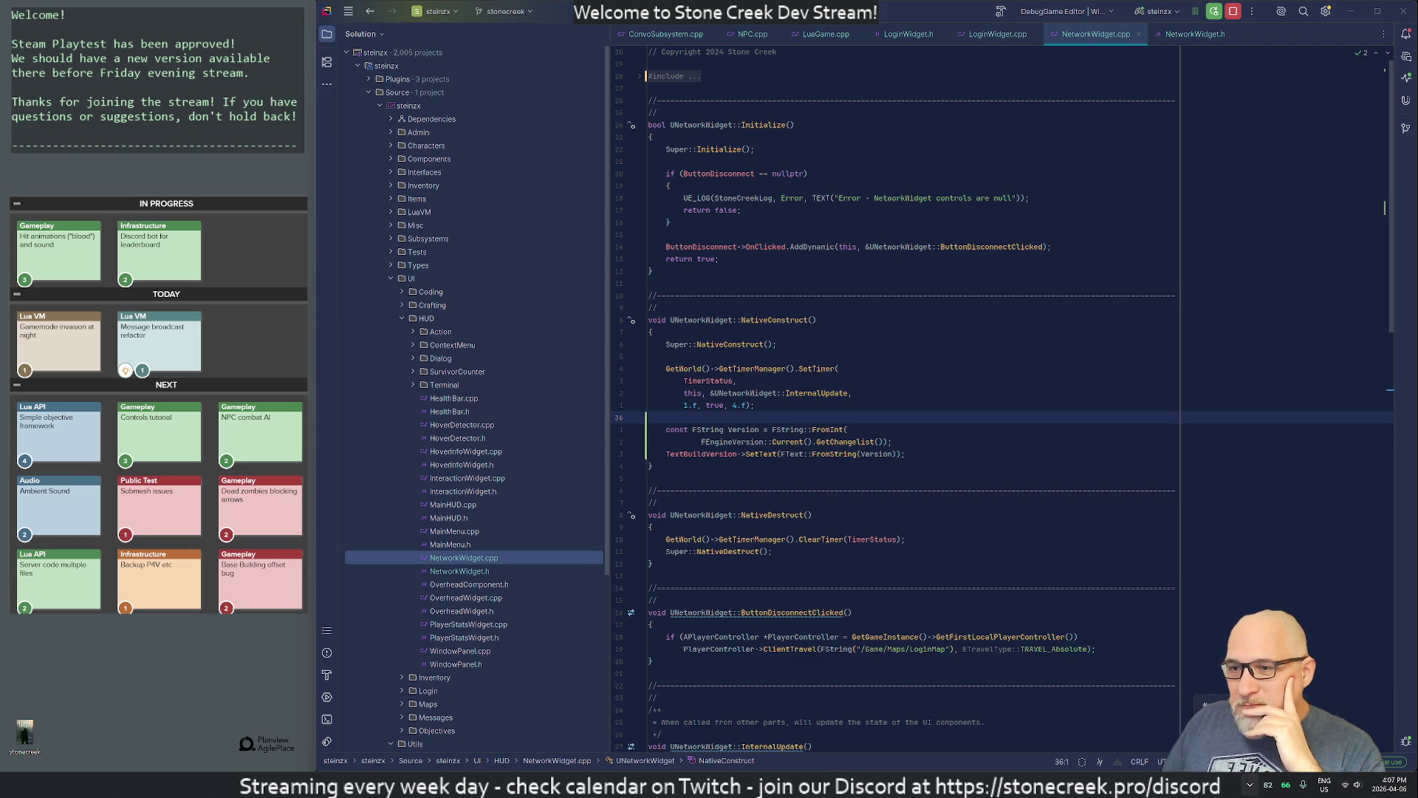
Step: Launch the Stone Creek Playtest from the Steam library via the tray icon
{"action": "right_click", "coordinate": [1204, 703]}
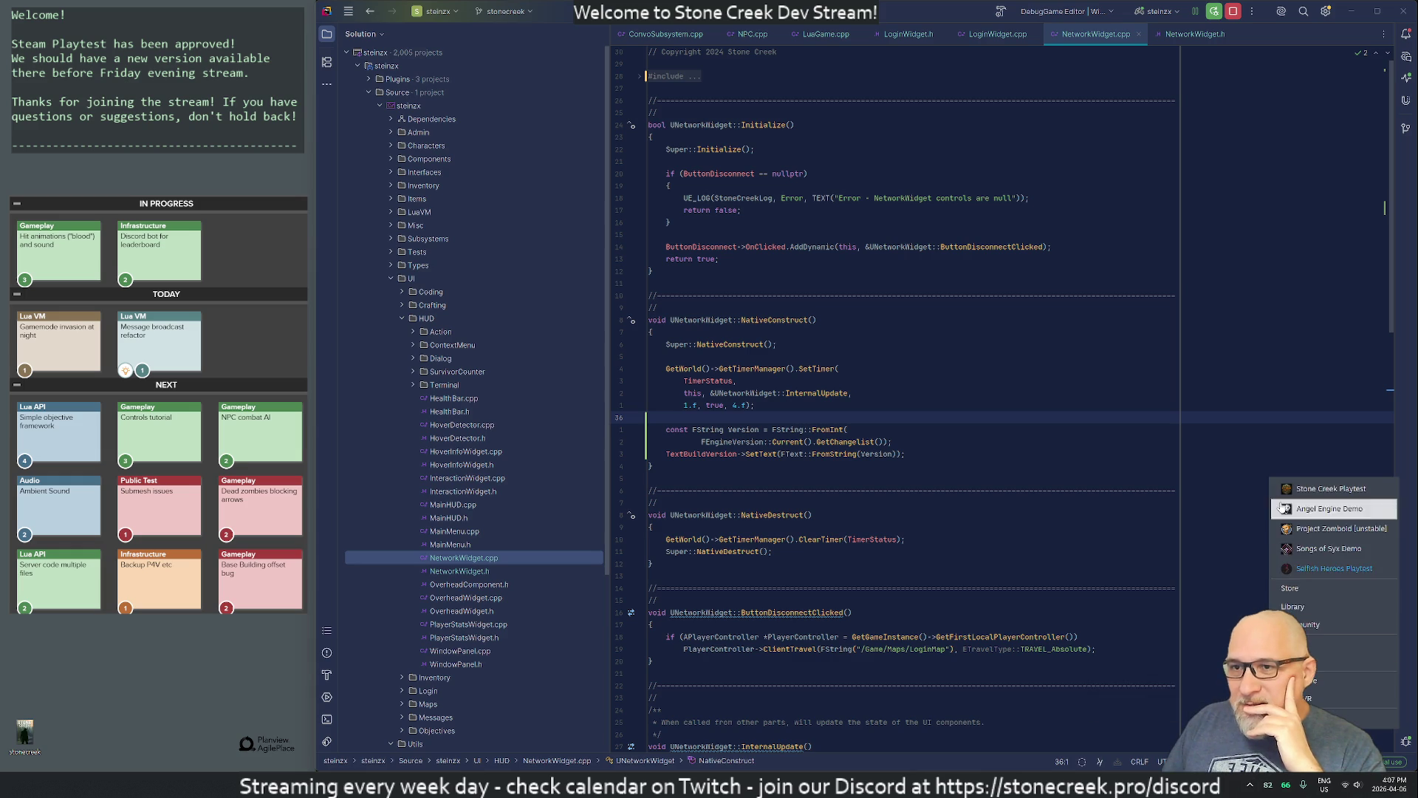
{"action": "left_click", "coordinate": [1292, 607]}
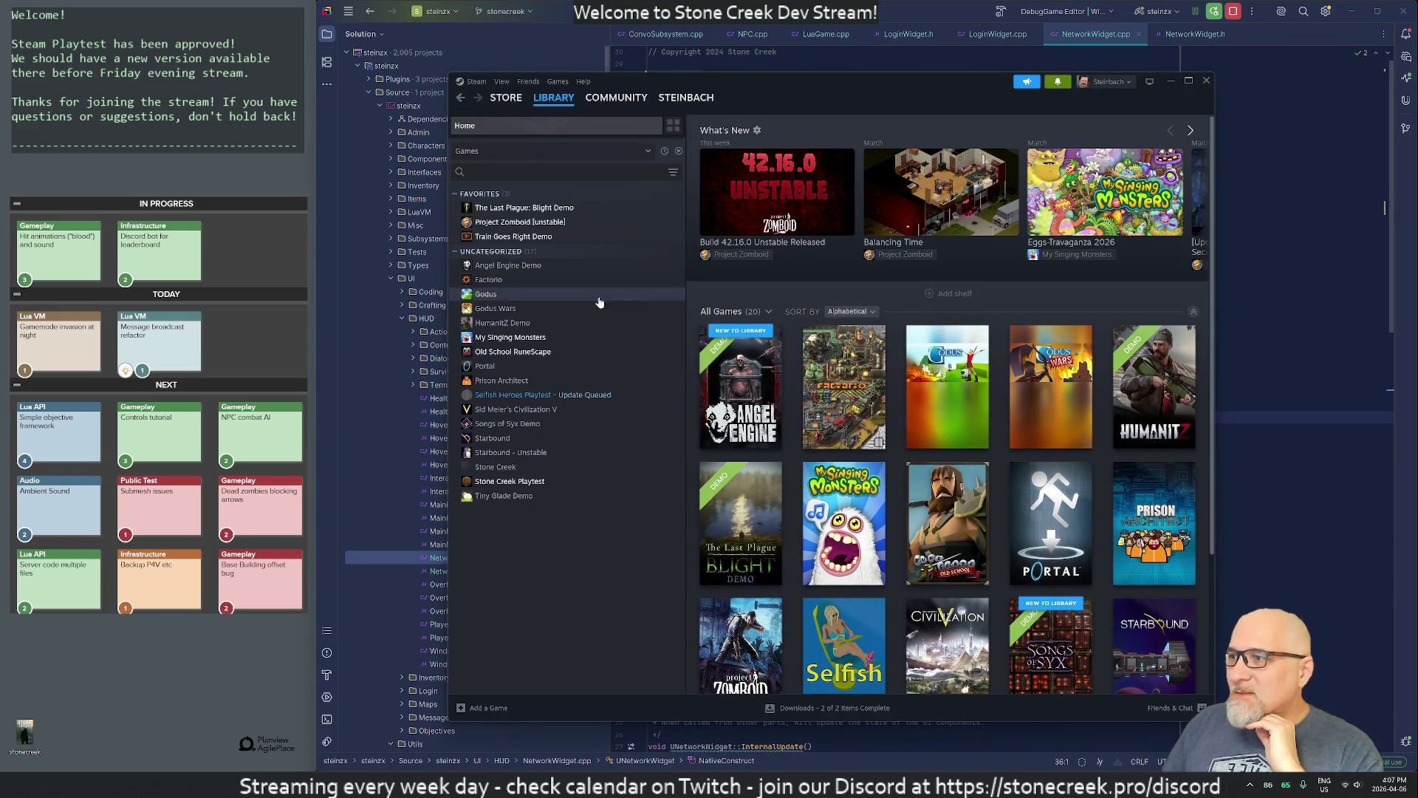
{"action": "left_click", "coordinate": [510, 481]}
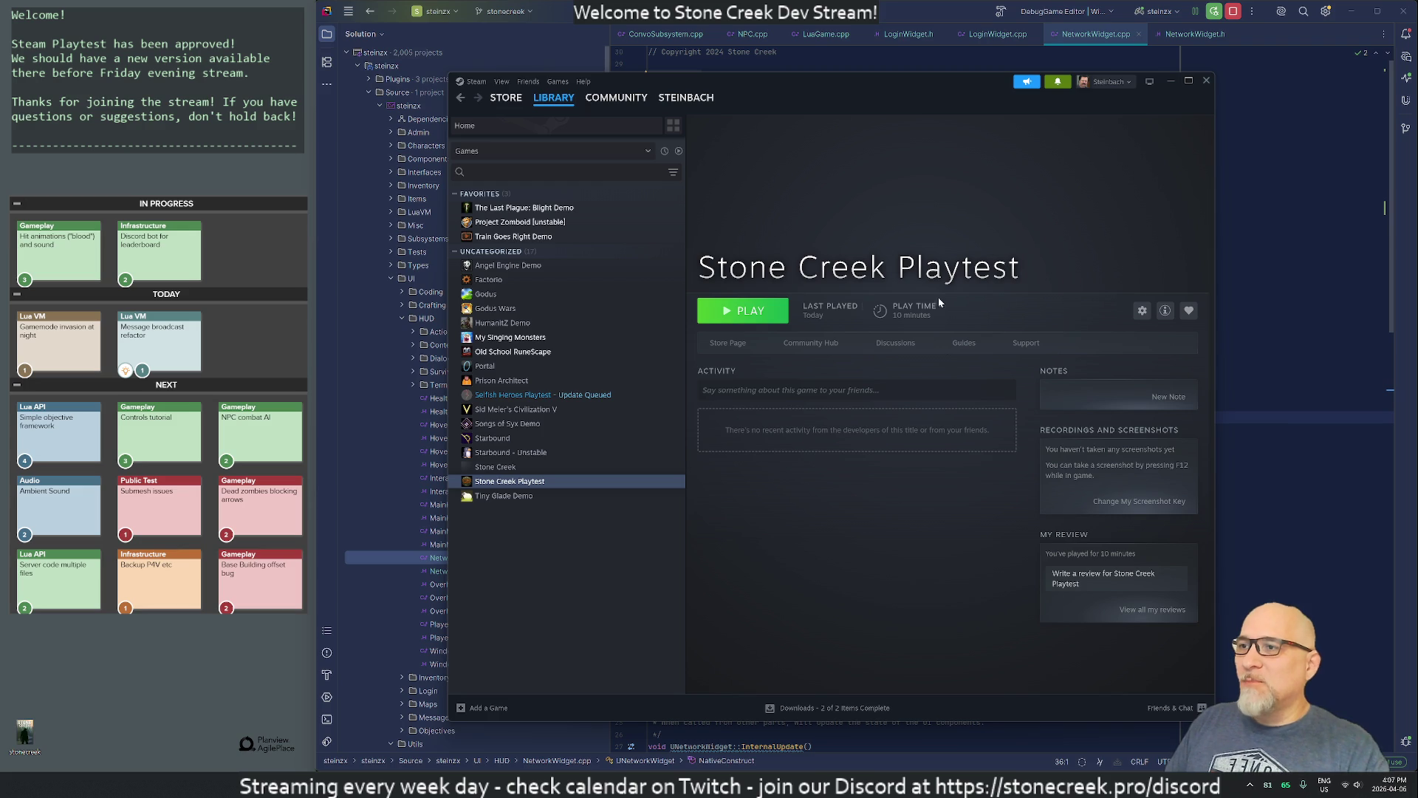
{"action": "left_click", "coordinate": [747, 312]}
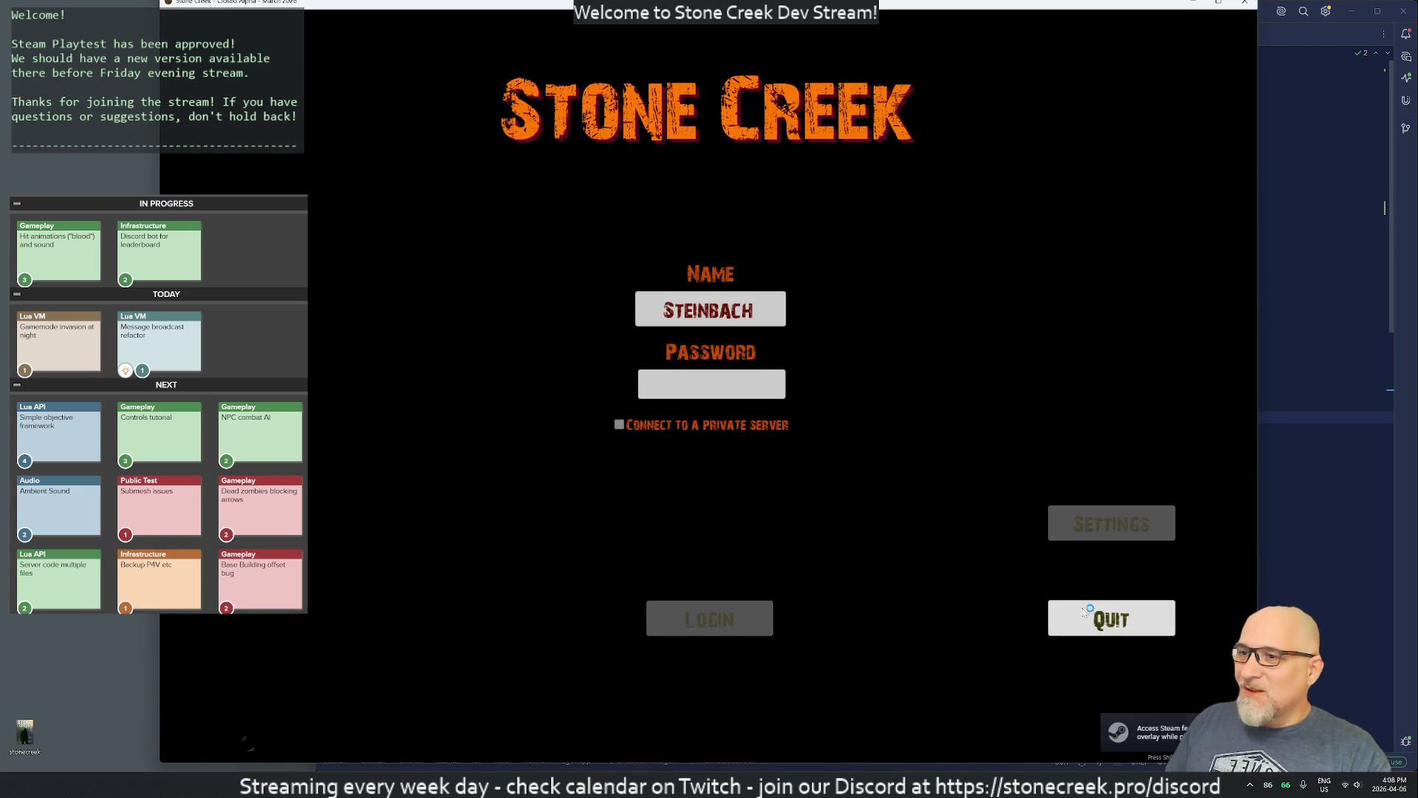
Step: Quit the running playtest and switch to the Steam store front page
{"action": "left_click", "coordinate": [1084, 612]}
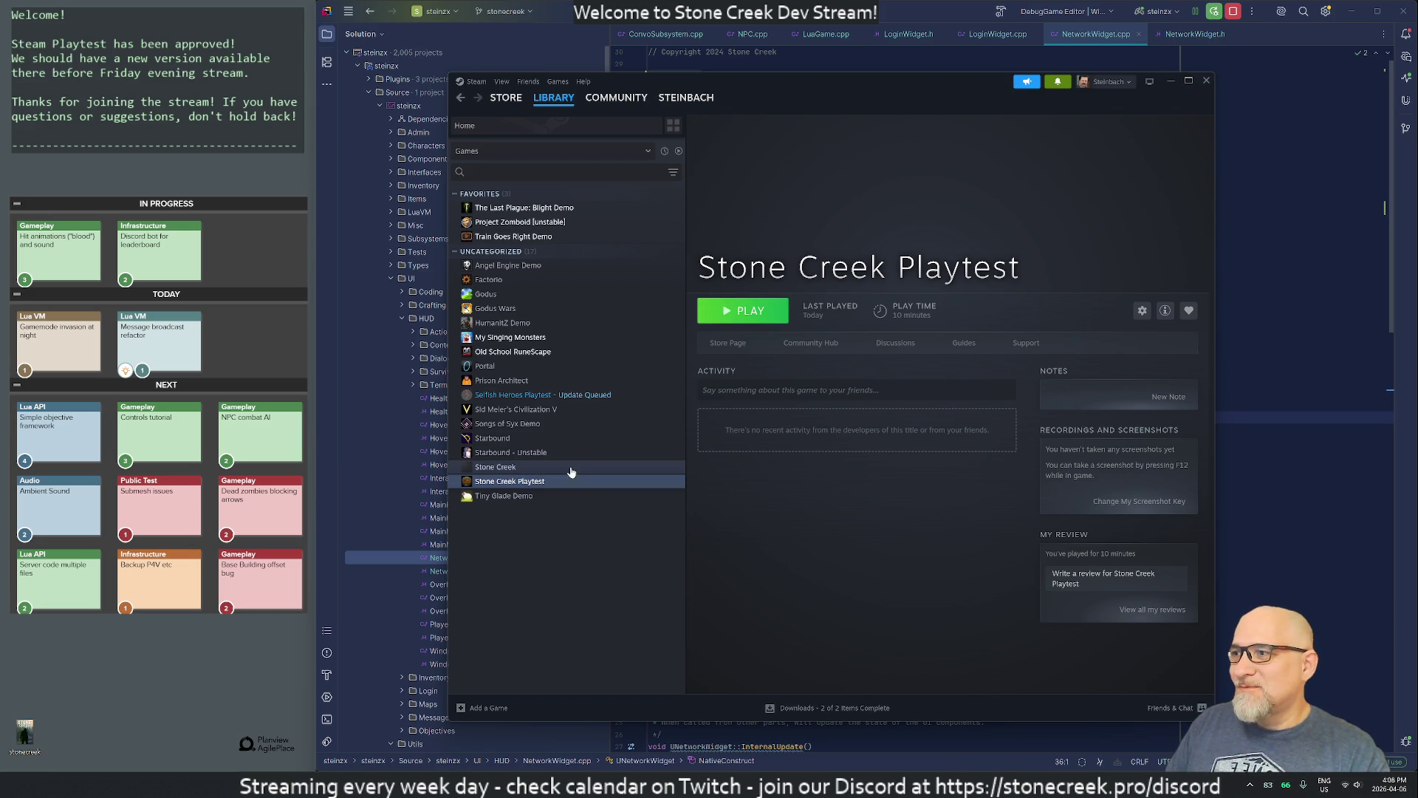
{"action": "left_click", "coordinate": [1165, 311]}
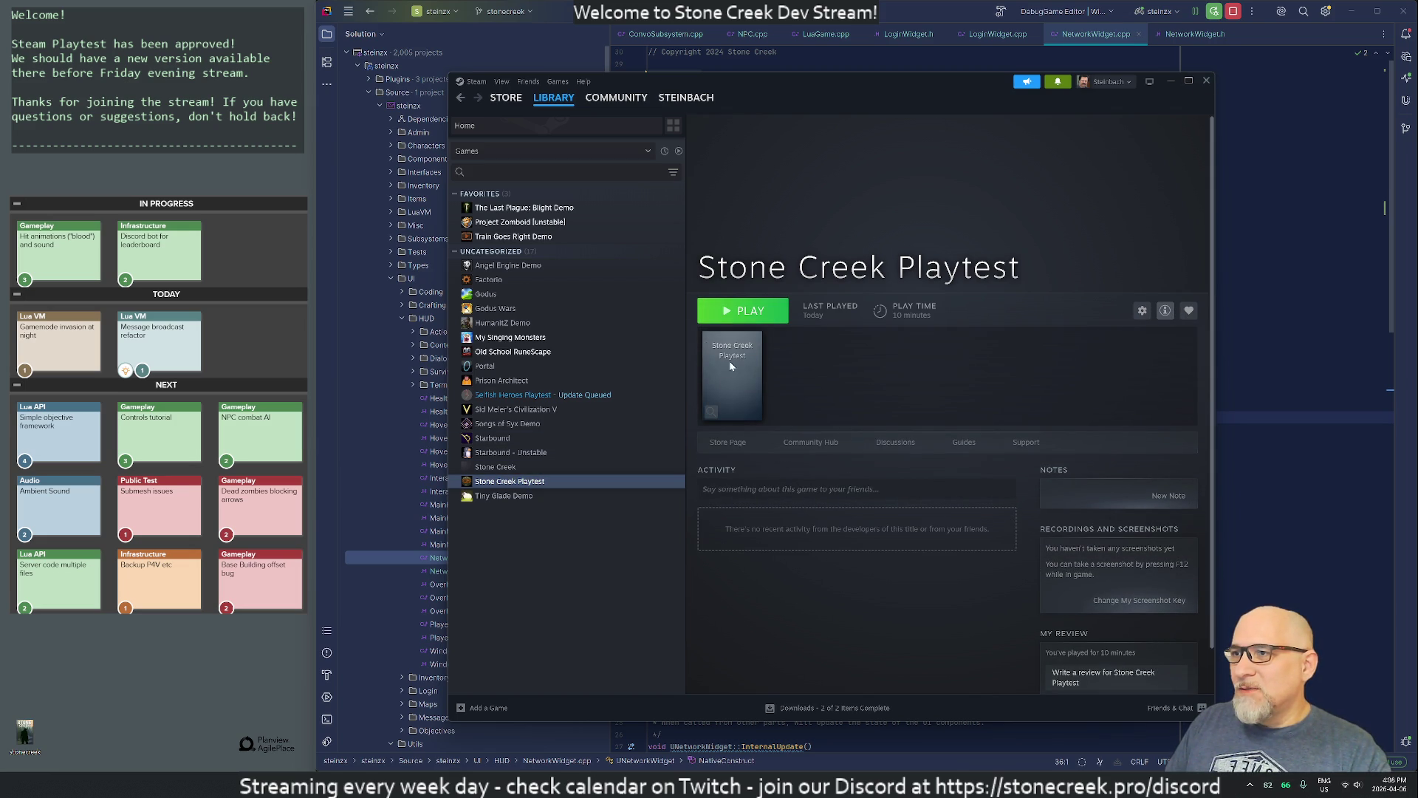
{"action": "left_click", "coordinate": [727, 442]}
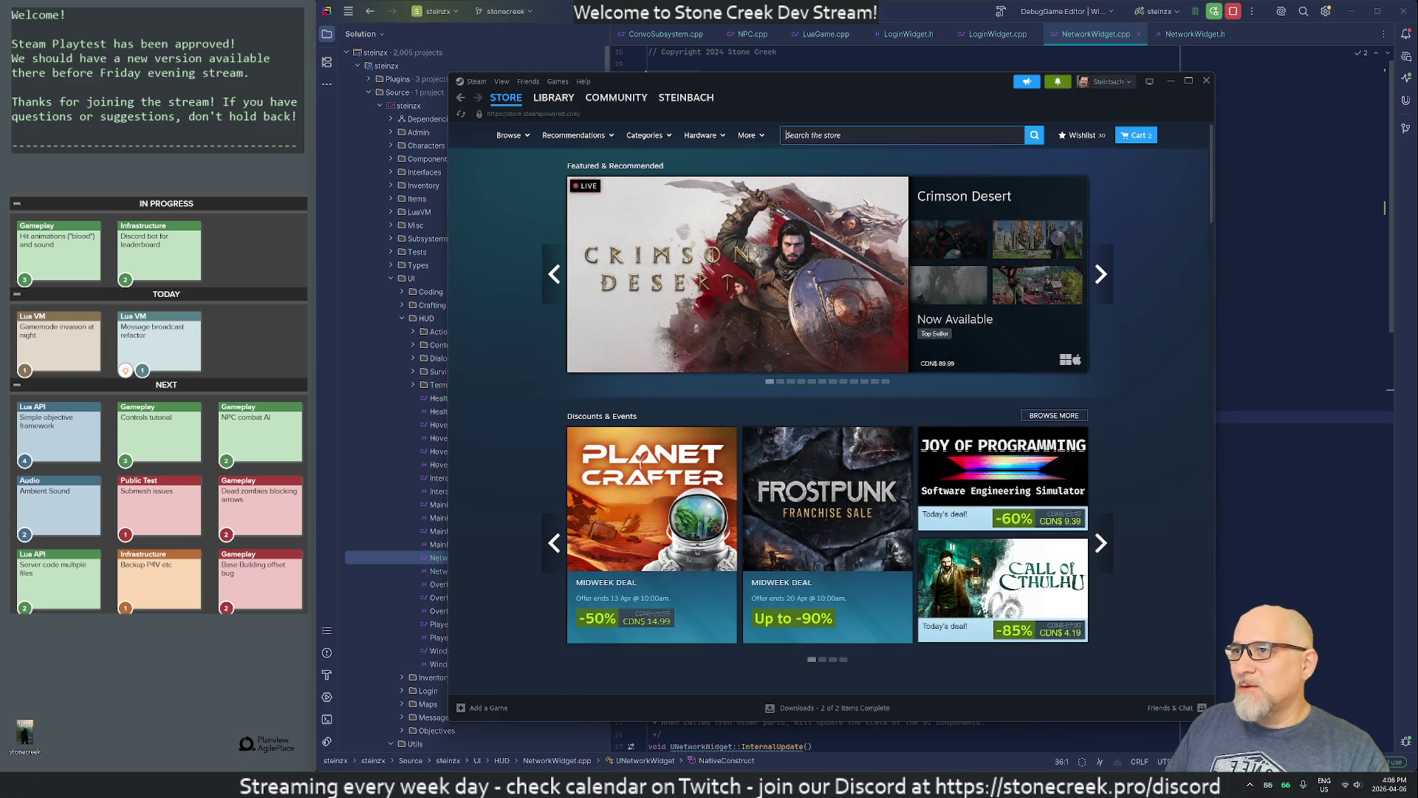
Step: Search the Steam store for 'stone creek', maximize the window, then close Steam
{"action": "type", "text": "stone creek"}
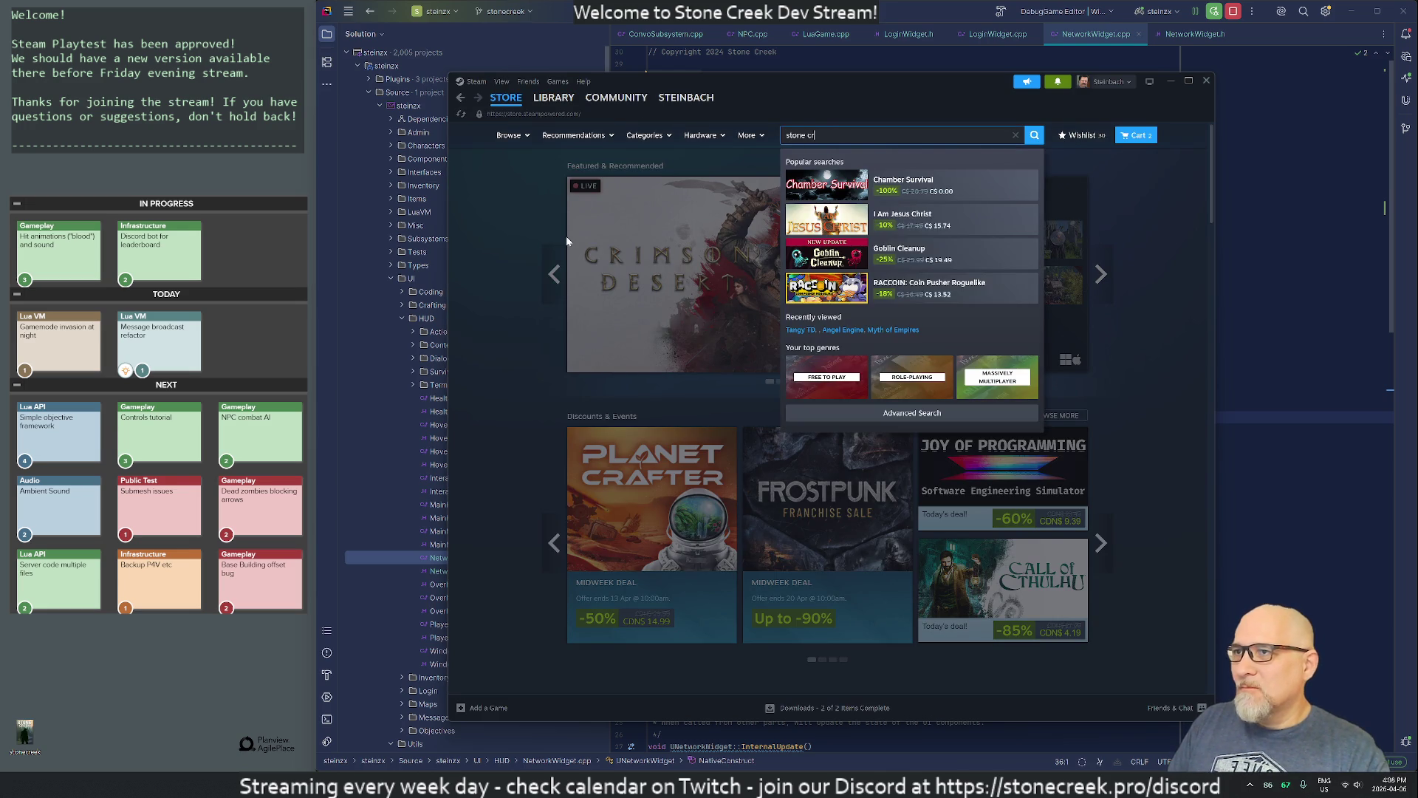
{"action": "key", "text": "Return"}
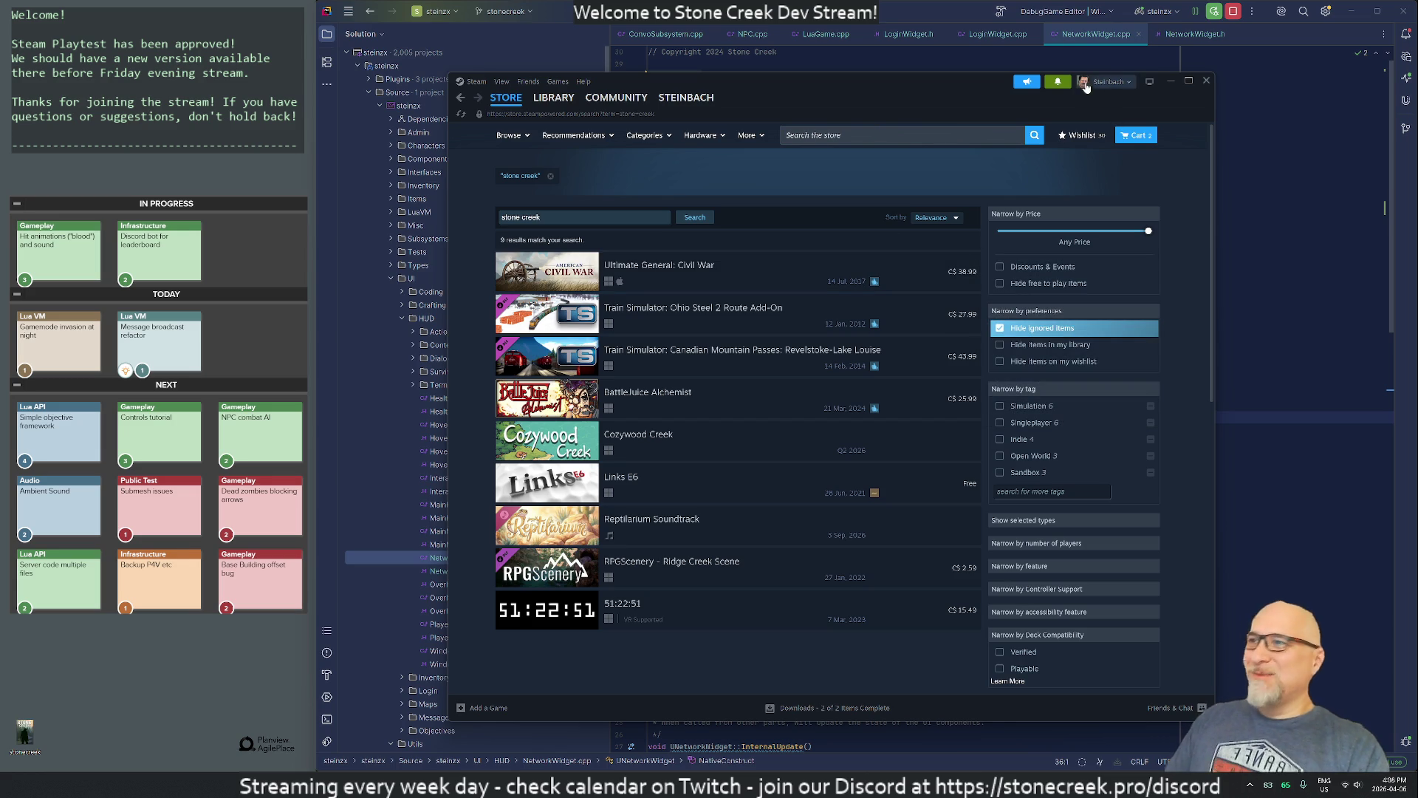
{"action": "left_click", "coordinate": [1189, 79]}
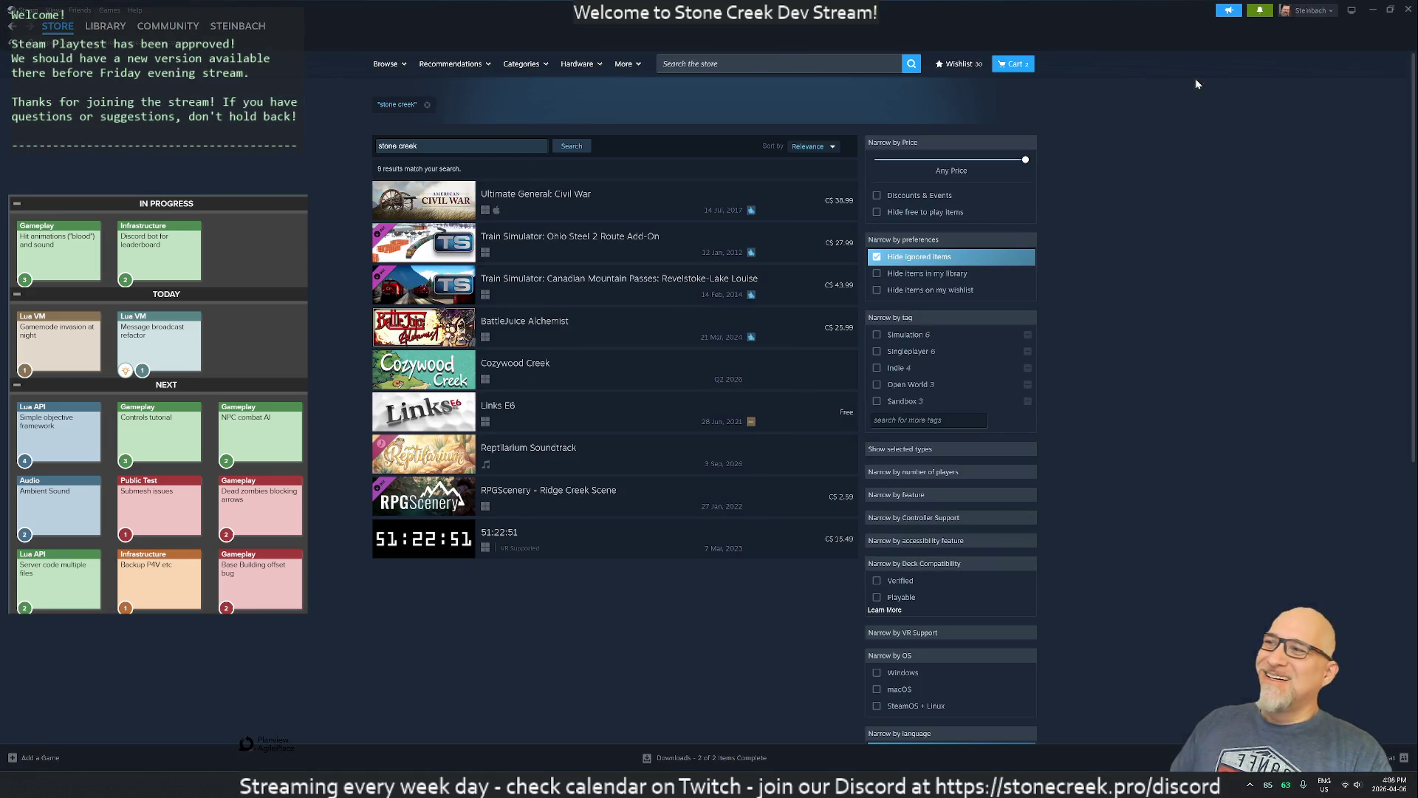
{"action": "left_click", "coordinate": [1408, 9]}
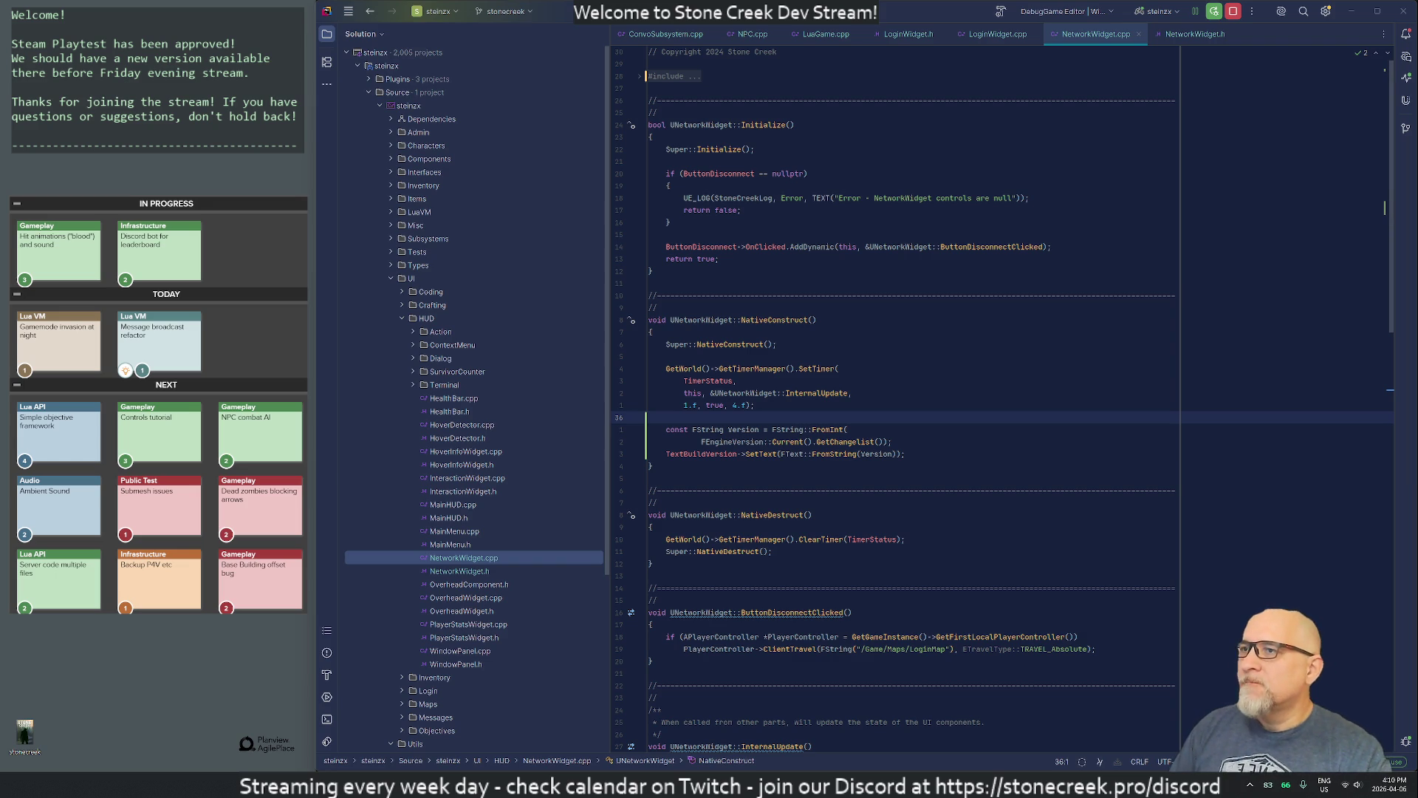
Step: Jump to ButtonDisconnect on line 22, then bring the BUILDER Remote Desktop window over Rider
{"action": "left_click", "coordinate": [731, 247]}
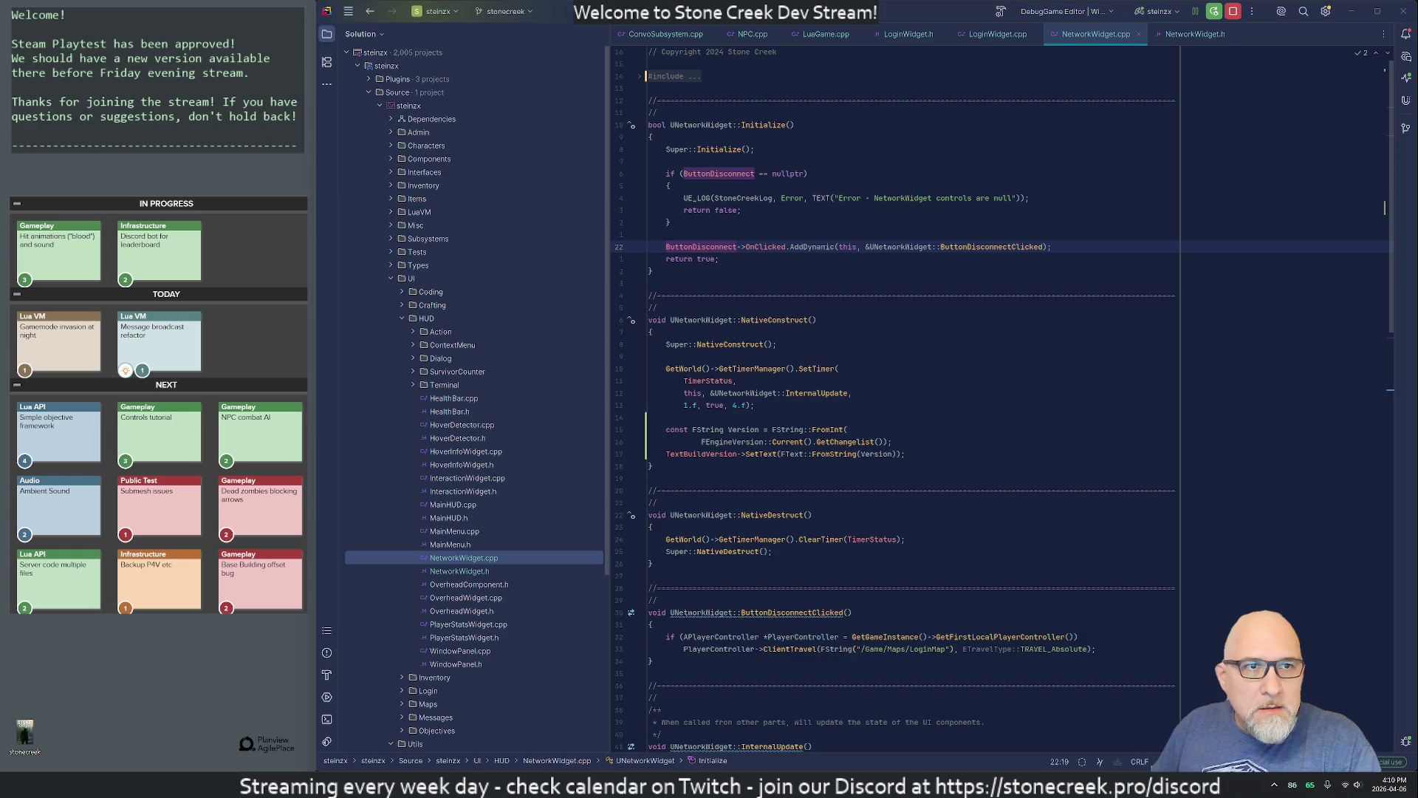
{"action": "mouse_move", "coordinate": [1417, 258]}
{"action": "left_mouse_down"}
{"action": "mouse_move", "coordinate": [1349, 258]}
{"action": "mouse_move", "coordinate": [787, 76]}
{"action": "mouse_move", "coordinate": [1143, 177]}
{"action": "mouse_move", "coordinate": [1417, 170]}
{"action": "left_mouse_up"}
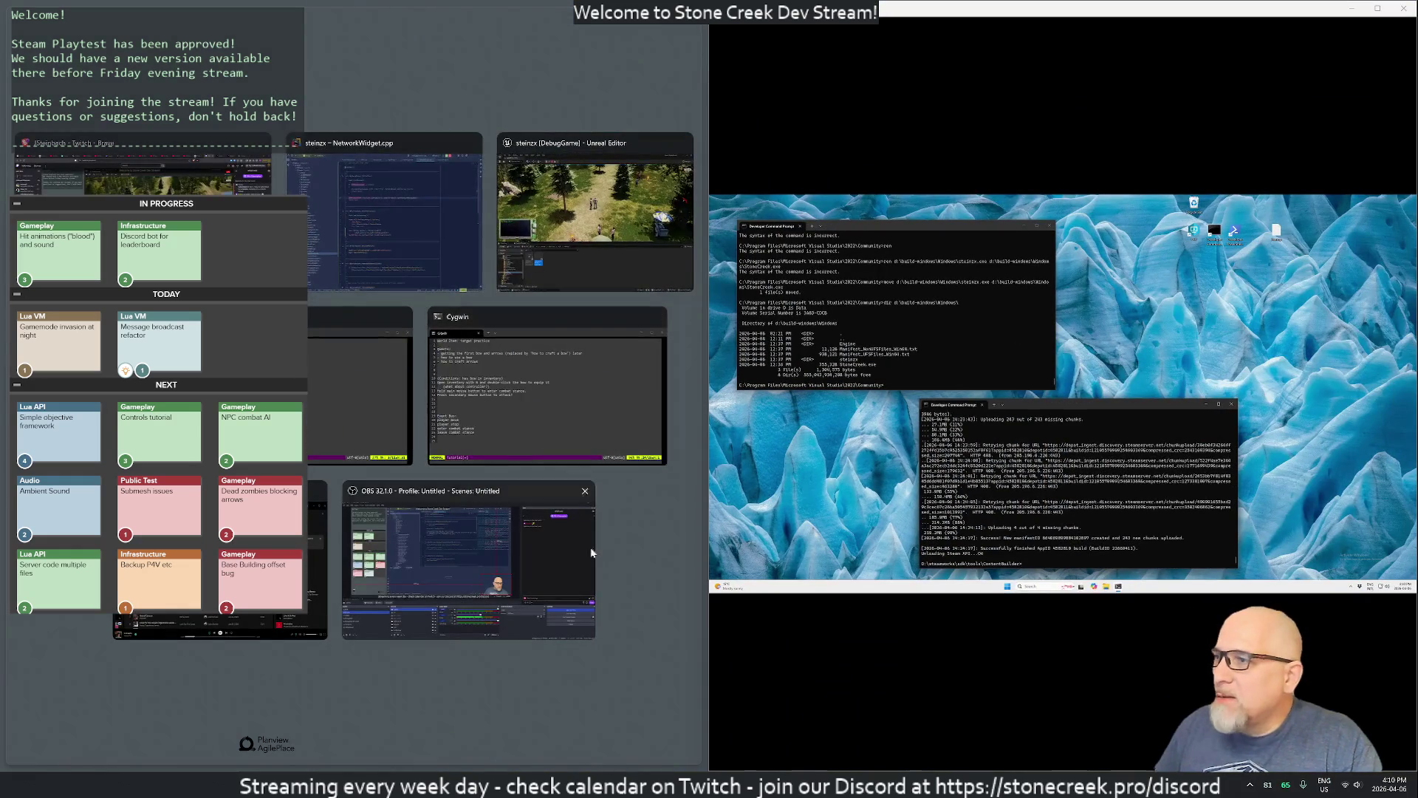
Step: Widen the Remote Desktop window across the screen and focus the upper command prompt
{"action": "left_click", "coordinate": [645, 565]}
{"action": "left_click_drag", "start_coordinate": [708, 538], "coordinate": [318, 547]}
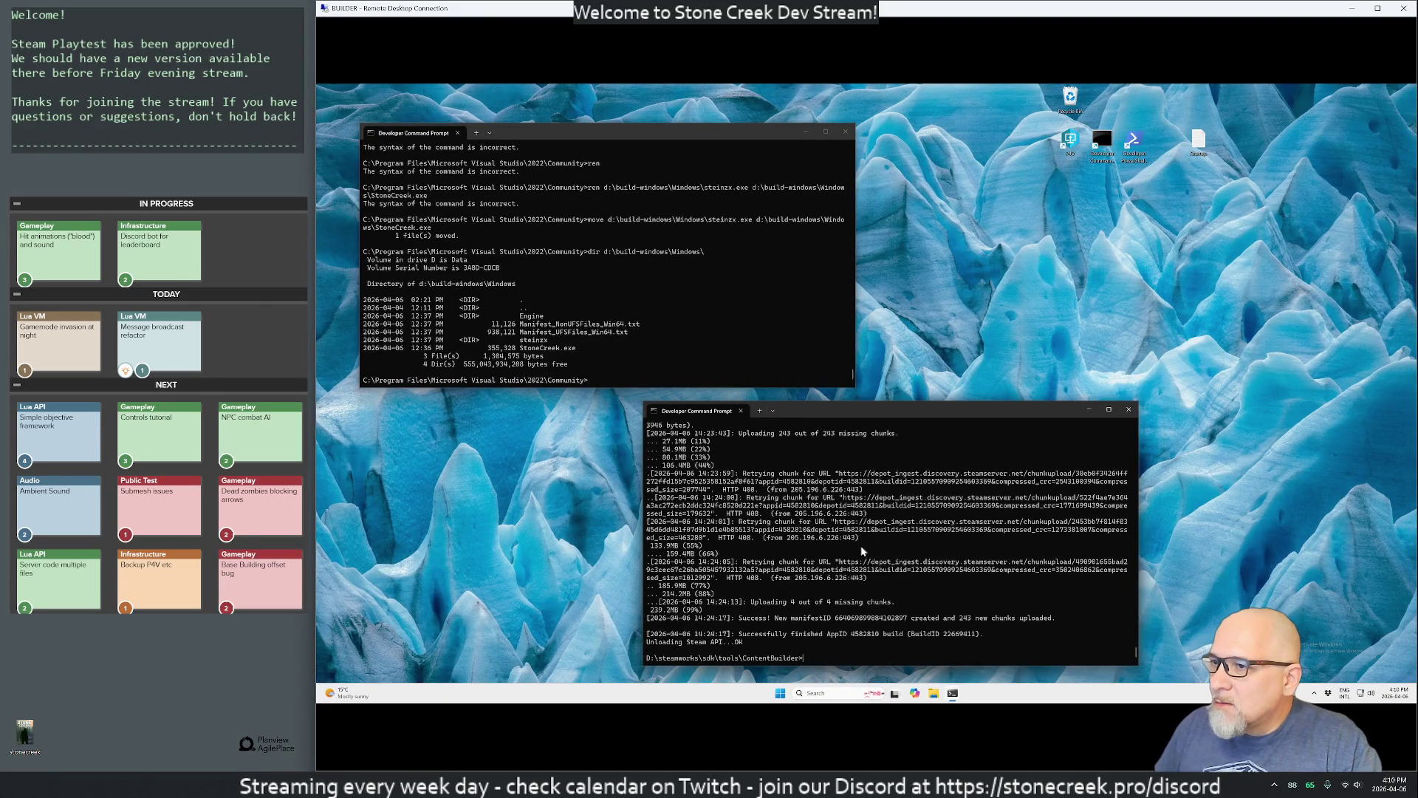
{"action": "left_click", "coordinate": [574, 362]}
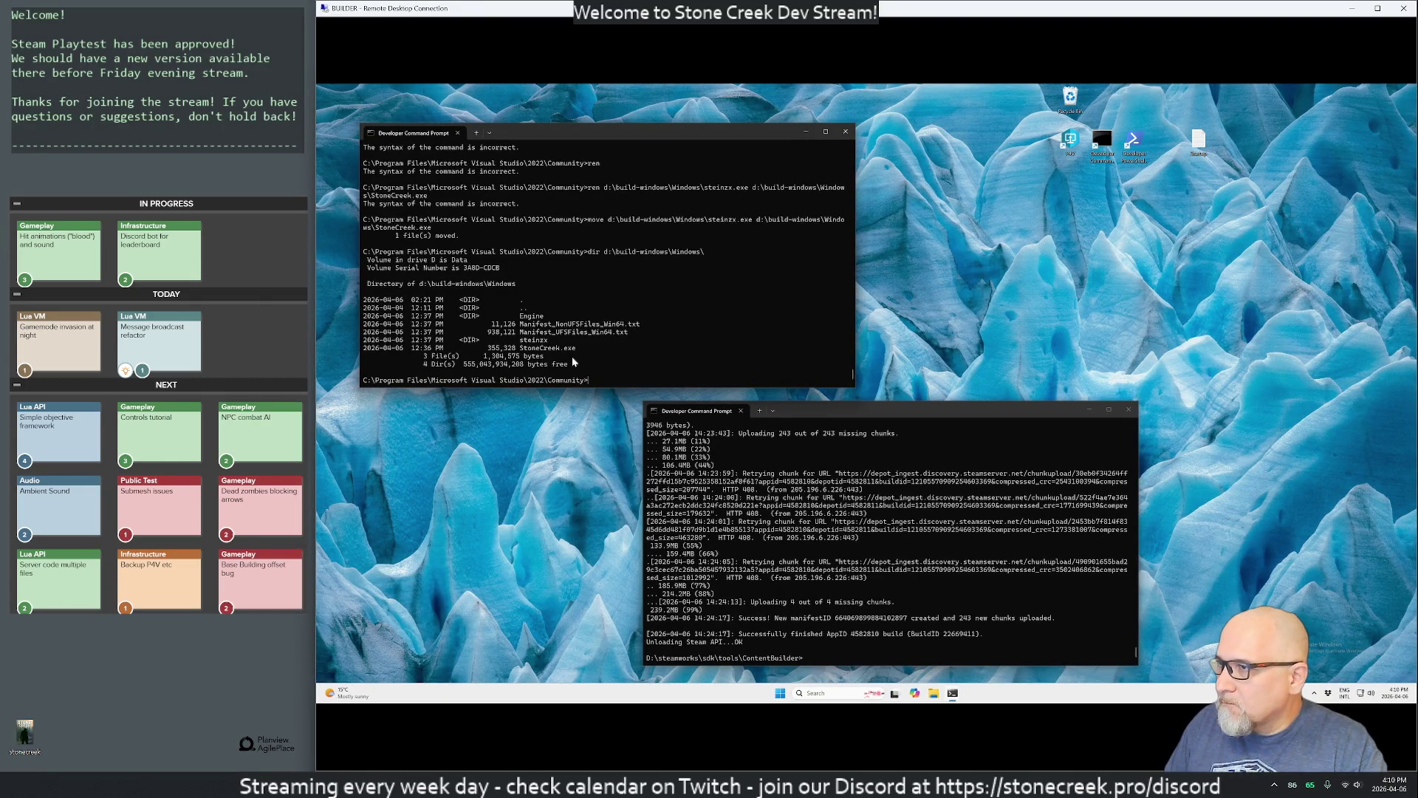
Step: Start a WSL shell with wsl -u under the user's account name
{"action": "key", "text": "ctrl+r"}
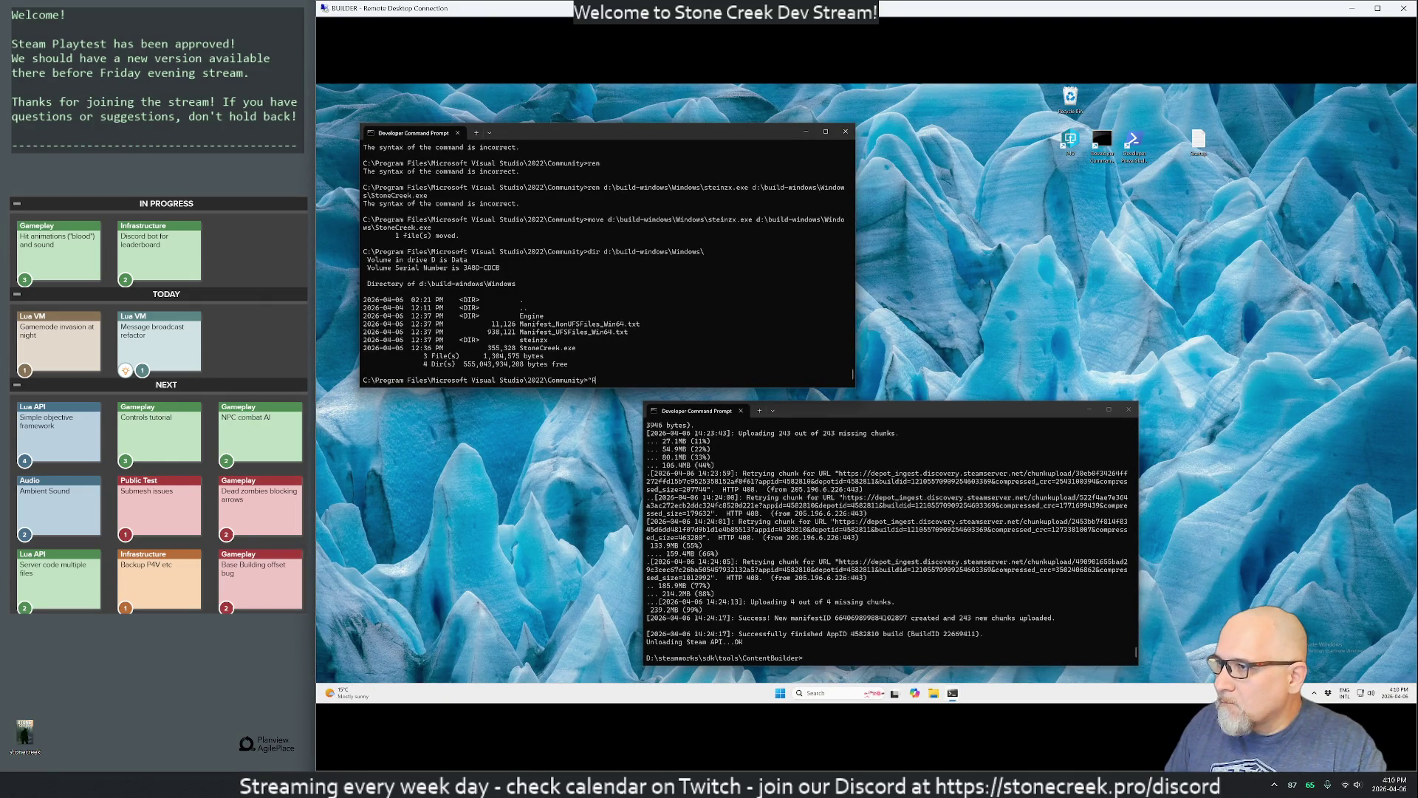
{"action": "key", "text": "Return"}
{"action": "key", "text": "Return"}
{"action": "type", "text": "wsl -"}
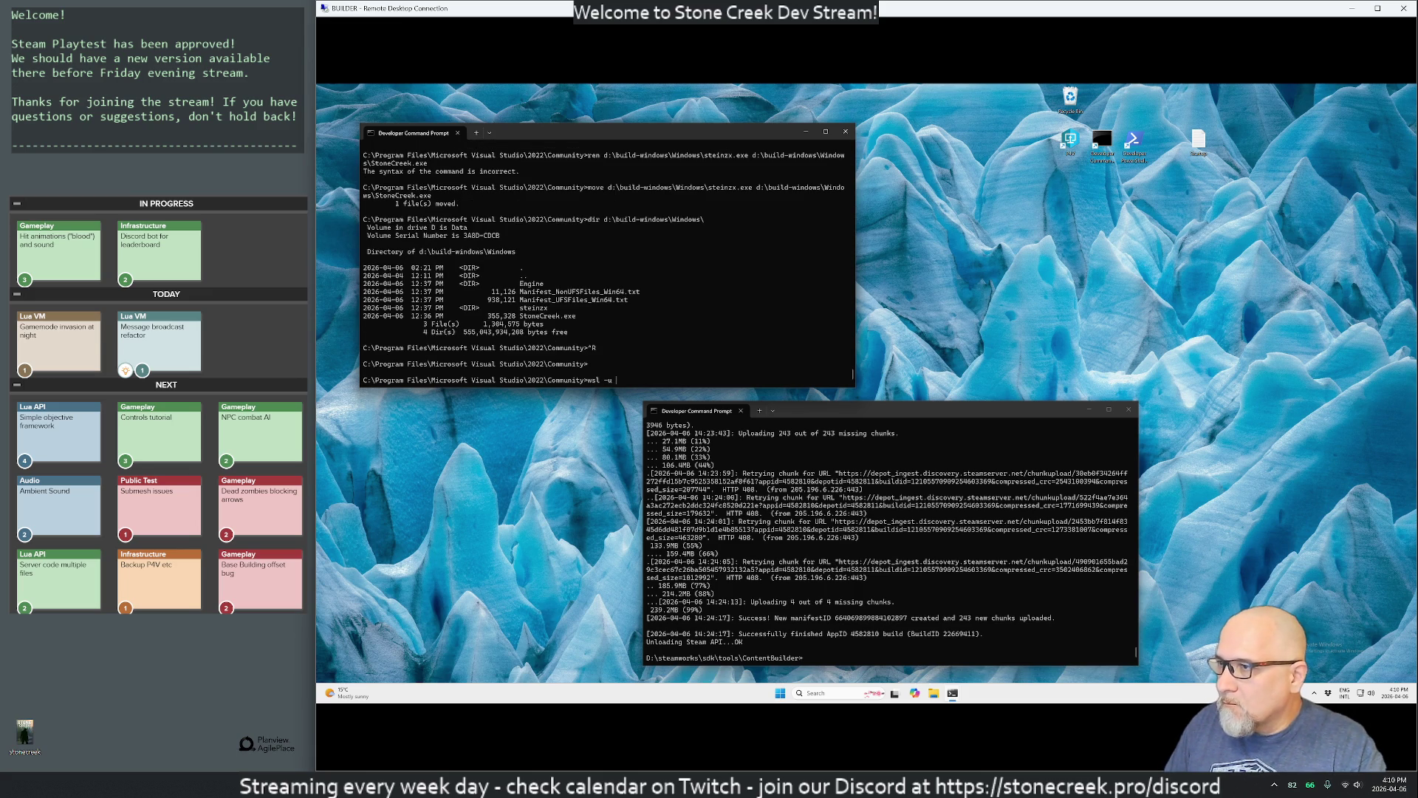
{"action": "type", "text": "u stein"}
{"action": "key", "text": "Return"}
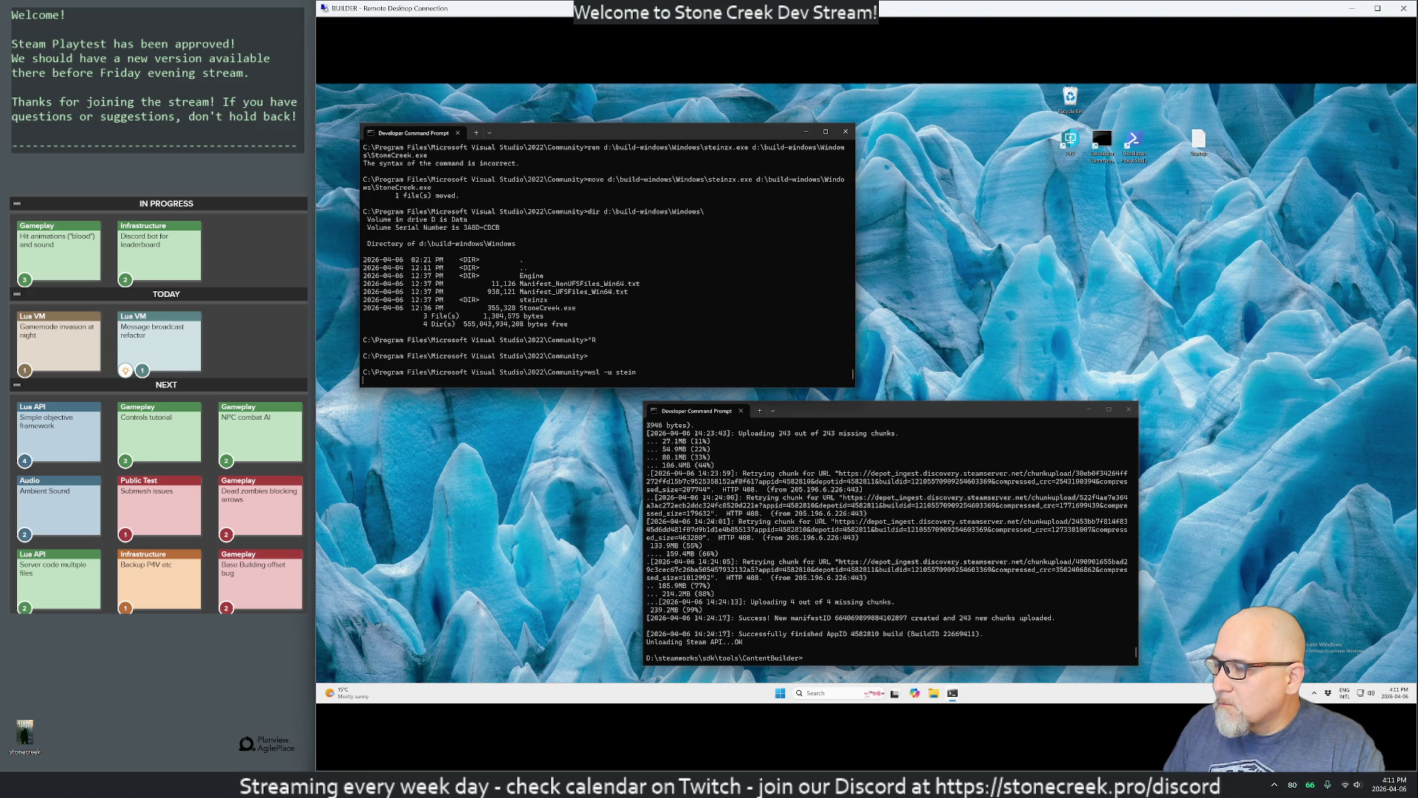
{"action": "key", "text": "Return"}
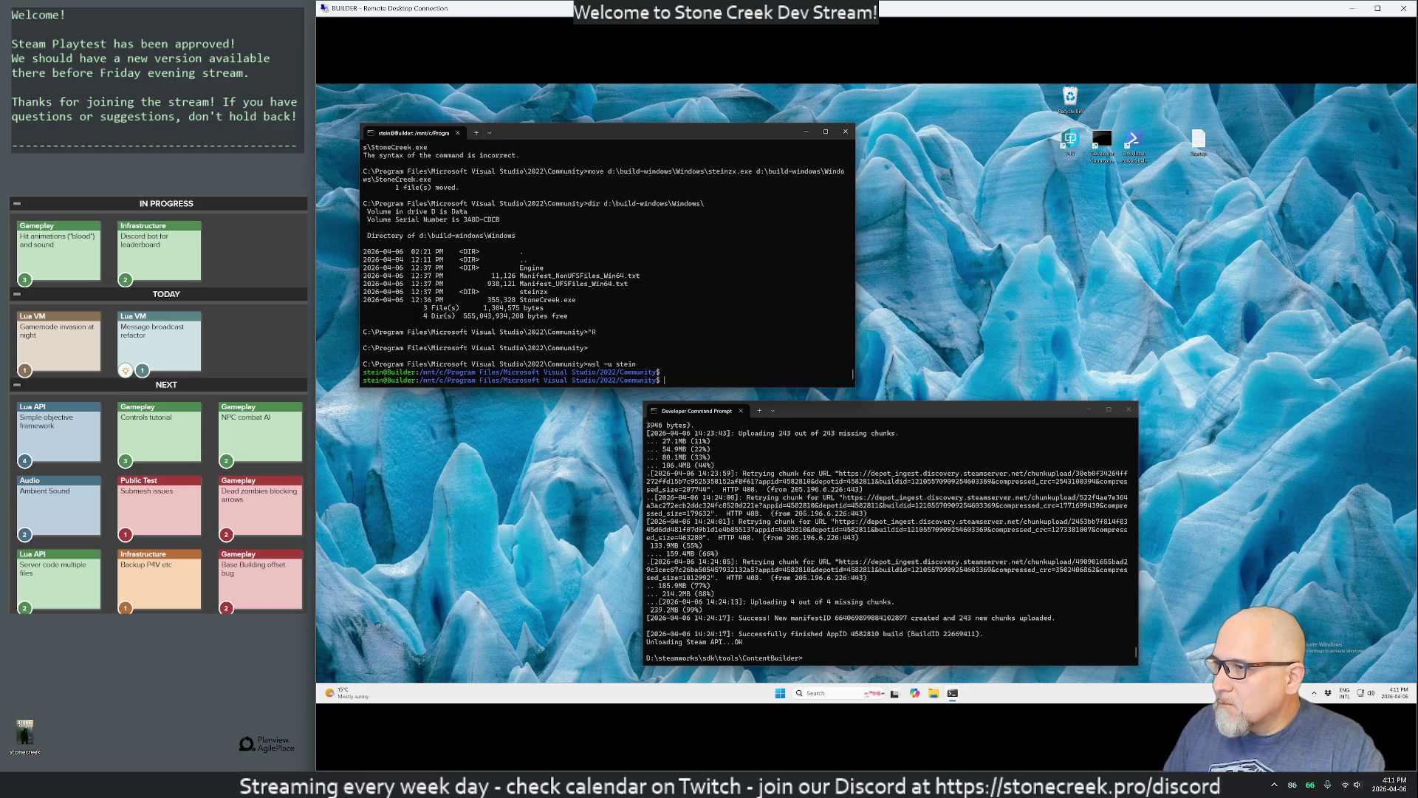
Step: From the home directory, rerun the recalled scp -r /mnt/d/build-windows/Windows/ sc: copy
{"action": "type", "text": "cd"}
{"action": "key", "text": "Return"}
{"action": "key", "text": "ctrl+r"}
{"action": "type", "text": "scp"}
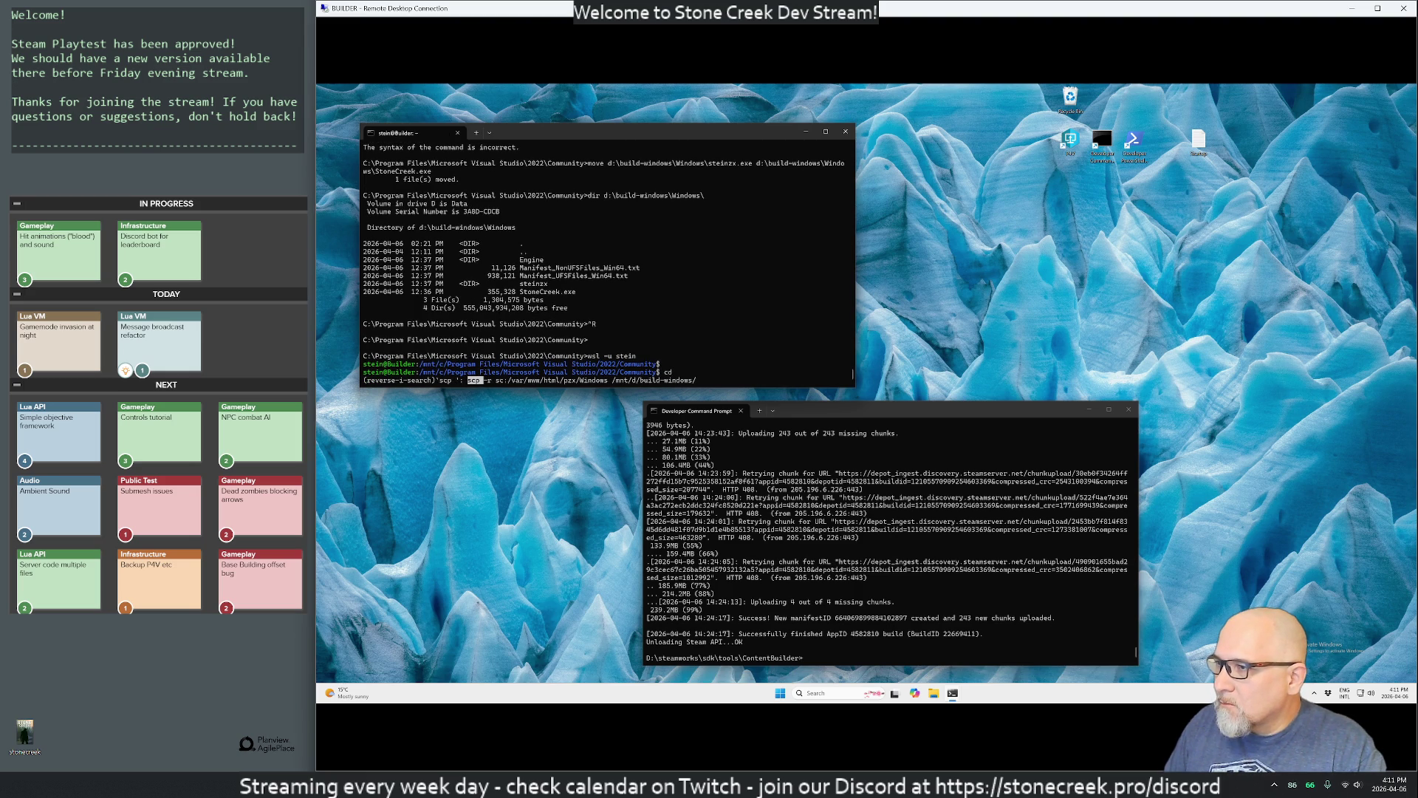
{"action": "key", "text": "ctrl+r"}
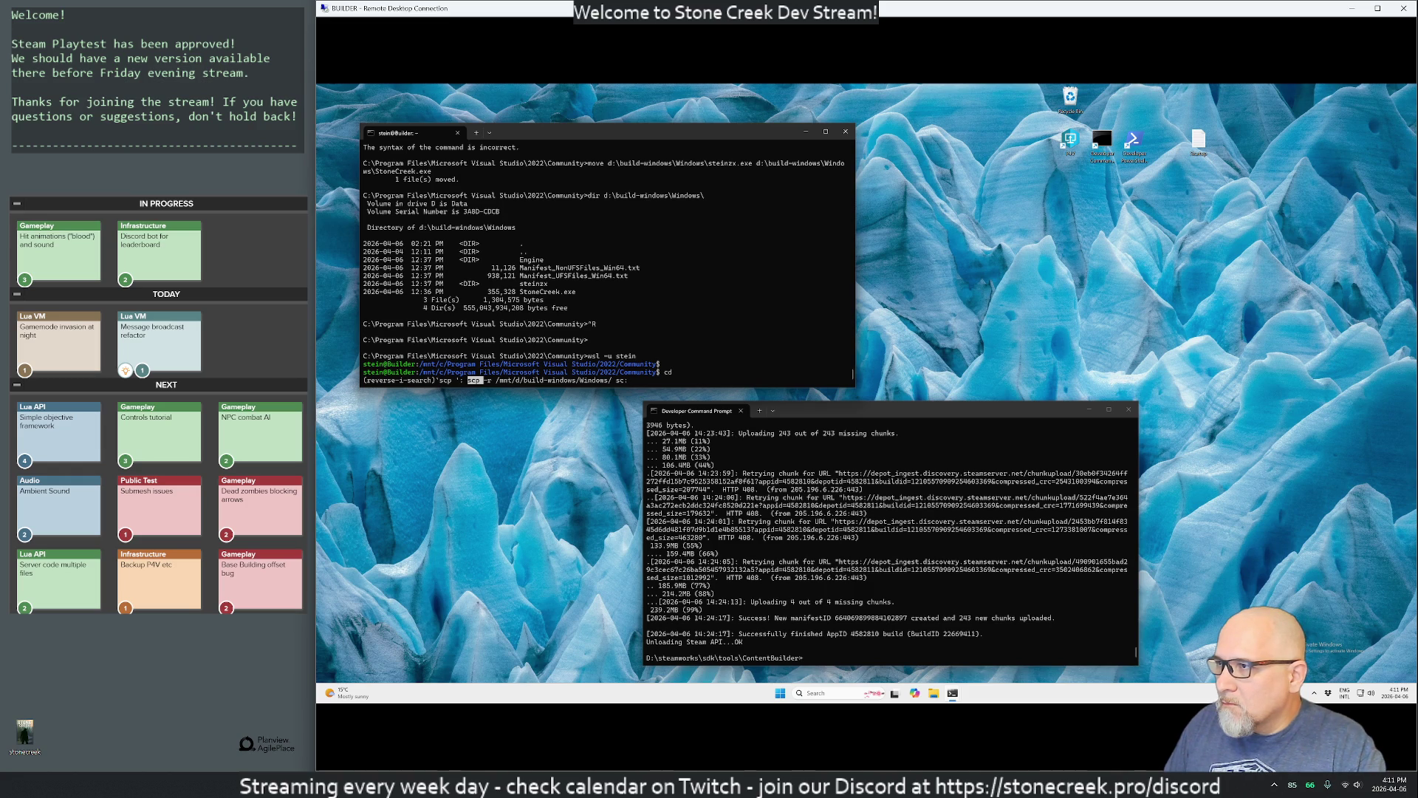
{"action": "key", "text": "Return"}
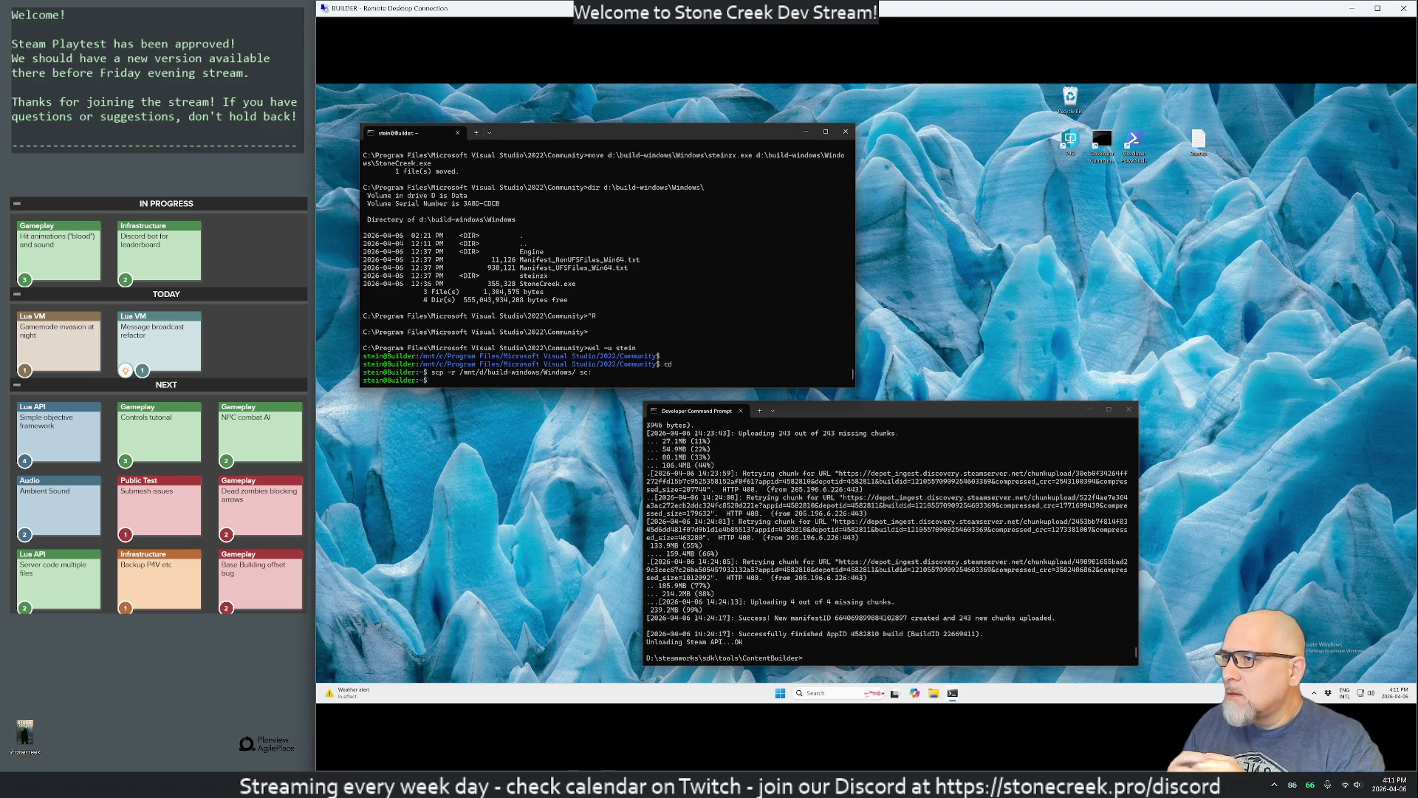
Step: Change into the /mnt/d/build-windows/Windows folder and list its contents
{"action": "type", "text": "cd "}
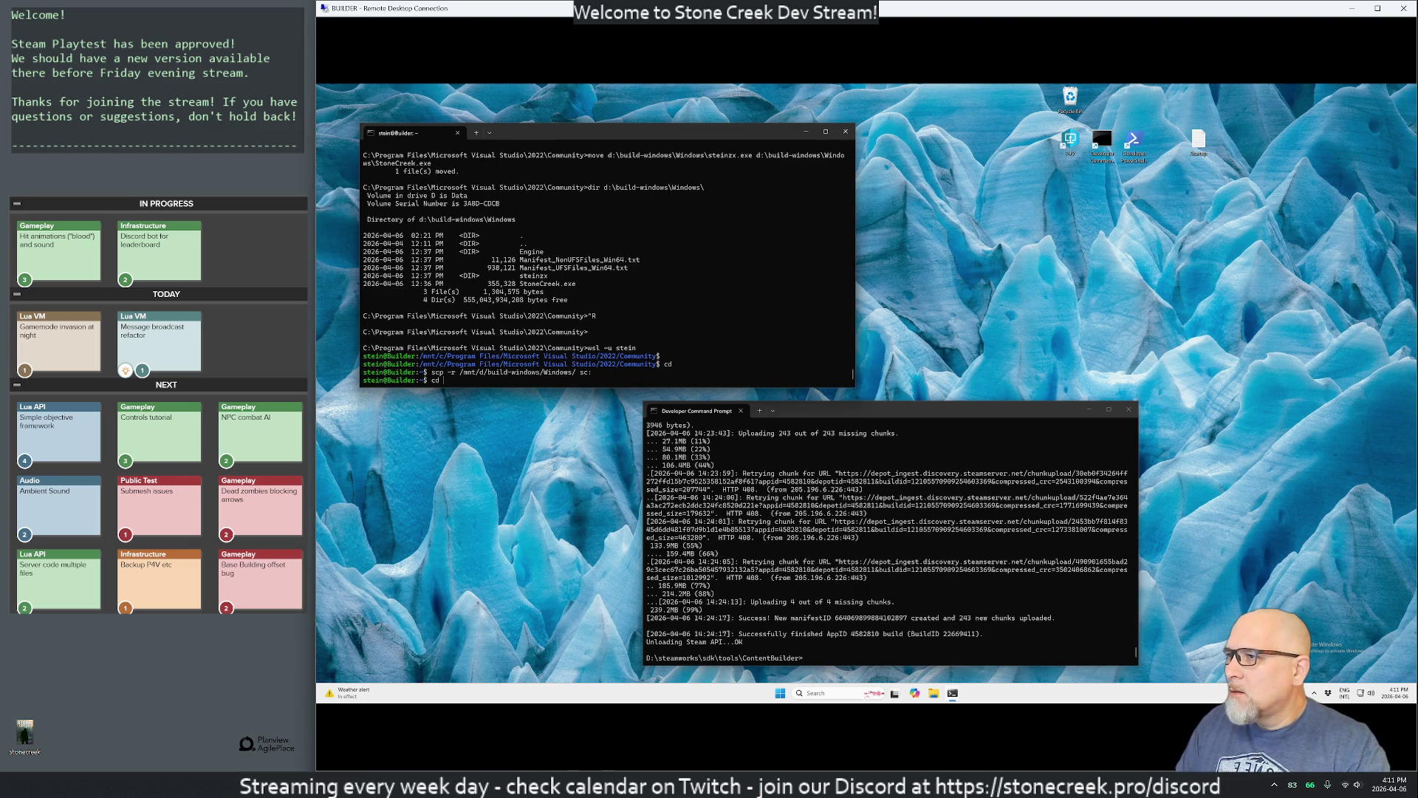
{"action": "type", "text": "/mnt/d/build-windows/Wi"}
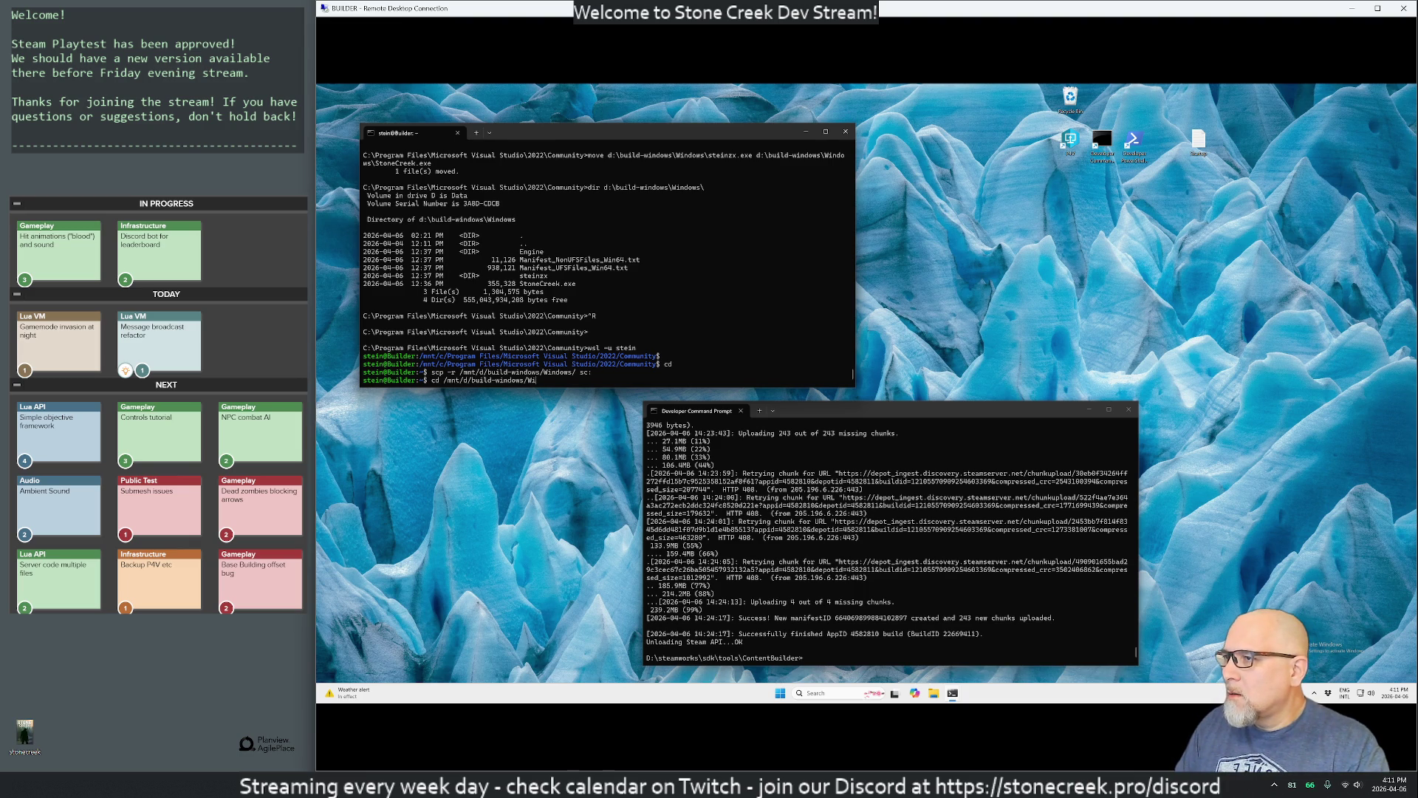
{"action": "key", "text": "Tab"}
{"action": "key", "text": "Return"}
{"action": "type", "text": "ls"}
{"action": "key", "text": "Return"}
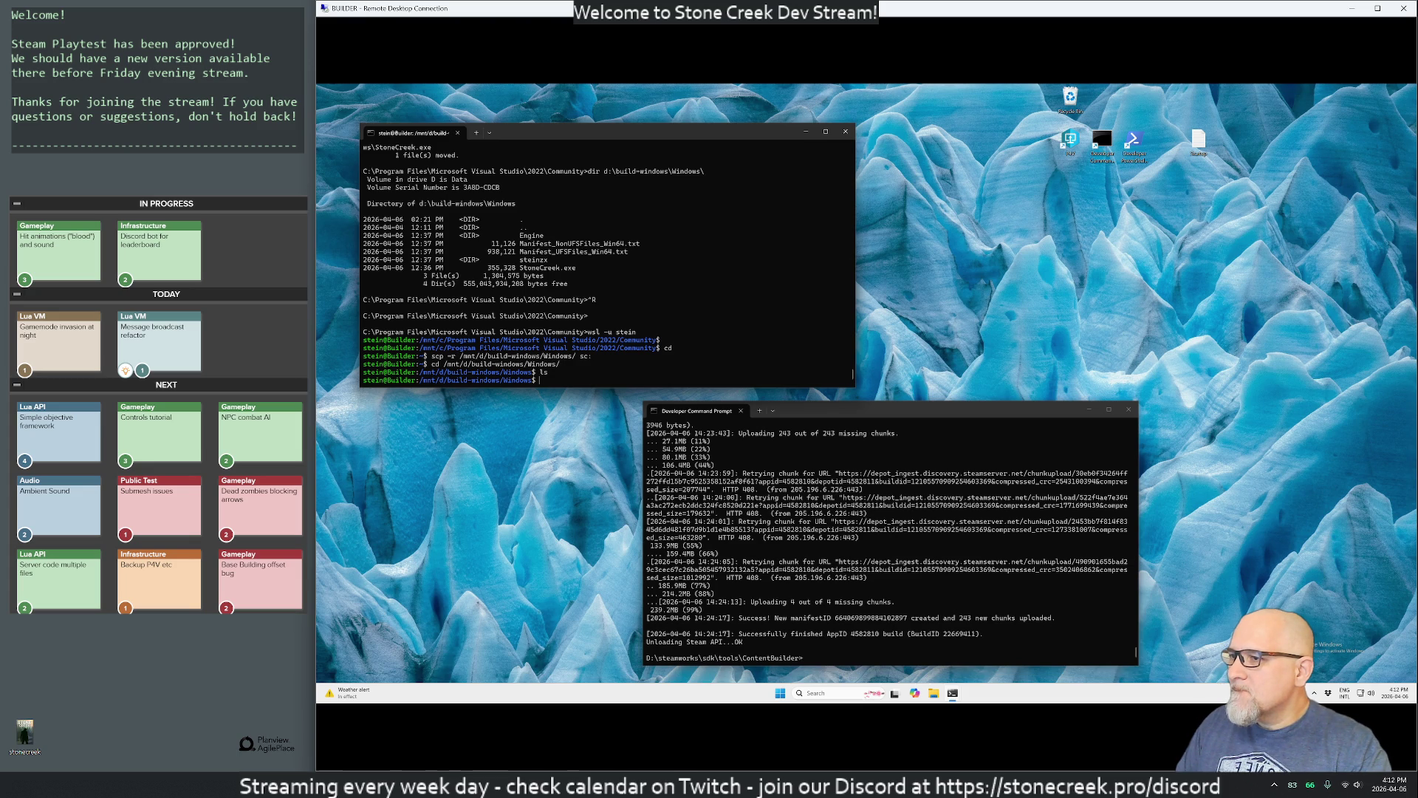
Step: Recall the scp command and retarget its source to /mnt/d/steamworks/sdk/tools
{"action": "type", "text": "scp"}
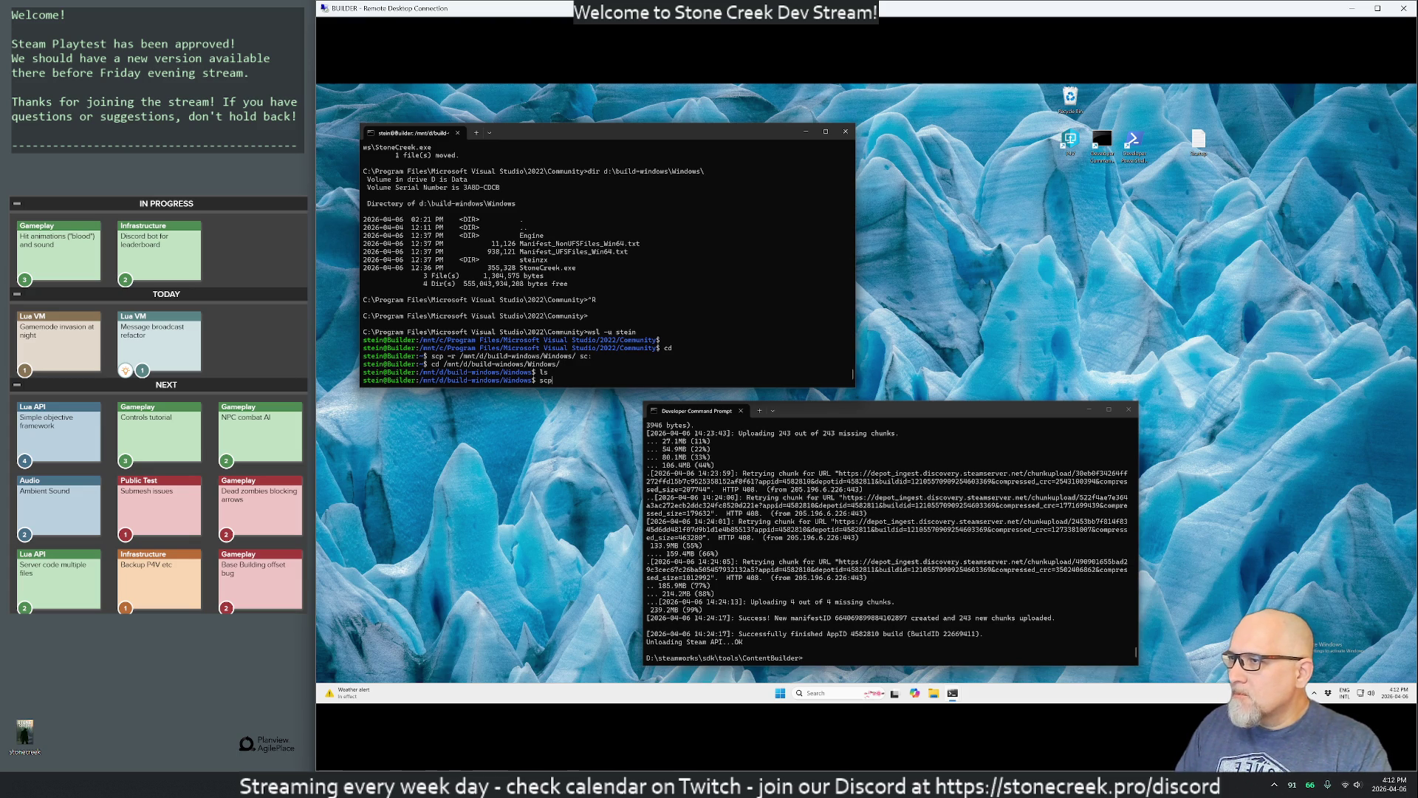
{"action": "key", "text": "Up"}
{"action": "key", "text": "Up"}
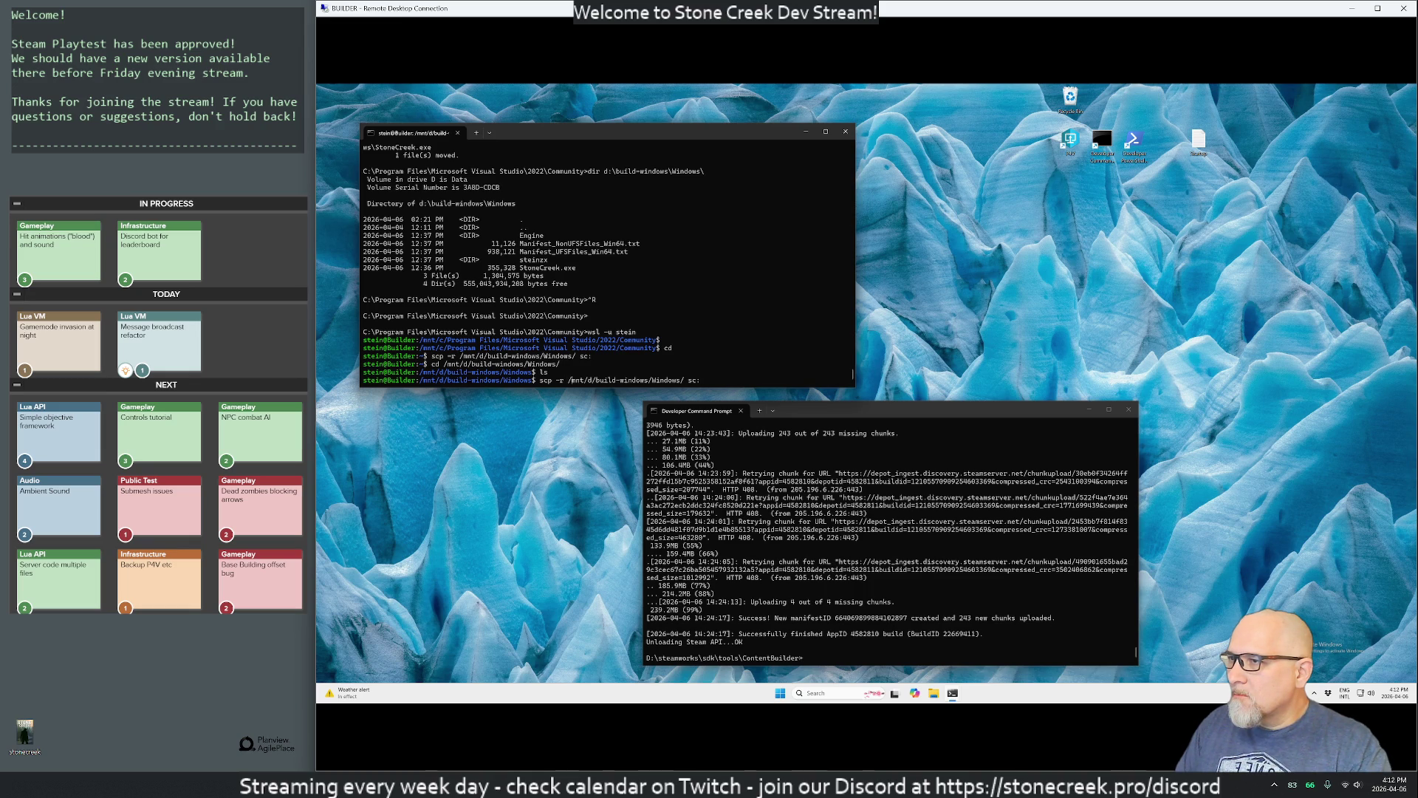
{"action": "key", "text": "alt+BackSpace"}
{"action": "key", "text": "alt+BackSpace"}
{"action": "key", "text": "alt+BackSpace"}
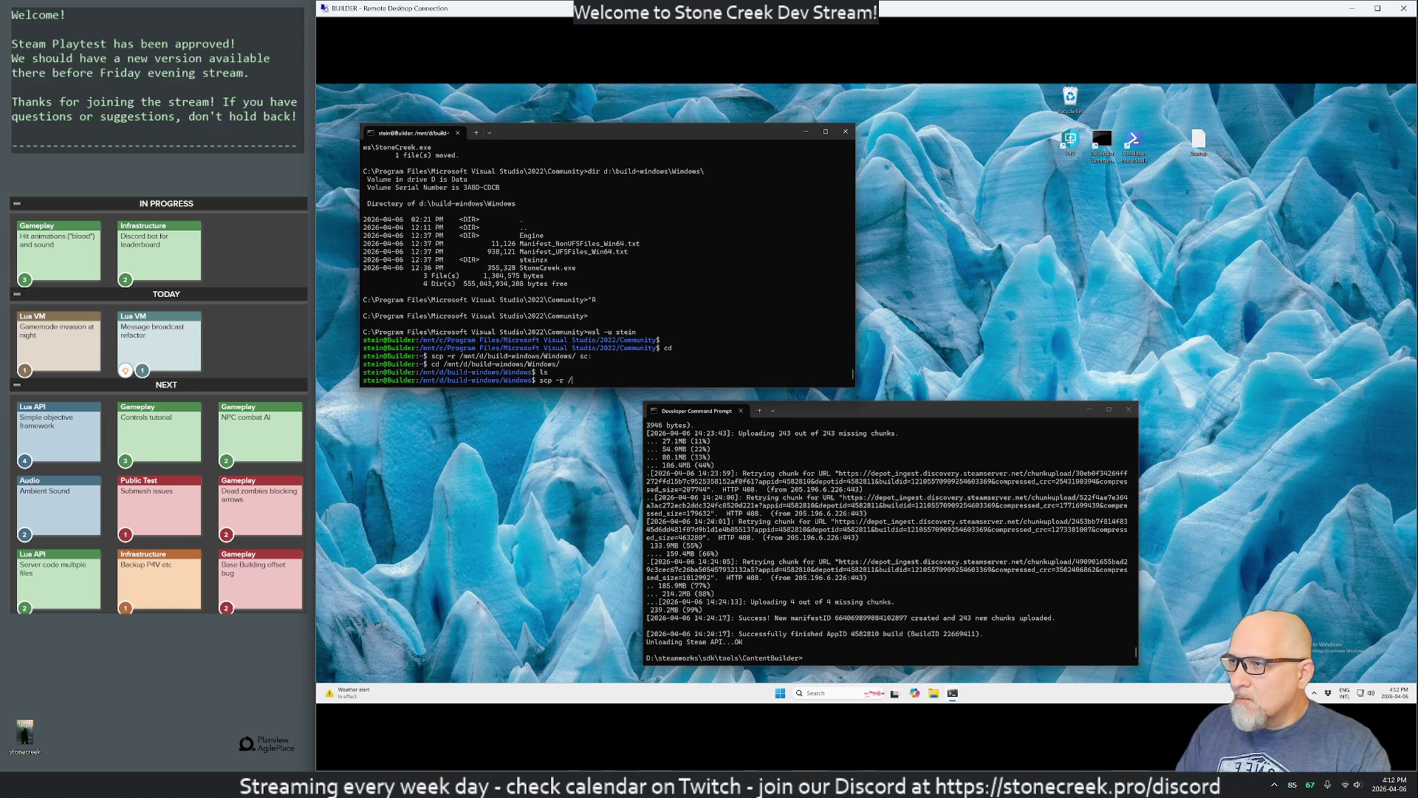
{"action": "type", "text": "mnt/d/ste"}
{"action": "key", "text": "Tab"}
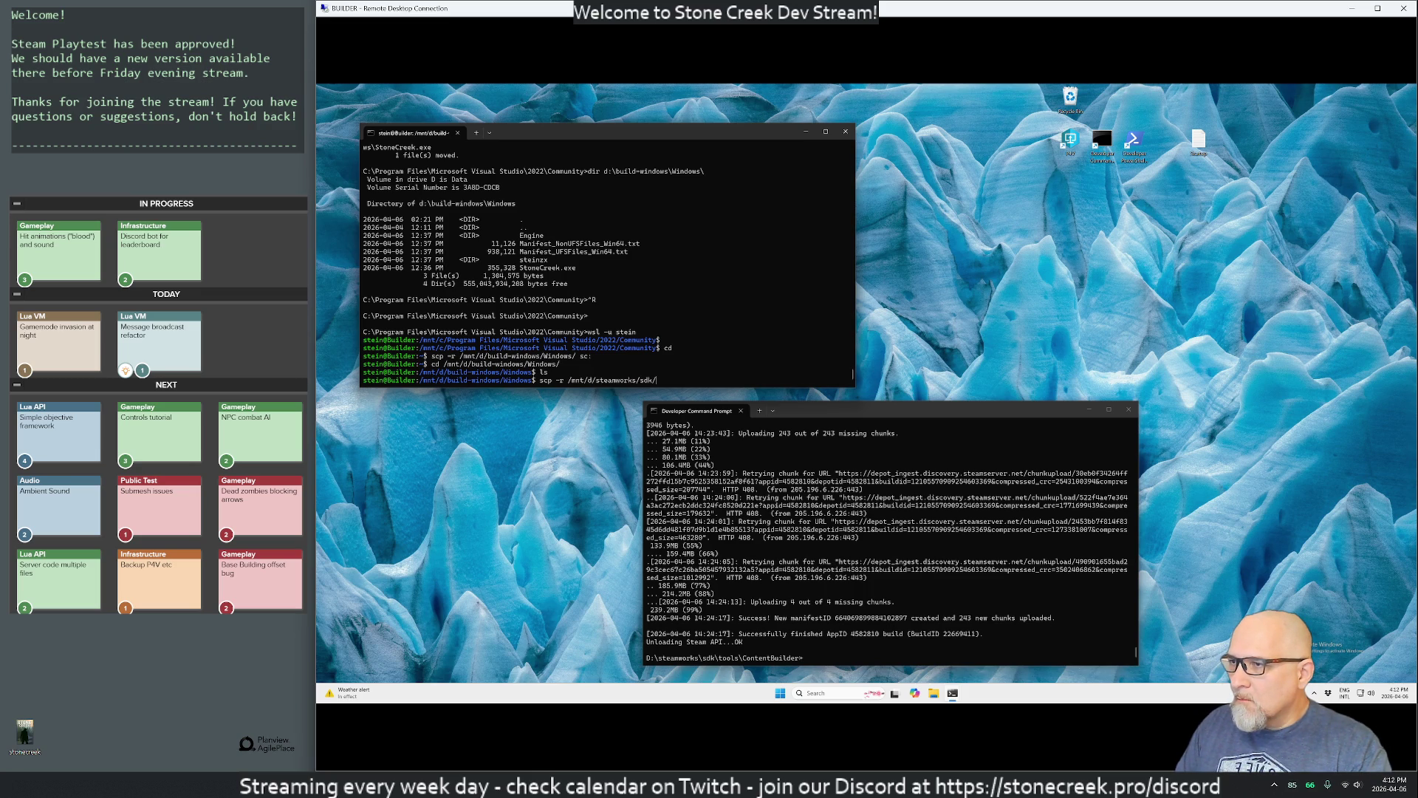
{"action": "type", "text": "t"}
{"action": "key", "text": "Tab"}
{"action": "key", "text": "Tab"}
{"action": "key", "text": "Tab"}
{"action": "key", "text": "Tab"}
{"action": "key", "text": "Tab"}
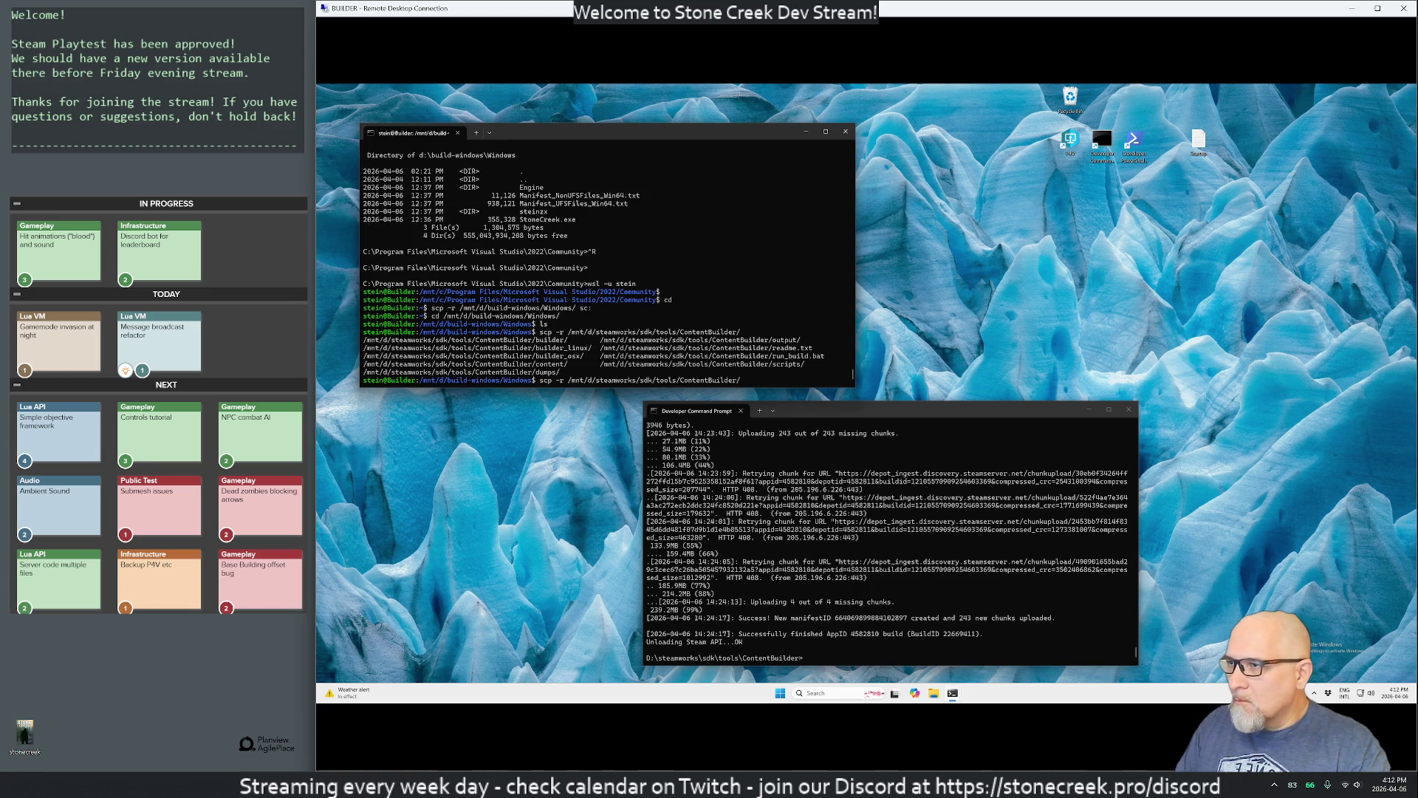
Step: Finish the source as ContentBuilder/content/StoneCreek with destination sc: and start the copy
{"action": "type", "text": "builder"}
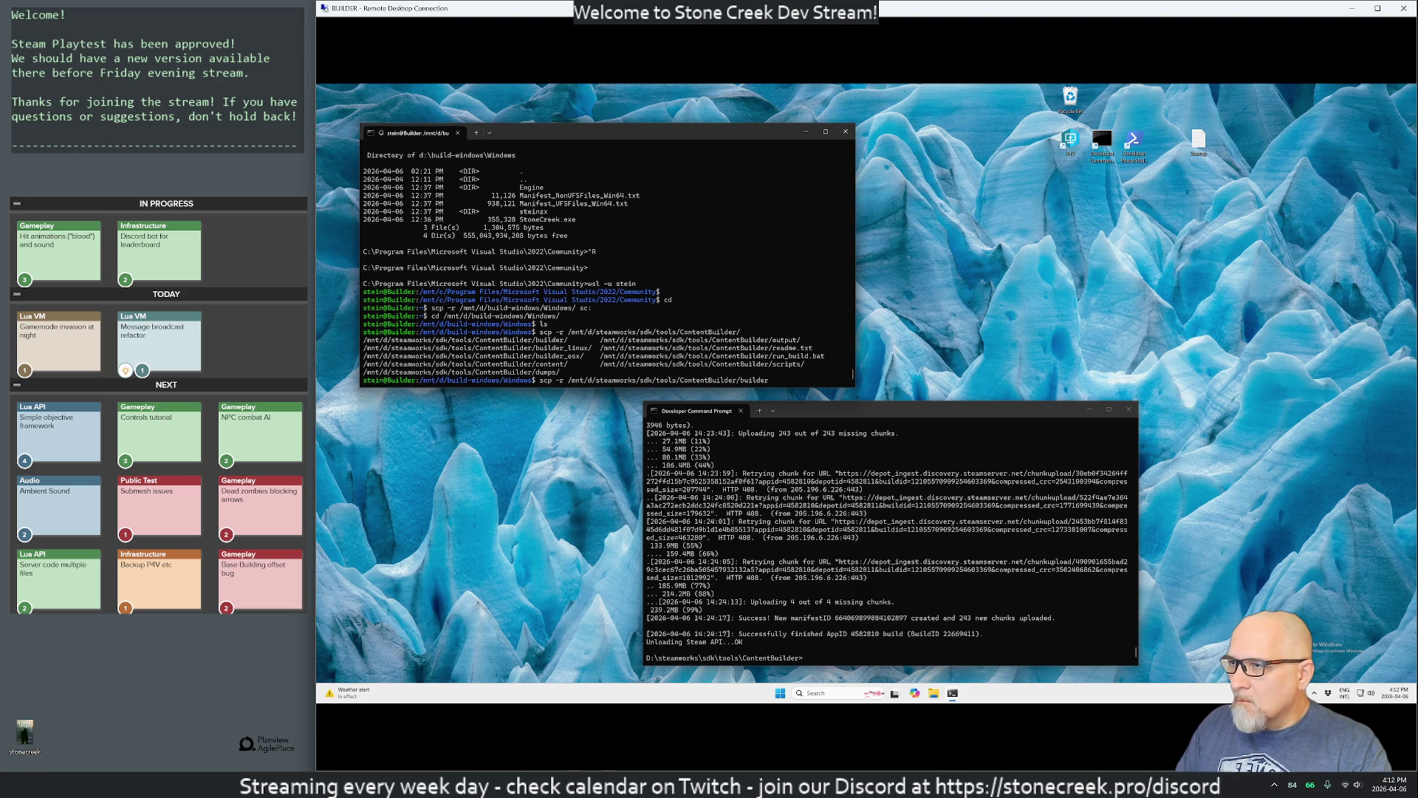
{"action": "key", "text": "BackSpace"}
{"action": "key", "text": "BackSpace"}
{"action": "key", "text": "BackSpace"}
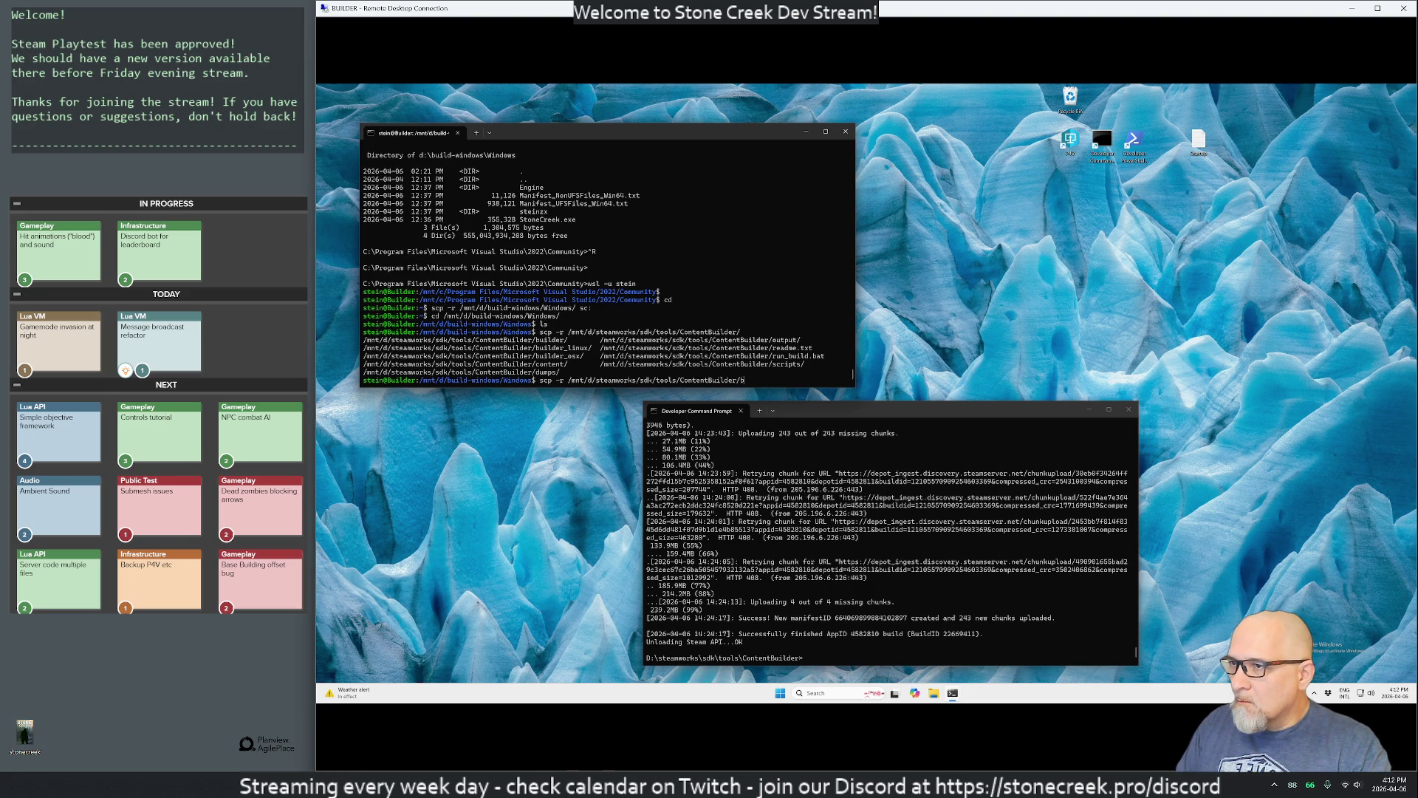
{"action": "type", "text": "content/StoneCreek/"}
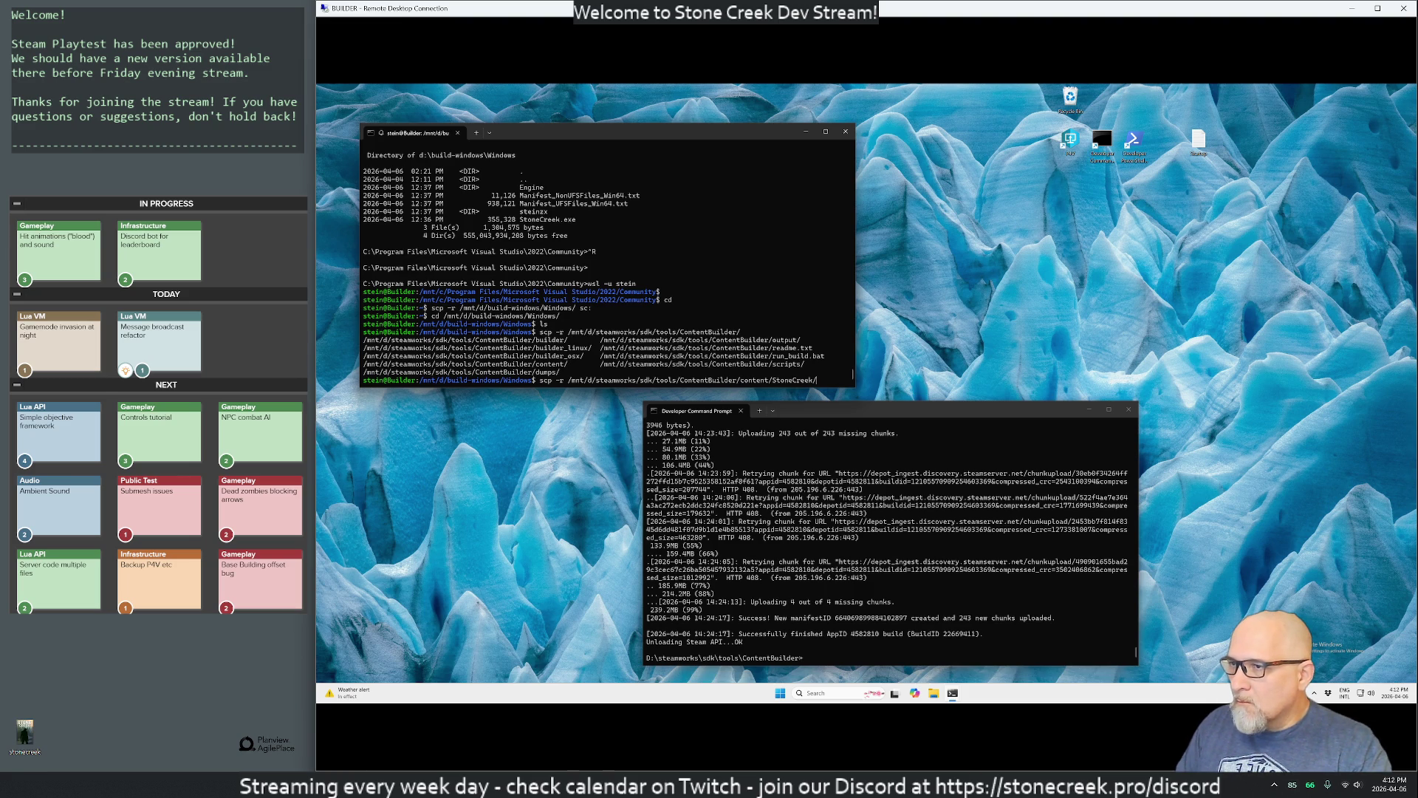
{"action": "key", "text": "Tab"}
{"action": "key", "text": "Tab"}
{"action": "key", "text": "Tab"}
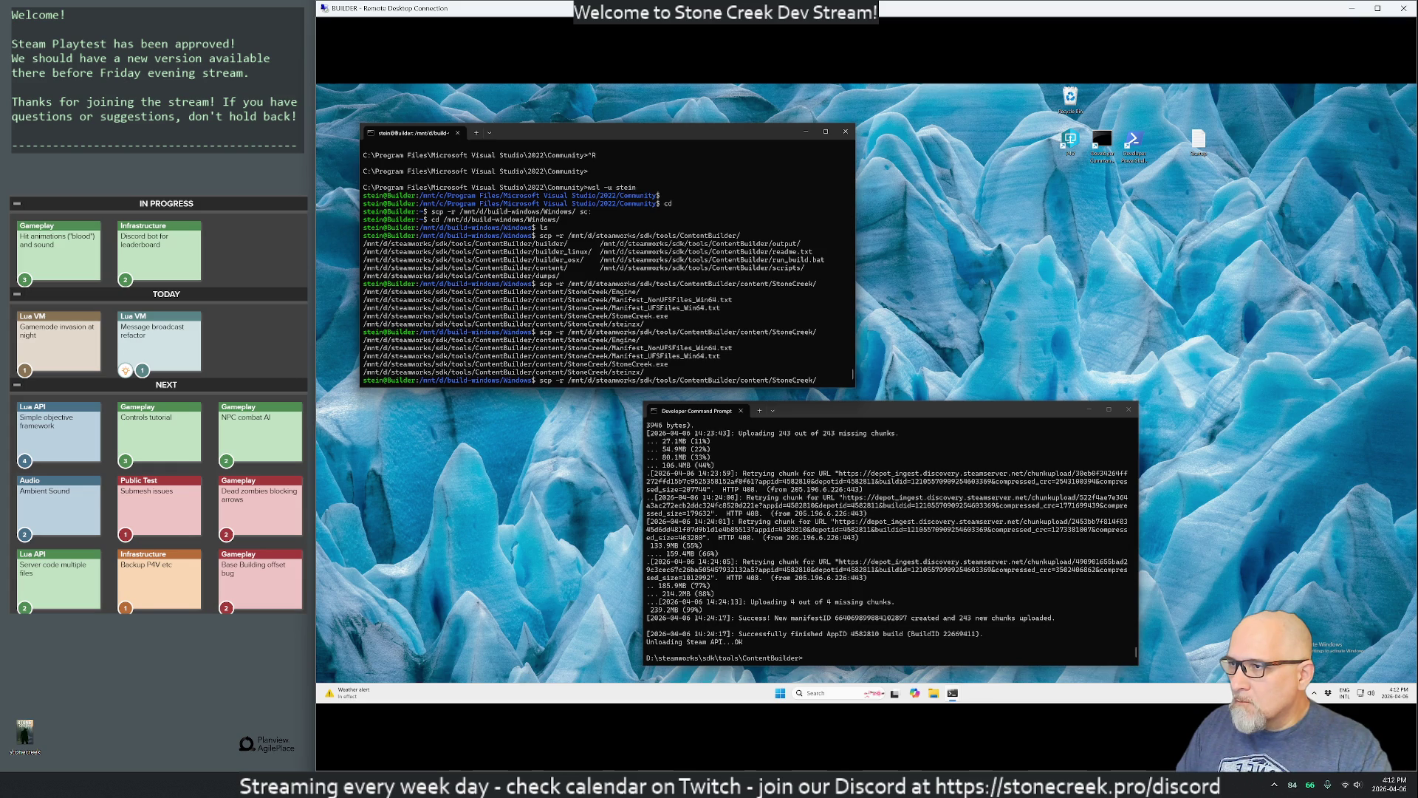
{"action": "key", "text": "BackSpace"}
{"action": "key", "text": "BackSpace"}
{"action": "key", "text": "BackSpace"}
{"action": "type", "text": "neCreek s"}
{"action": "type", "text": "c:"}
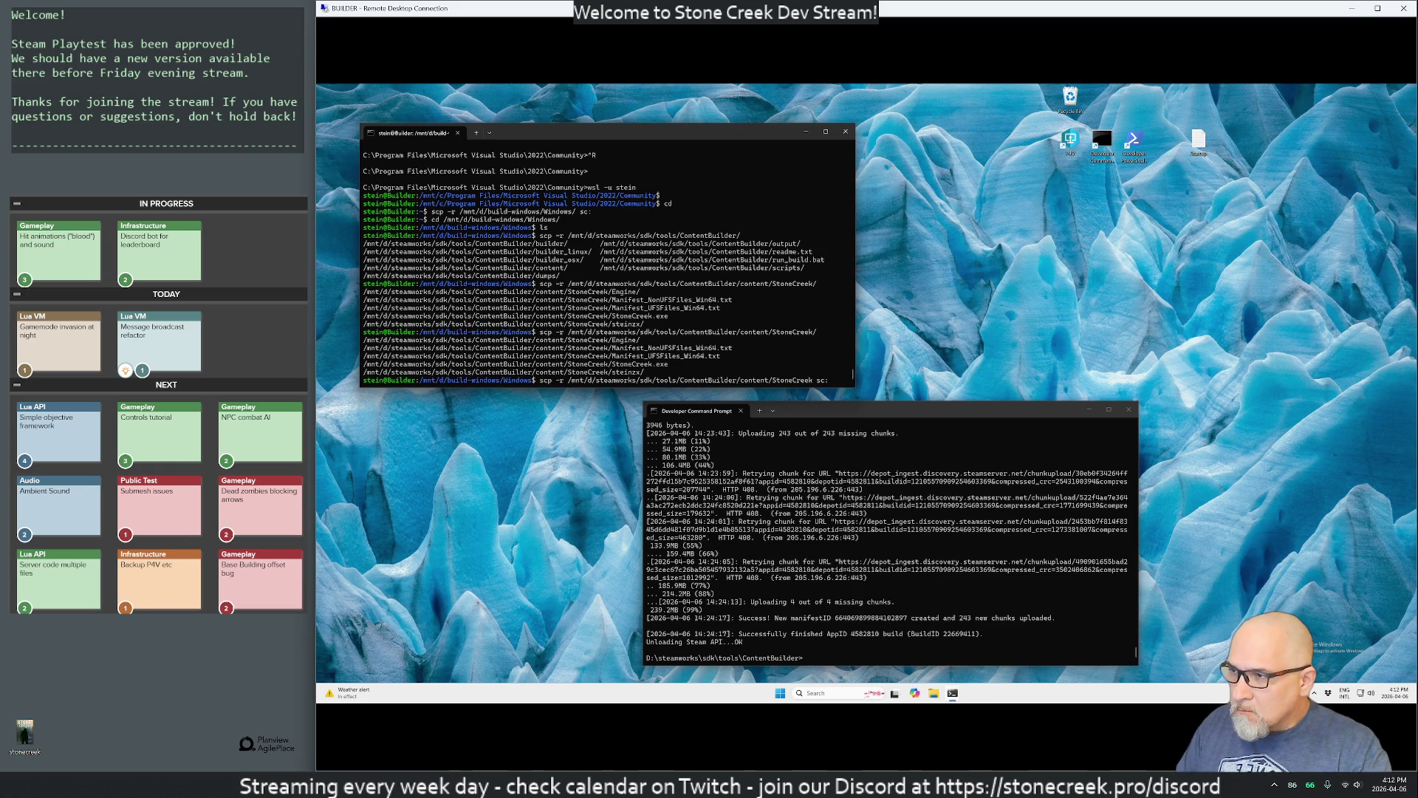
{"action": "key", "text": "Return"}
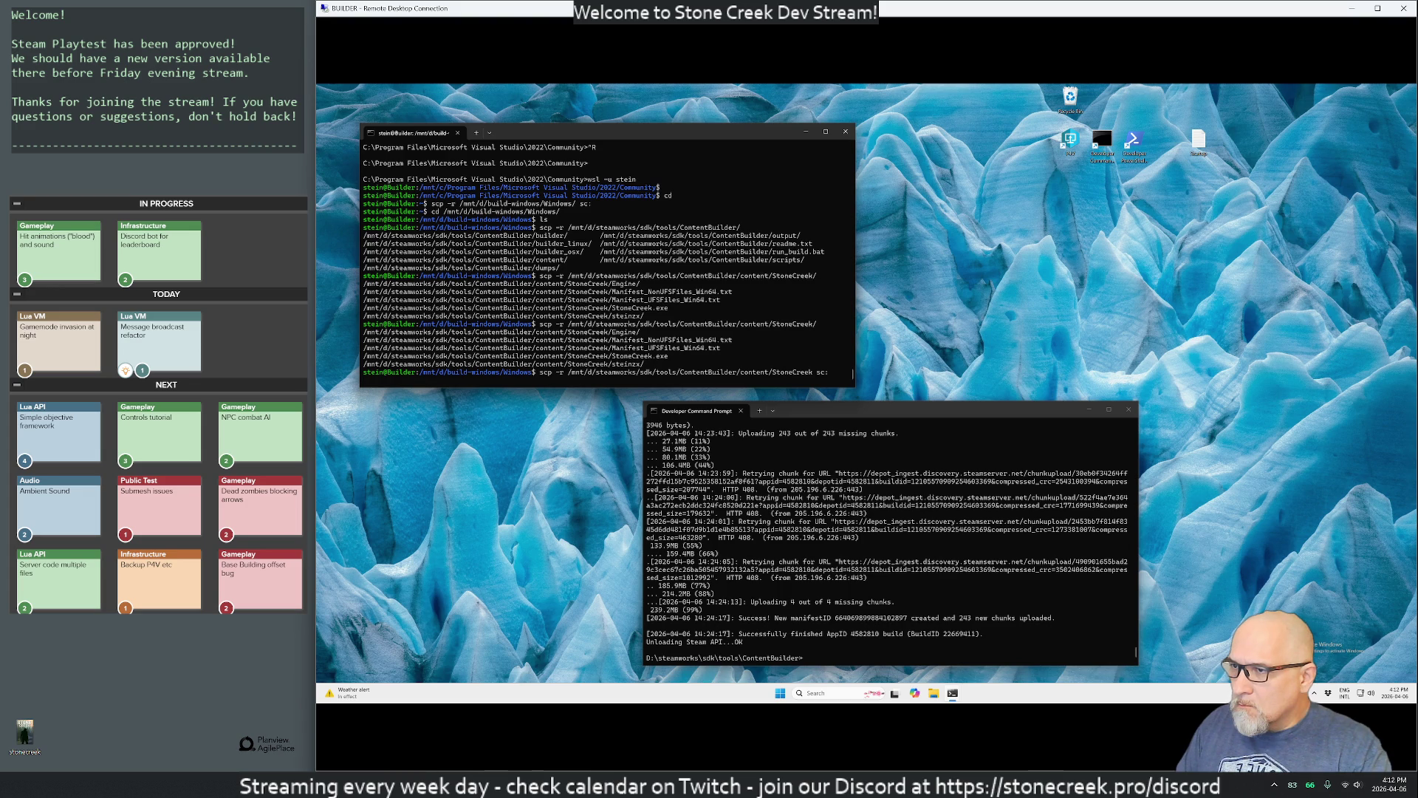